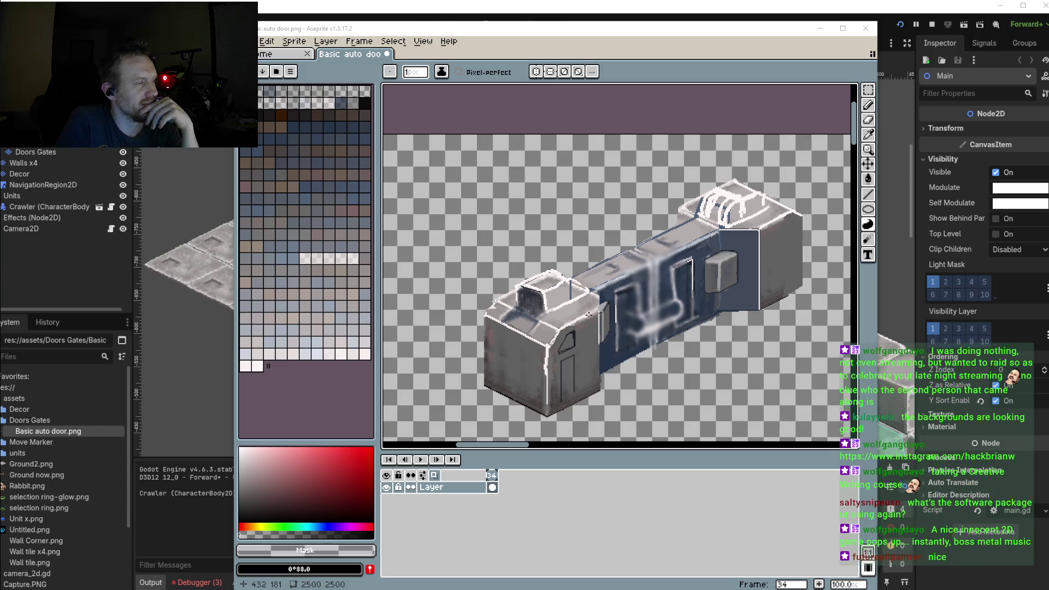
Zoom to 200% on the blue door panel and switch to the Pencil tool
scroll(629, 361, down, 1)
scroll(650, 344, up, 1)
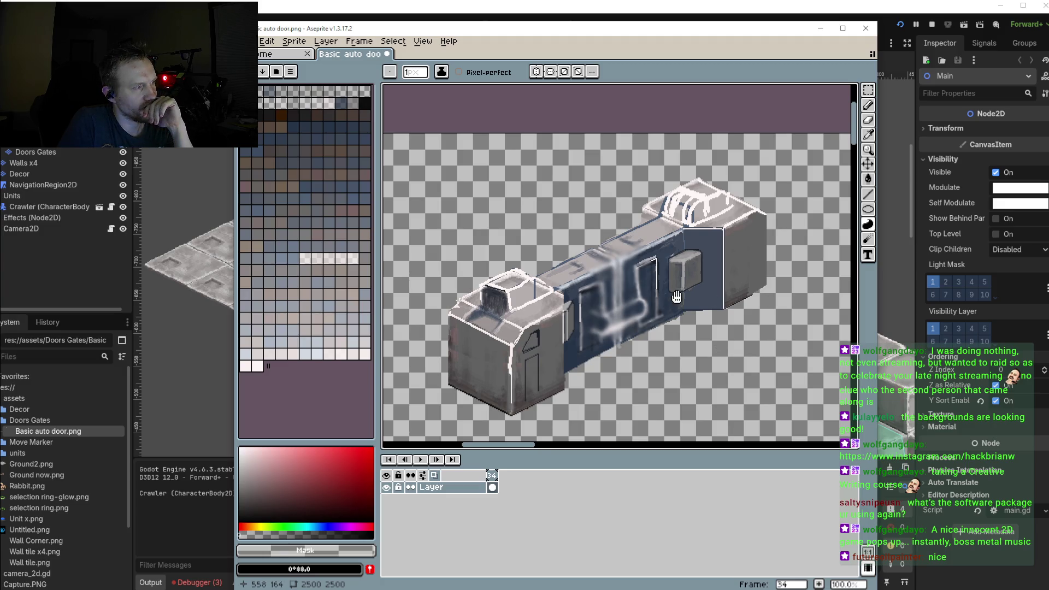
scroll(768, 301, up, 1)
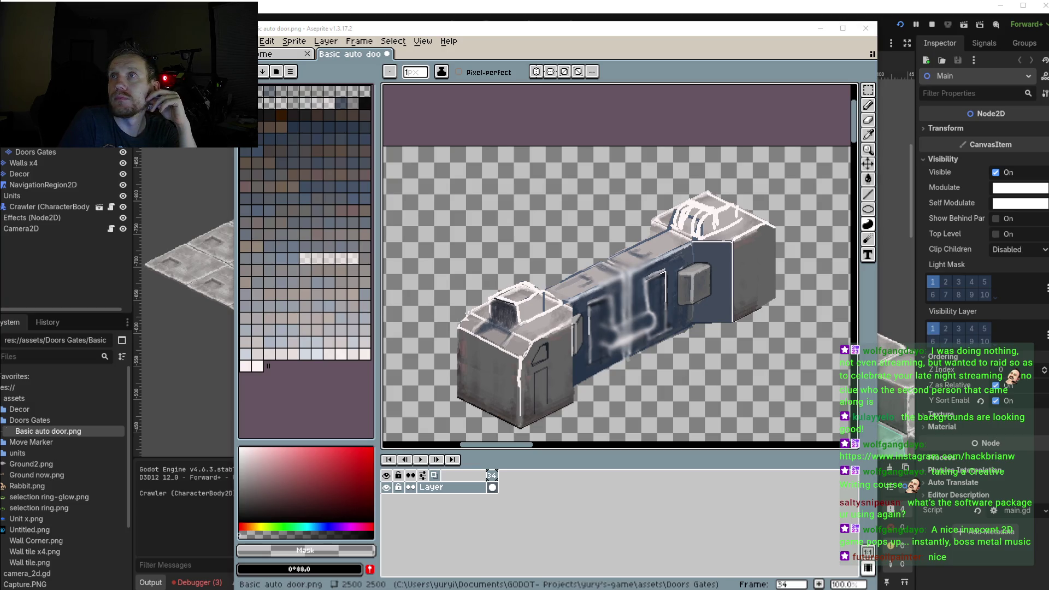
scroll(566, 260, down, 1)
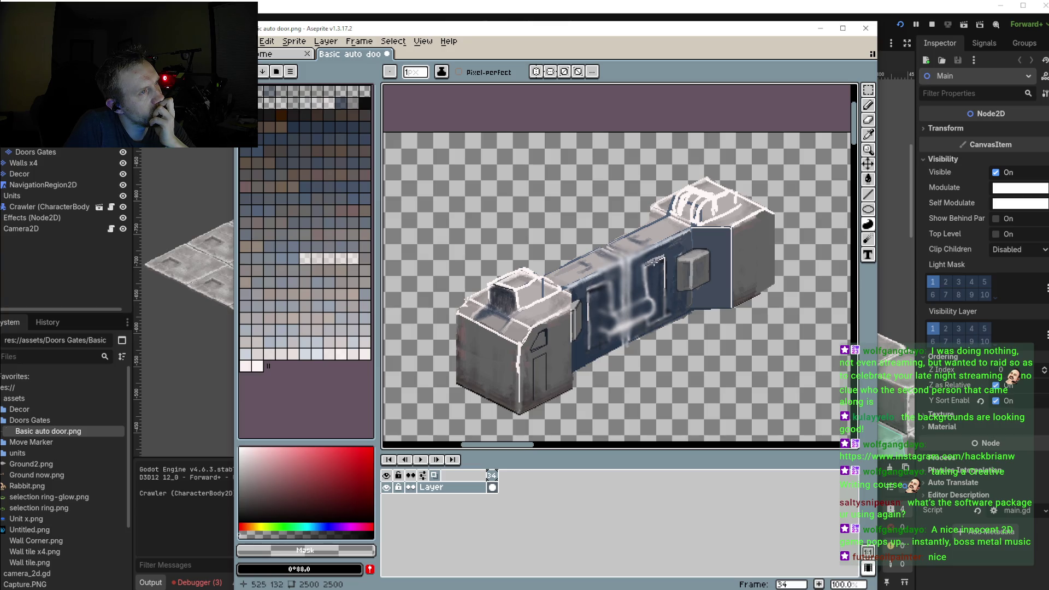
scroll(596, 274, up, 1)
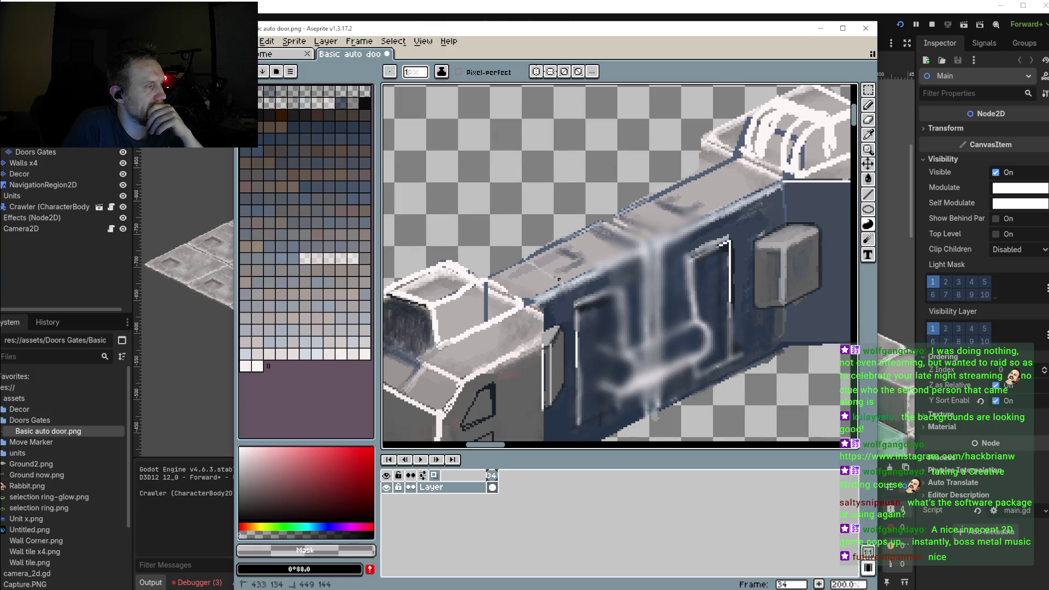
click(868, 104)
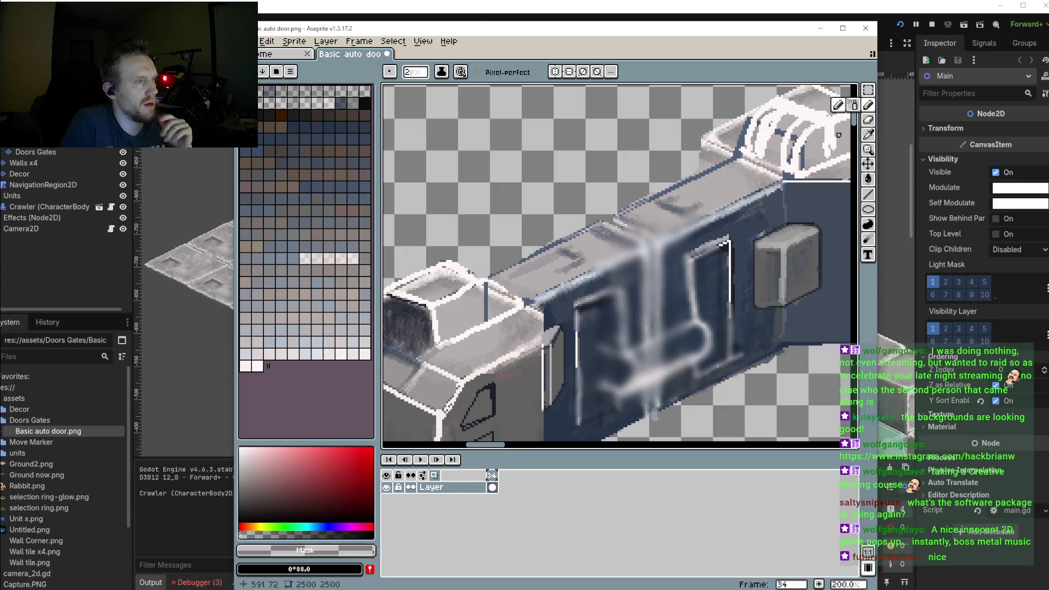
Sample the door panel's dark blue and fine-tune it as the drawing colour
click(868, 134)
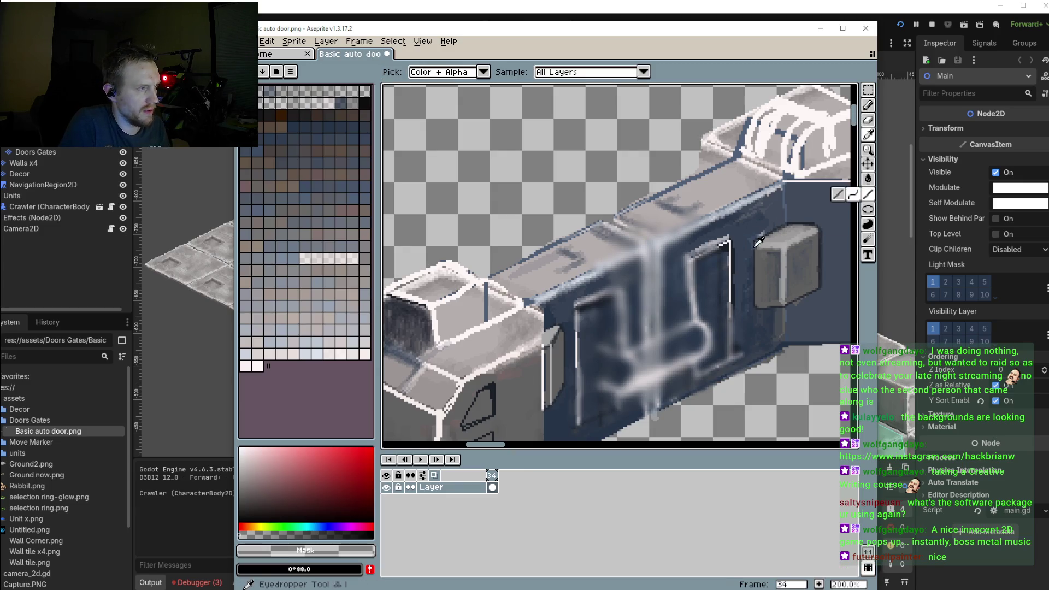
click(798, 219)
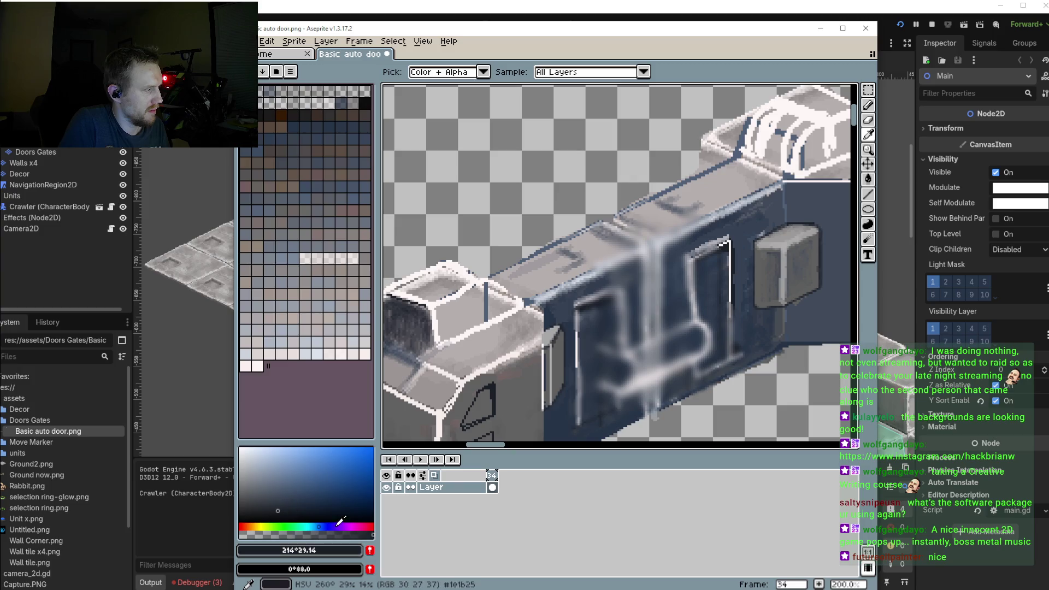
click(562, 233)
Draw trial straight dark lines on the blue panel, then undo the last one
key(b)
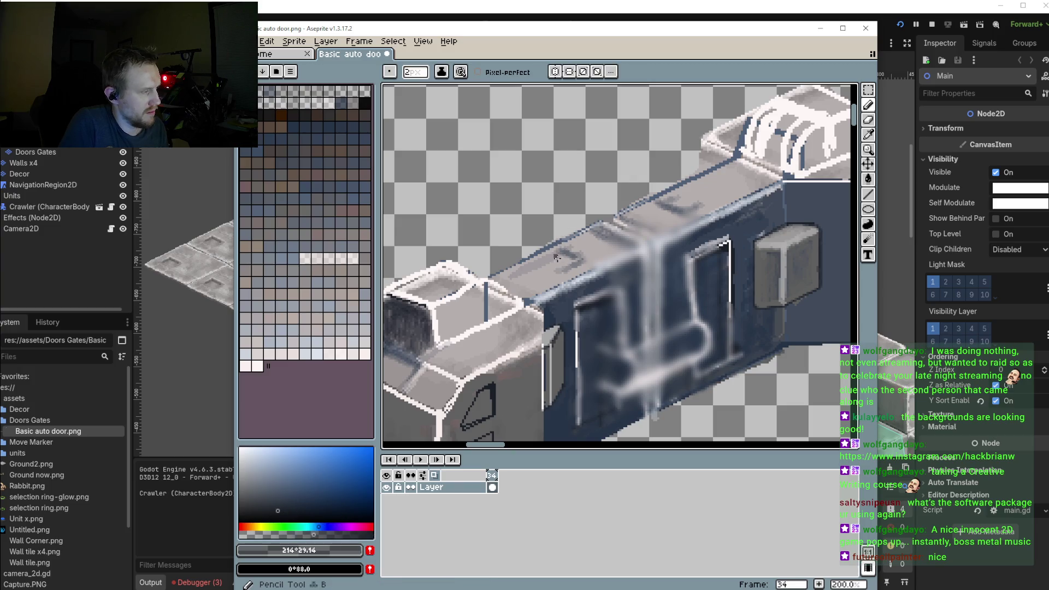
drag(541, 253, 582, 280)
click(869, 194)
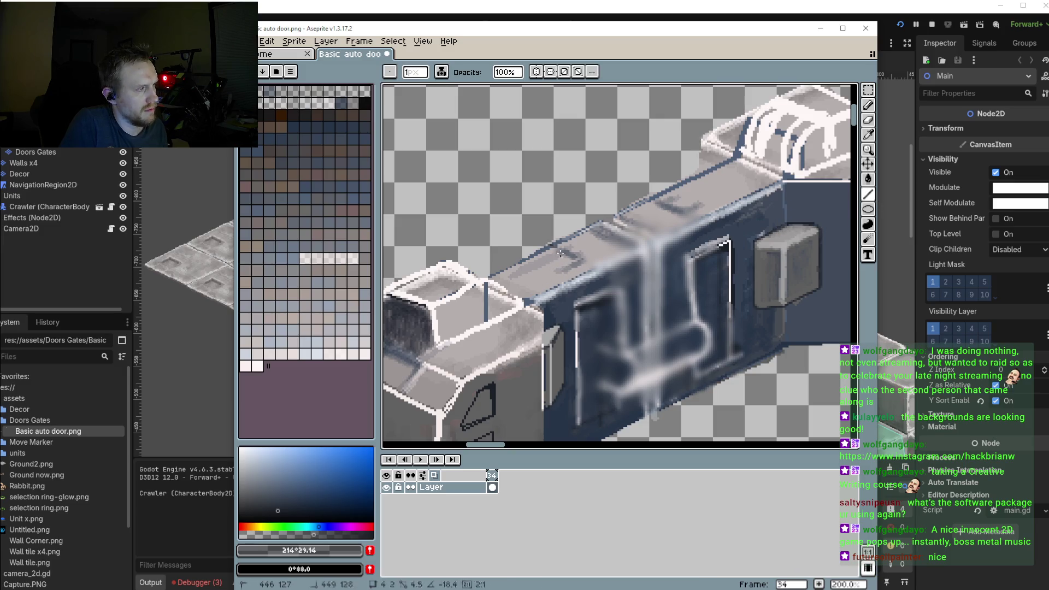
mouse_move(558, 249)
mouse_down()
mouse_move(597, 266)
mouse_move(602, 323)
mouse_up()
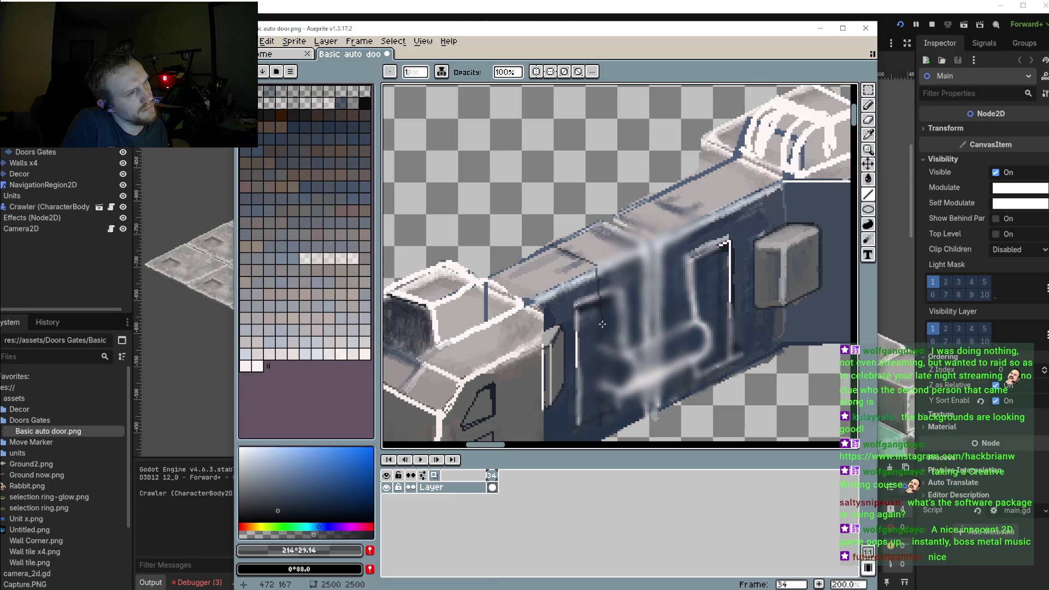
key(ctrl+z)
scroll(578, 309, down, 3)
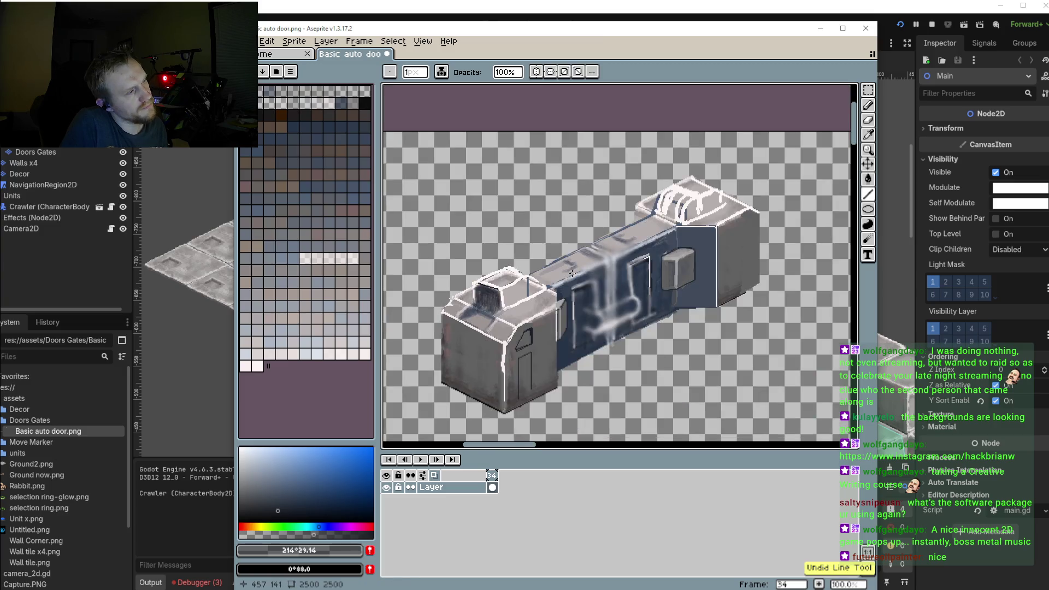
Draw thin dark diagonal lines across the blue panel, undoing the misplaced ones
scroll(592, 327, up, 3)
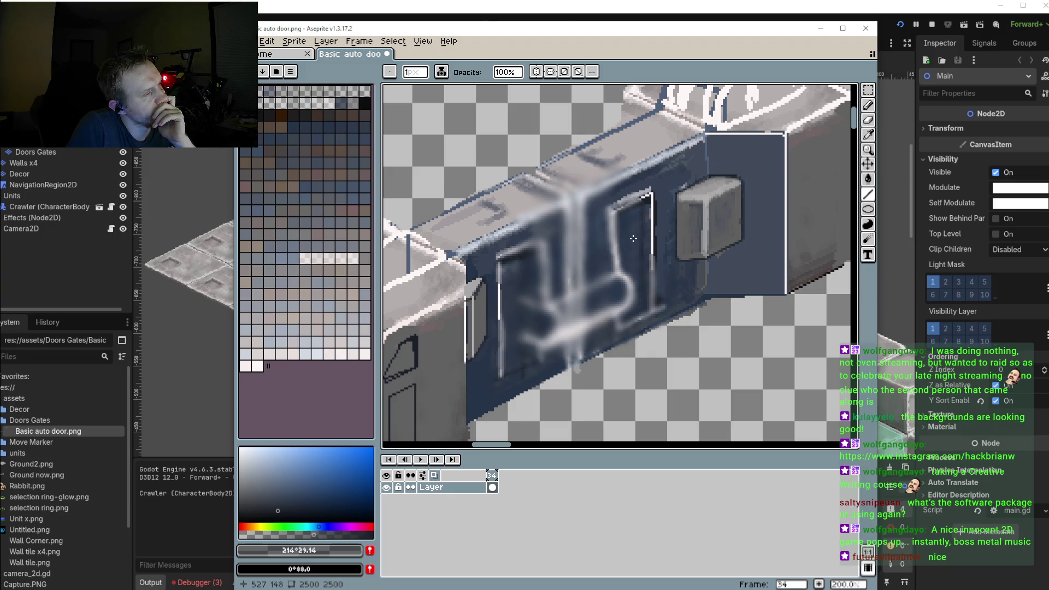
drag(617, 258, 517, 288)
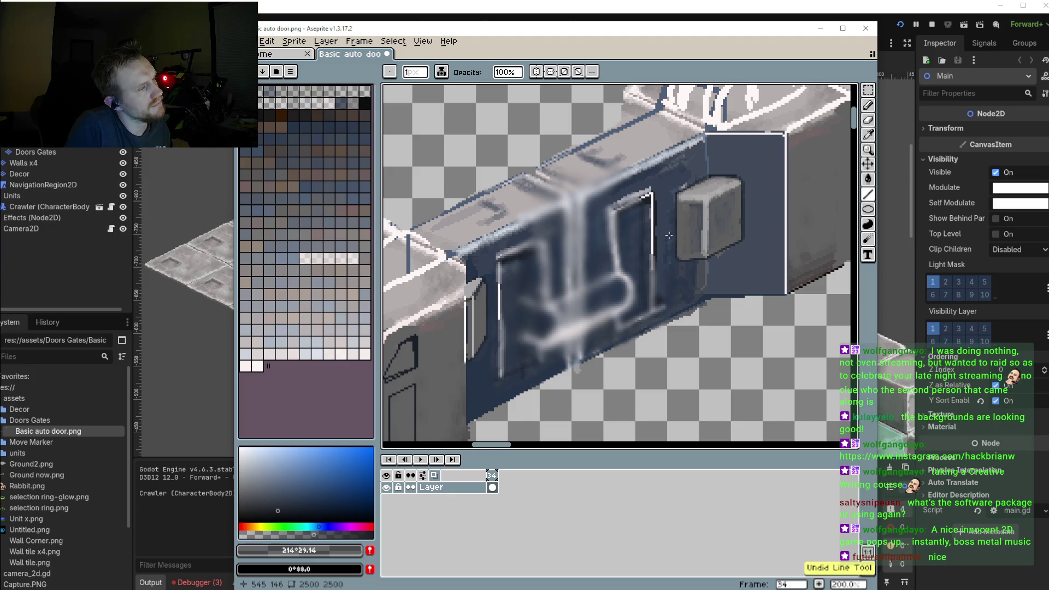
drag(676, 229, 488, 315)
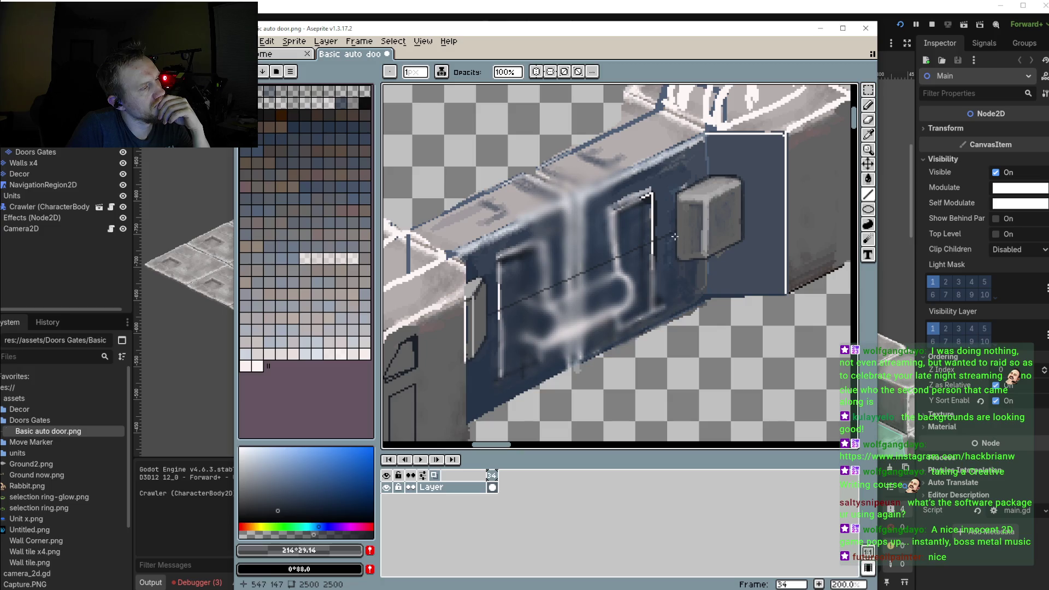
drag(675, 232, 487, 315)
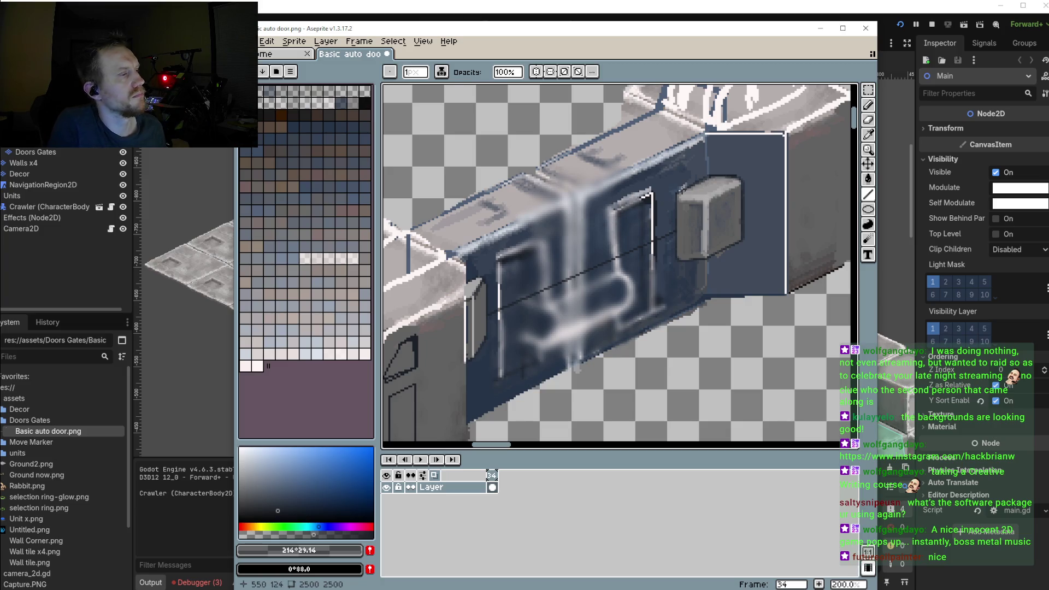
key(ctrl+z)
mouse_move(708, 159)
mouse_down()
mouse_move(657, 188)
mouse_move(658, 177)
mouse_move(662, 287)
mouse_move(710, 266)
mouse_up()
key(ctrl+z)
key(ctrl+z)
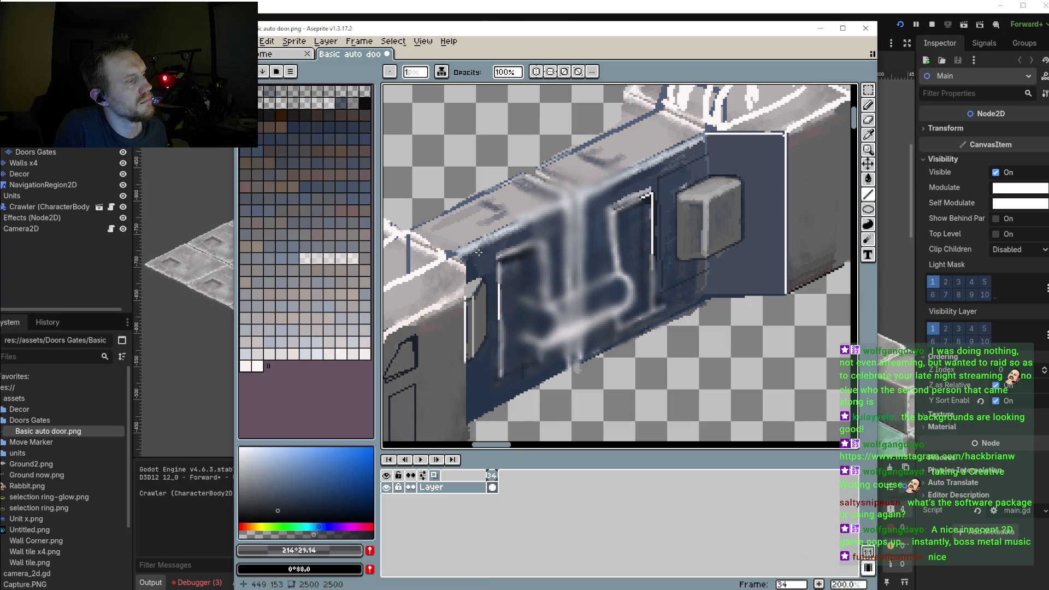
Draw a vertical edge line on the panel's left side and diagonal seams along its lower part
drag(464, 268, 499, 250)
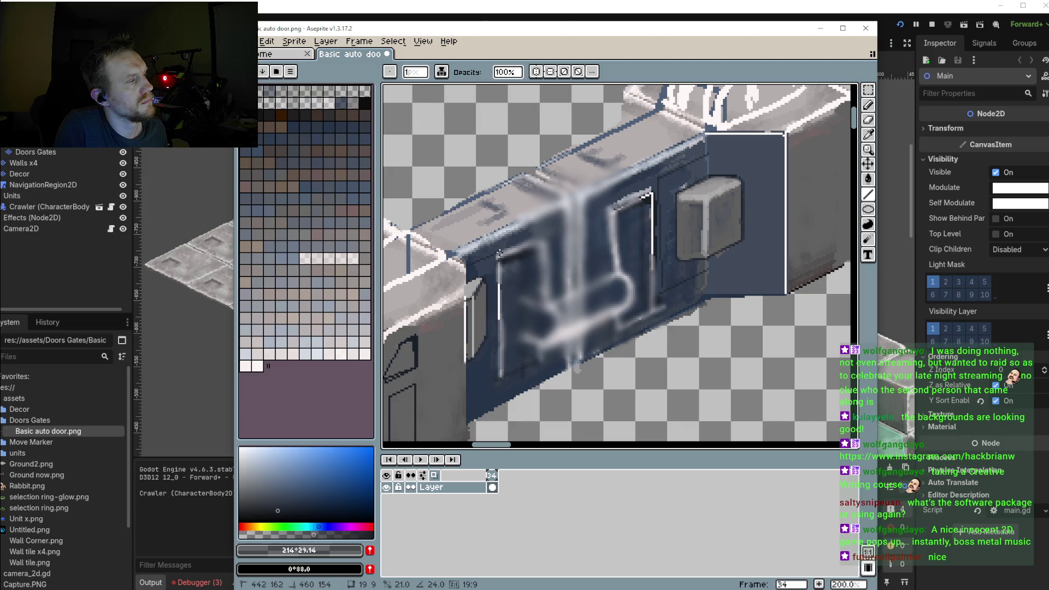
mouse_move(499, 251)
mouse_down()
mouse_move(496, 384)
mouse_move(499, 376)
mouse_up()
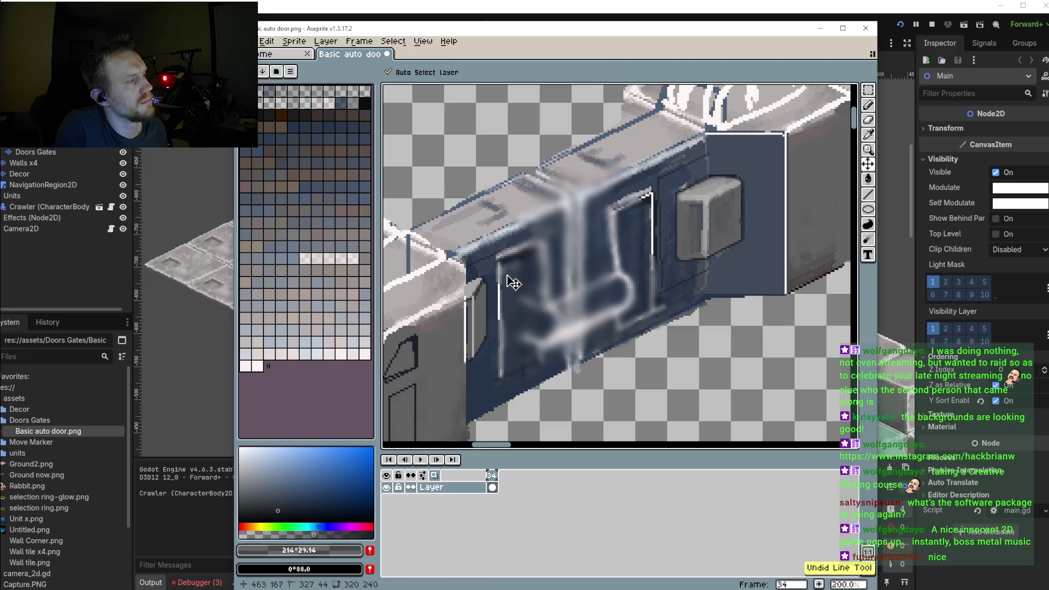
mouse_move(498, 376)
mouse_down()
mouse_move(501, 354)
mouse_move(465, 395)
mouse_up()
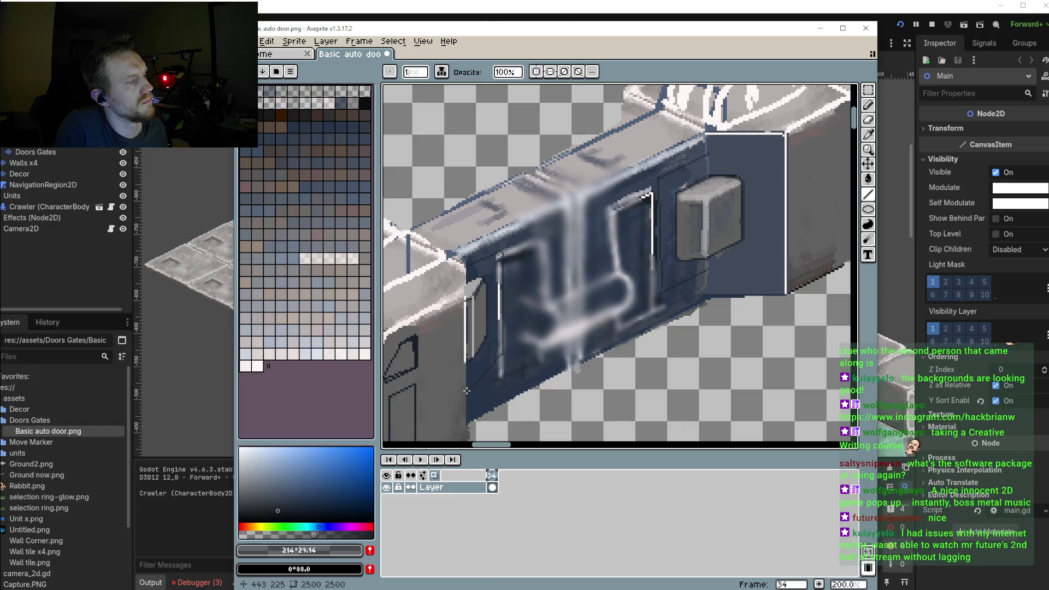
drag(663, 268, 705, 290)
drag(503, 354, 659, 283)
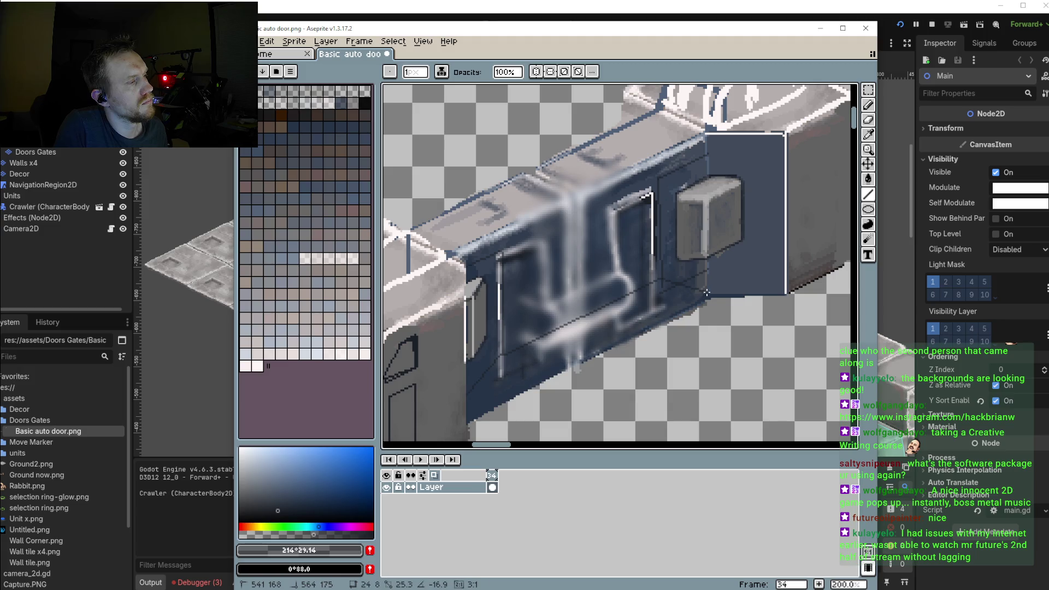
scroll(558, 314, down, 2)
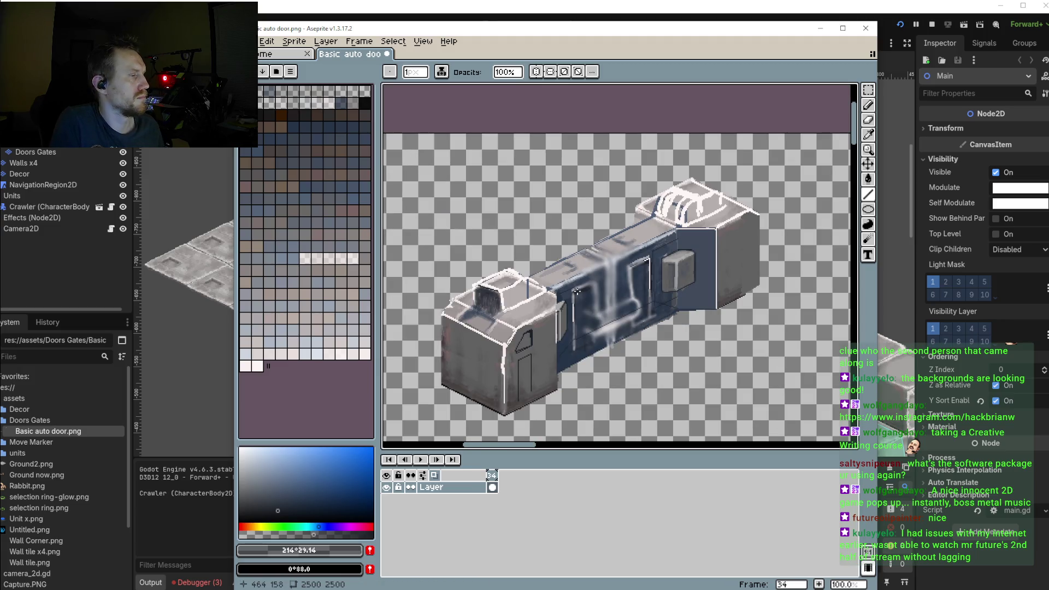
Draw a second long diagonal seam parallel to the first across the lower blue panel
scroll(578, 298, up, 1)
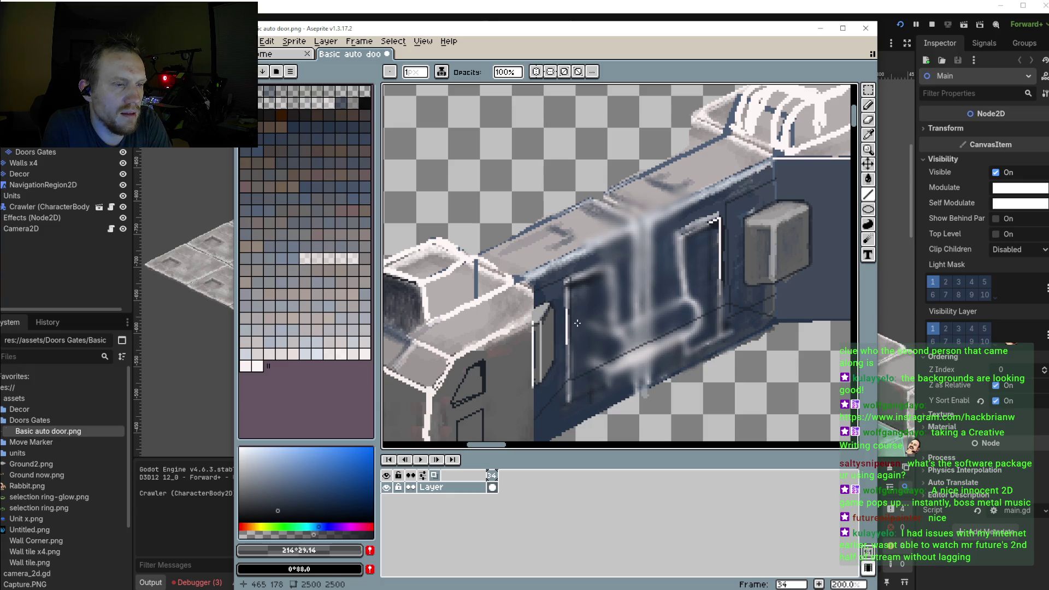
scroll(615, 326, down, 3)
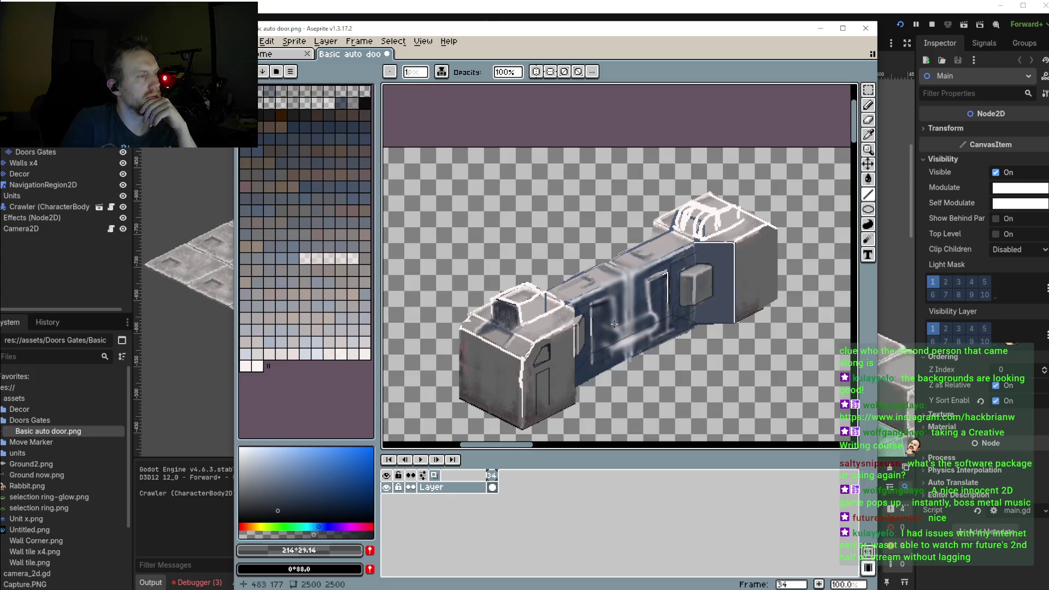
scroll(598, 287, up, 3)
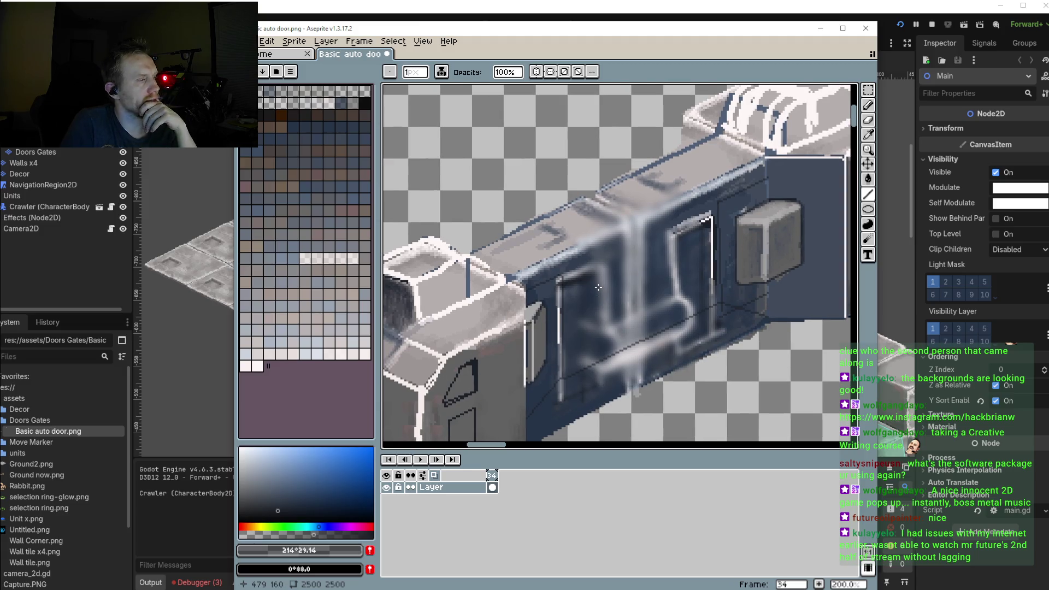
scroll(599, 272, down, 2)
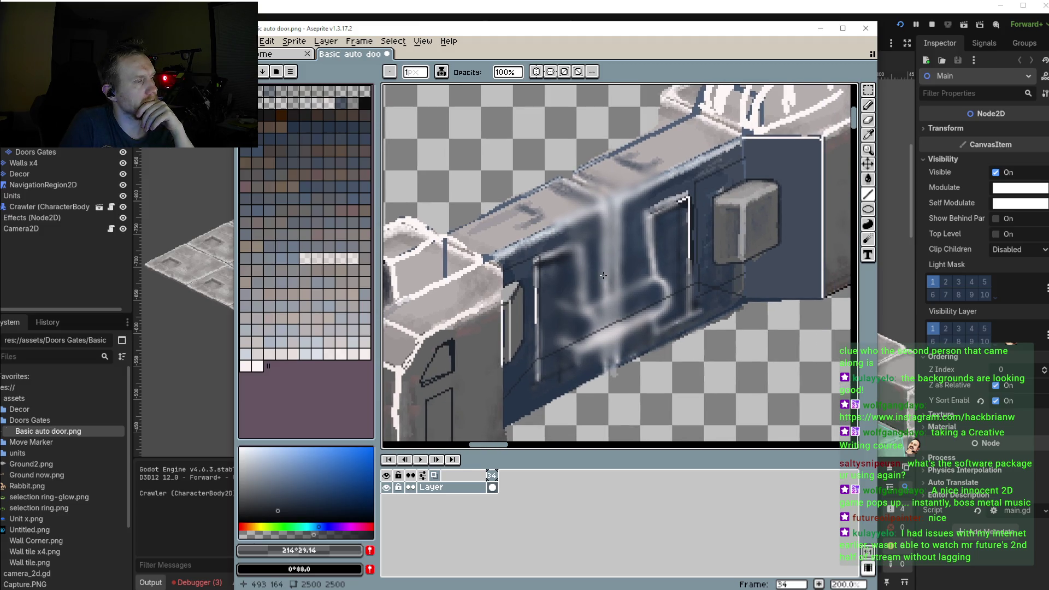
drag(540, 306, 693, 237)
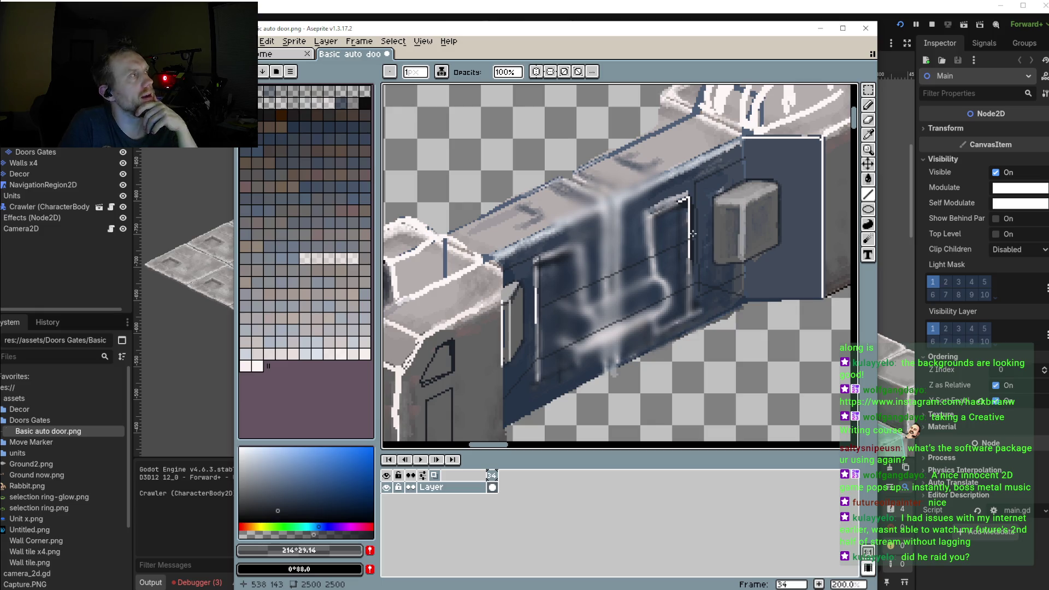
scroll(692, 234, down, 2)
scroll(634, 280, up, 2)
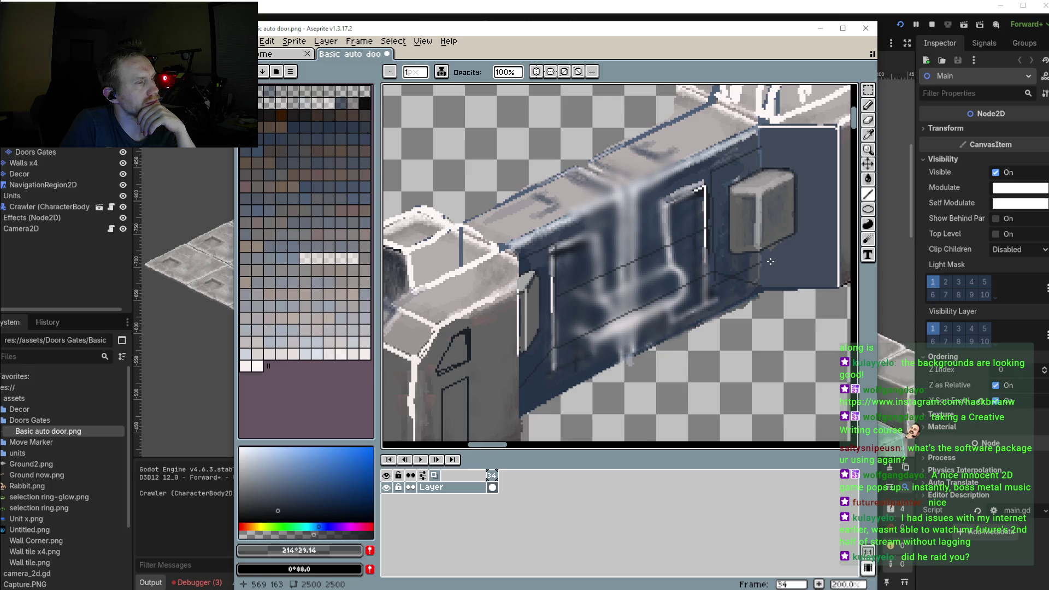
scroll(708, 266, up, 1)
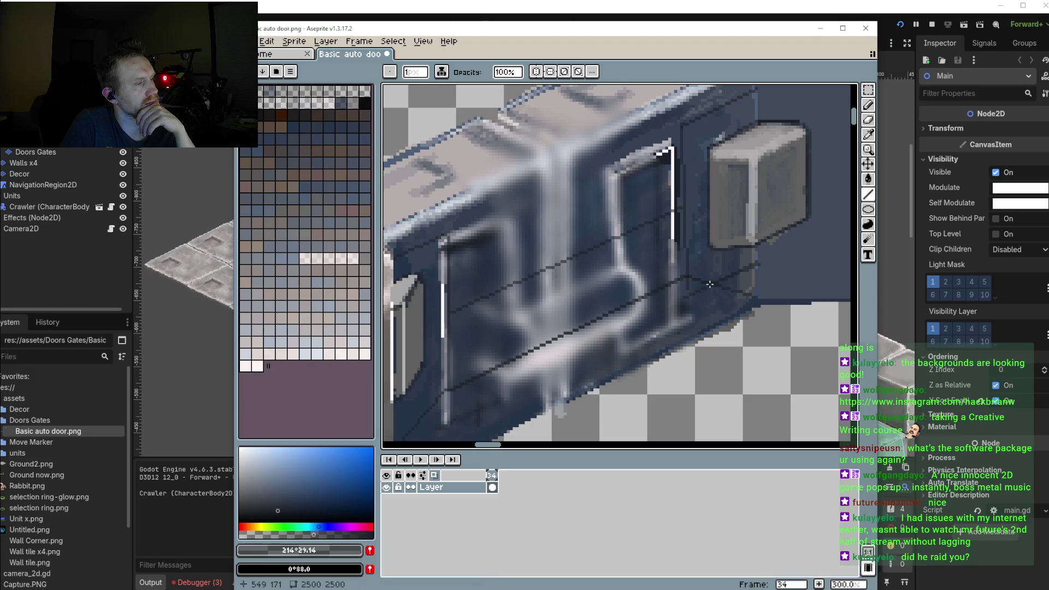
scroll(659, 310, down, 1)
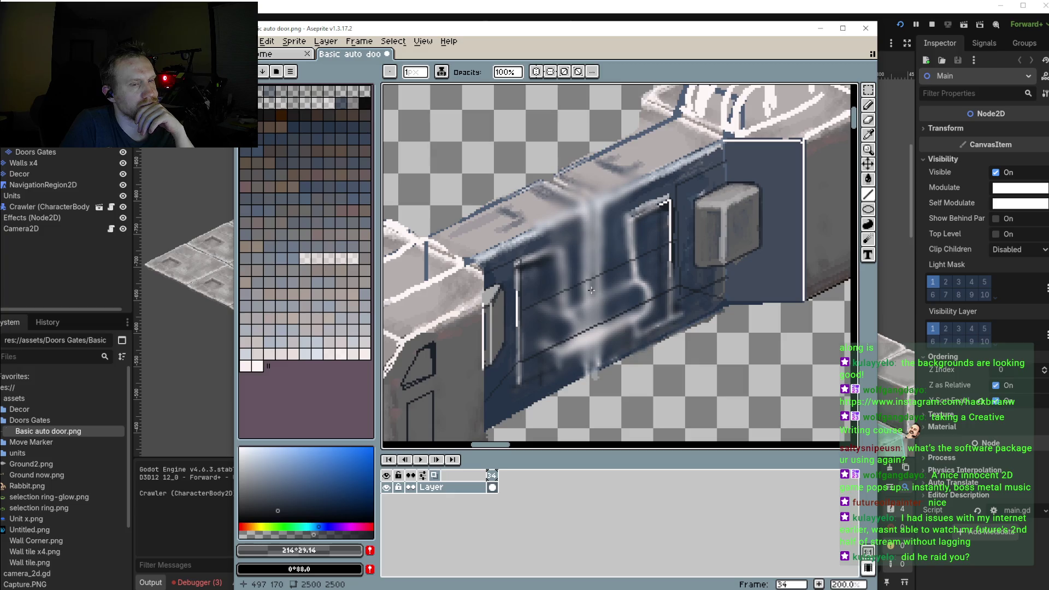
Zoom in and fix a pixel at the door frame's corner with the pencil
drag(592, 289, 636, 293)
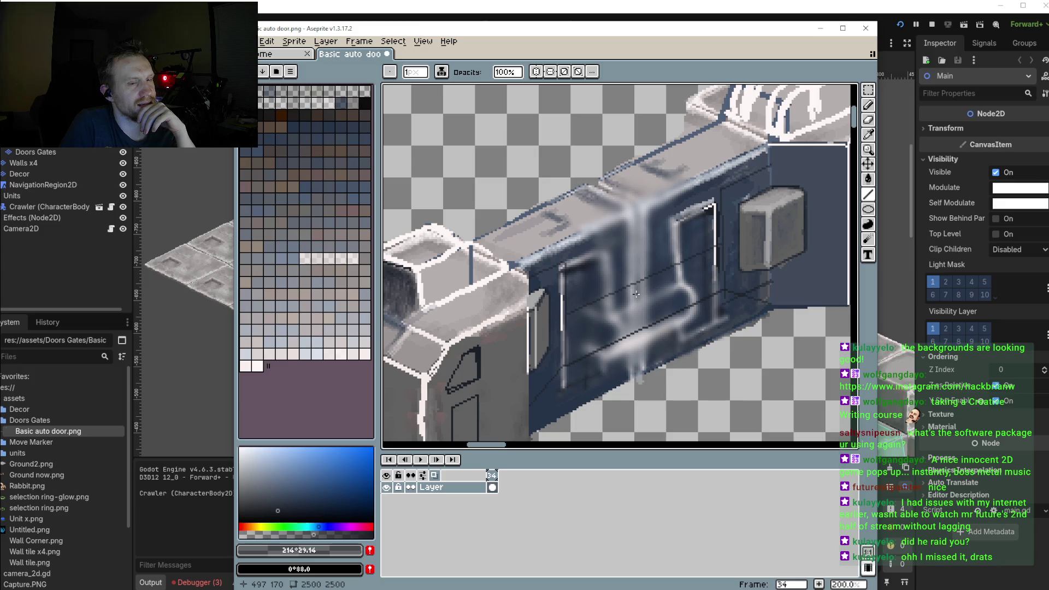
scroll(636, 294, down, 1)
scroll(632, 316, up, 1)
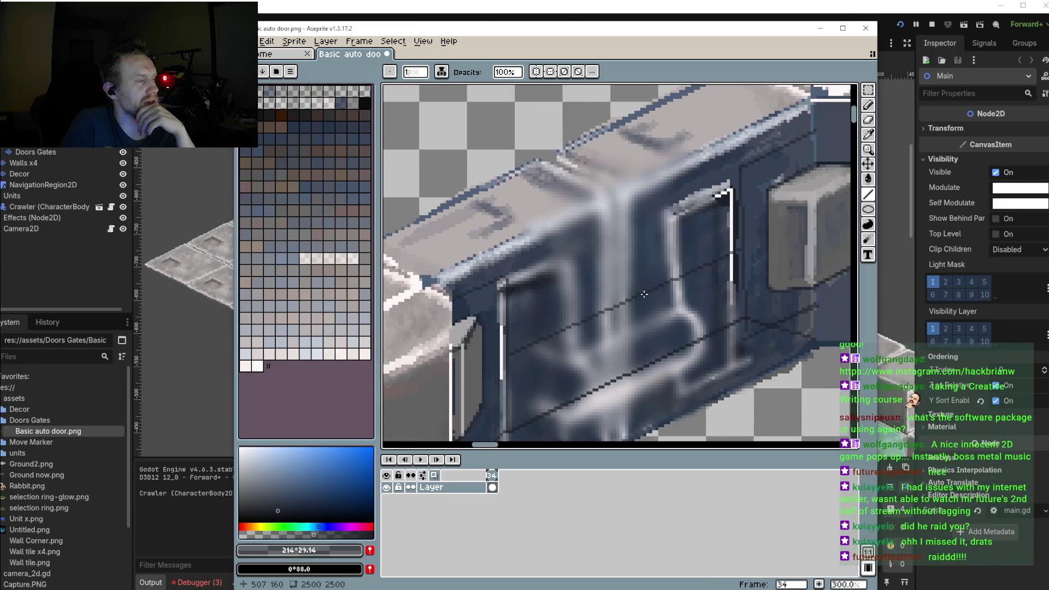
scroll(631, 322, down, 1)
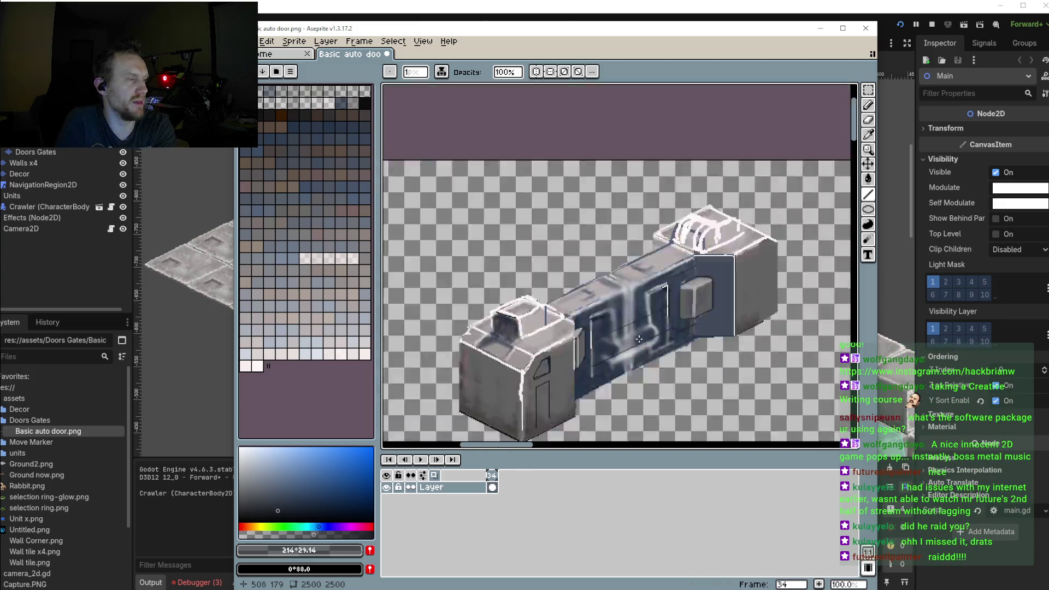
scroll(609, 305, up, 1)
scroll(608, 305, up, 1)
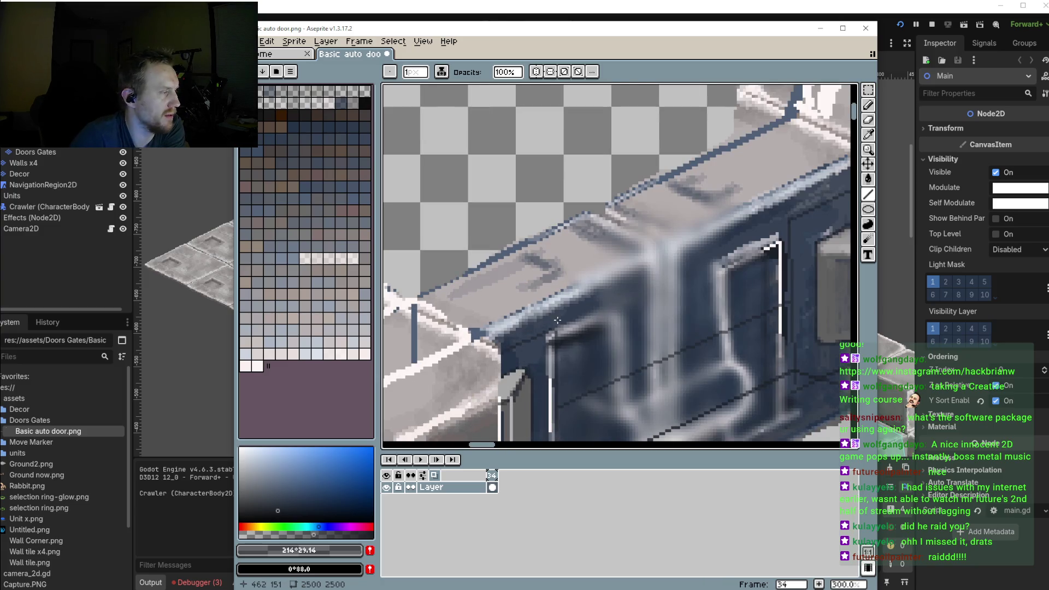
scroll(596, 307, up, 2)
scroll(550, 346, down, 1)
scroll(530, 334, up, 3)
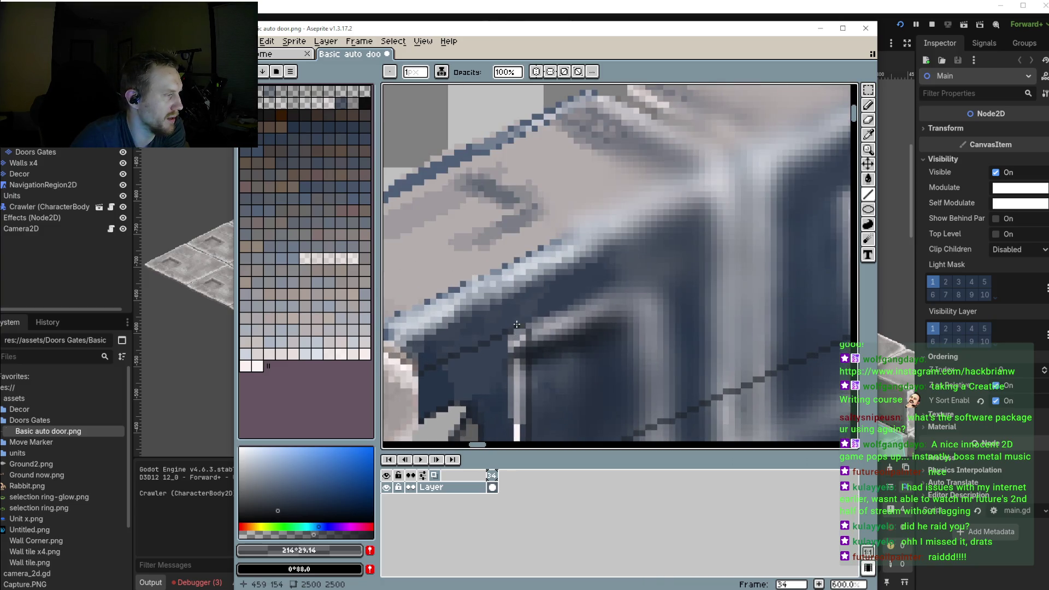
click(519, 329)
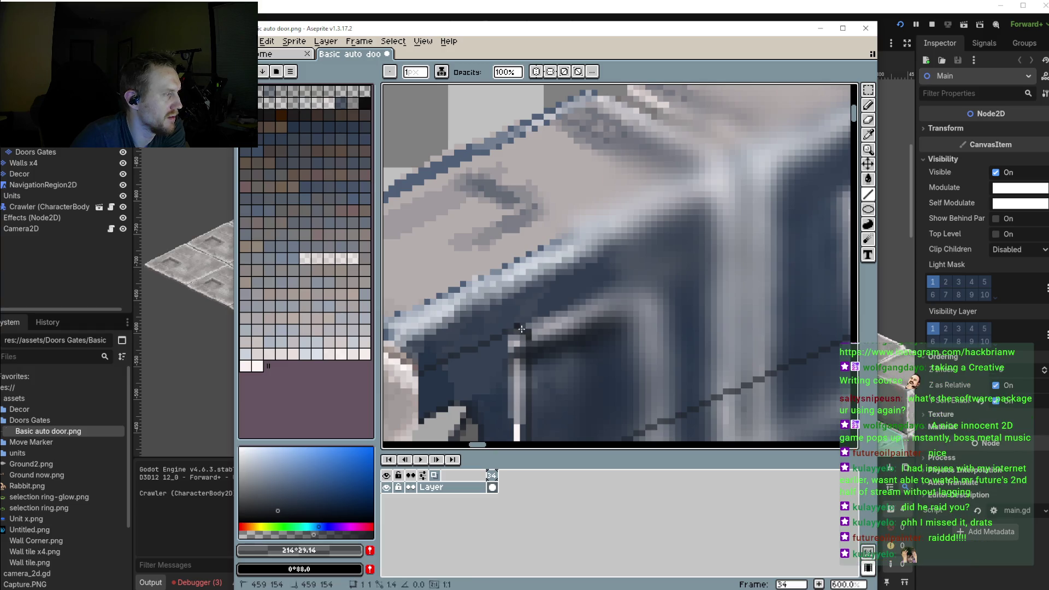
Pan across the door to inspect the frame's top corner and lower panels
drag(543, 296, 762, 217)
scroll(655, 257, down, 1)
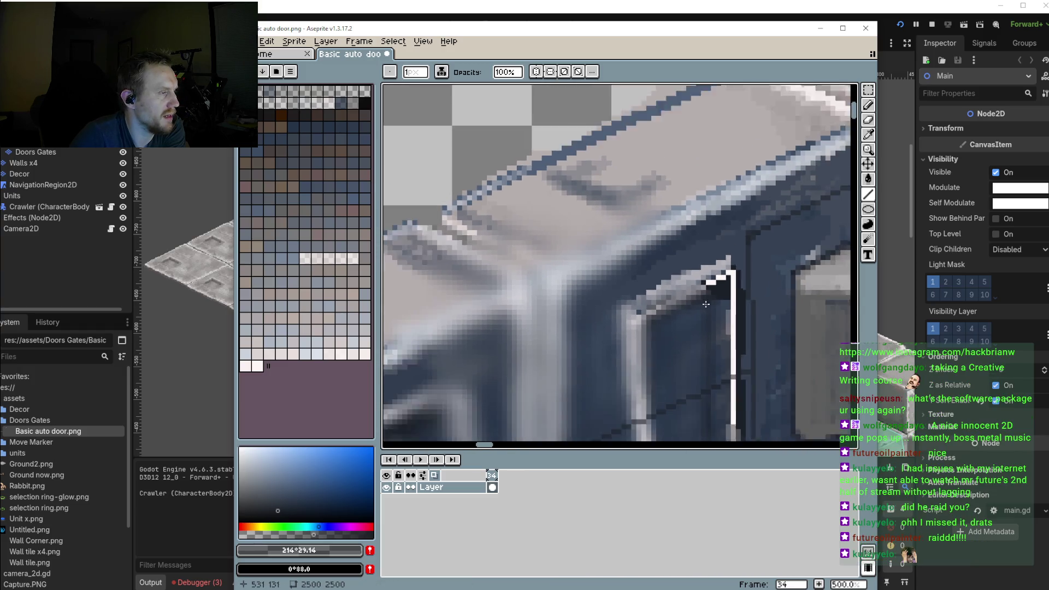
scroll(519, 310, down, 2)
drag(519, 310, 509, 243)
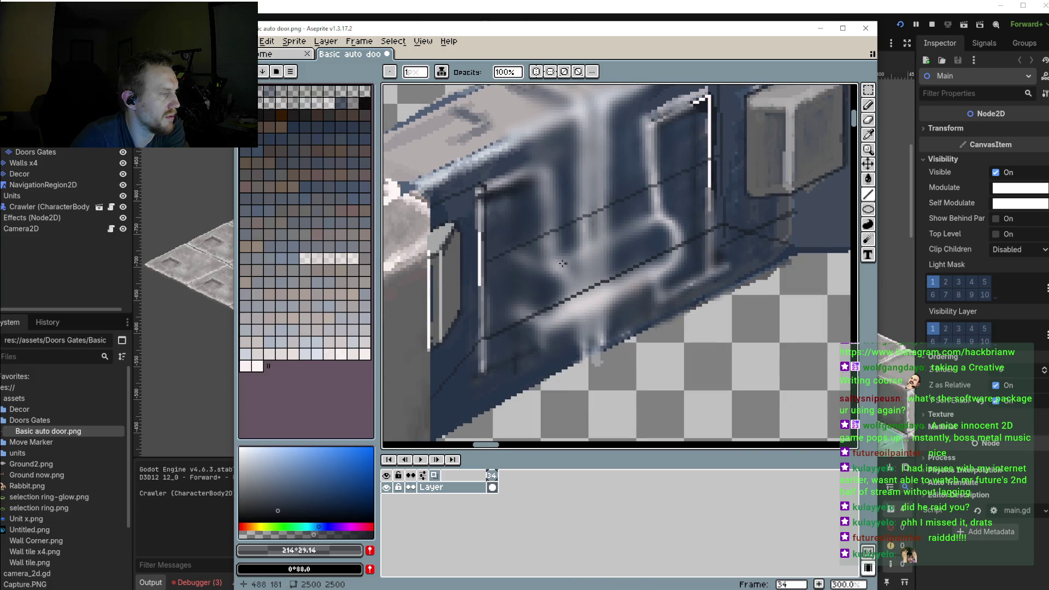
scroll(562, 264, down, 1)
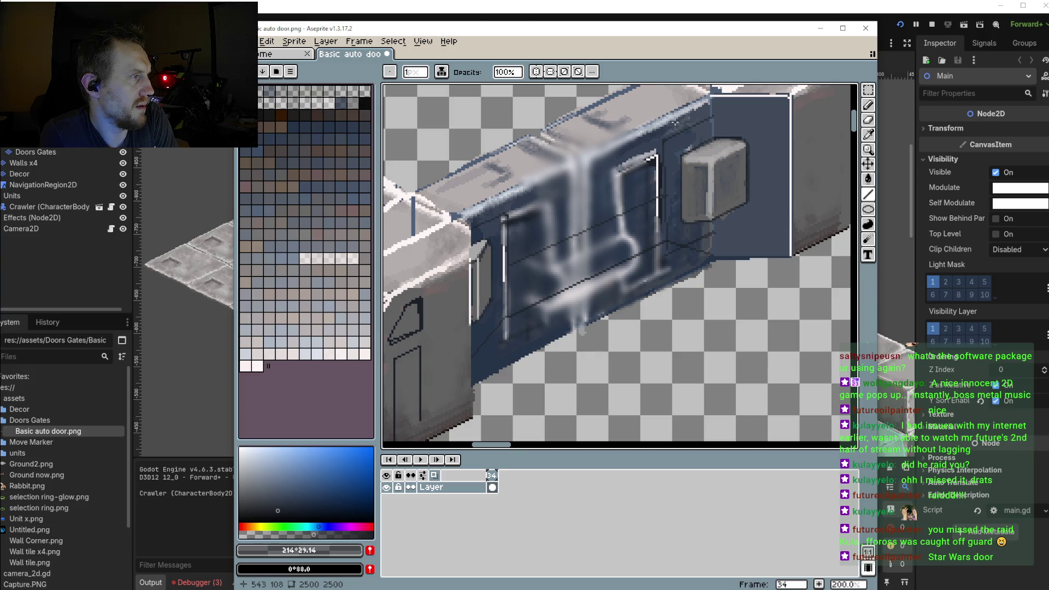
drag(649, 136, 663, 162)
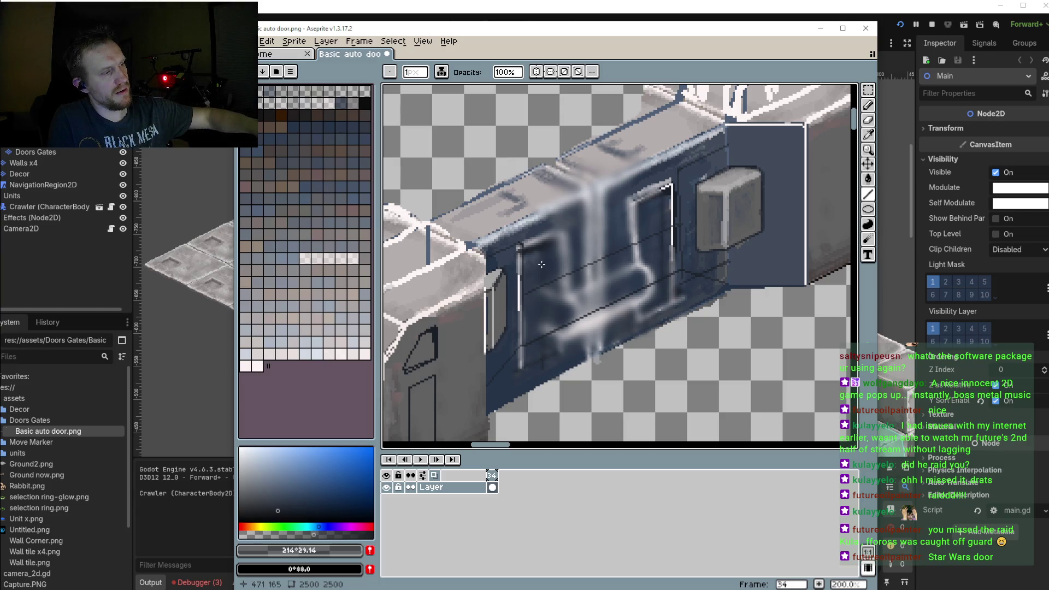
Place a pixel at the right door frame while zooming in on the door top
scroll(519, 248, up, 1)
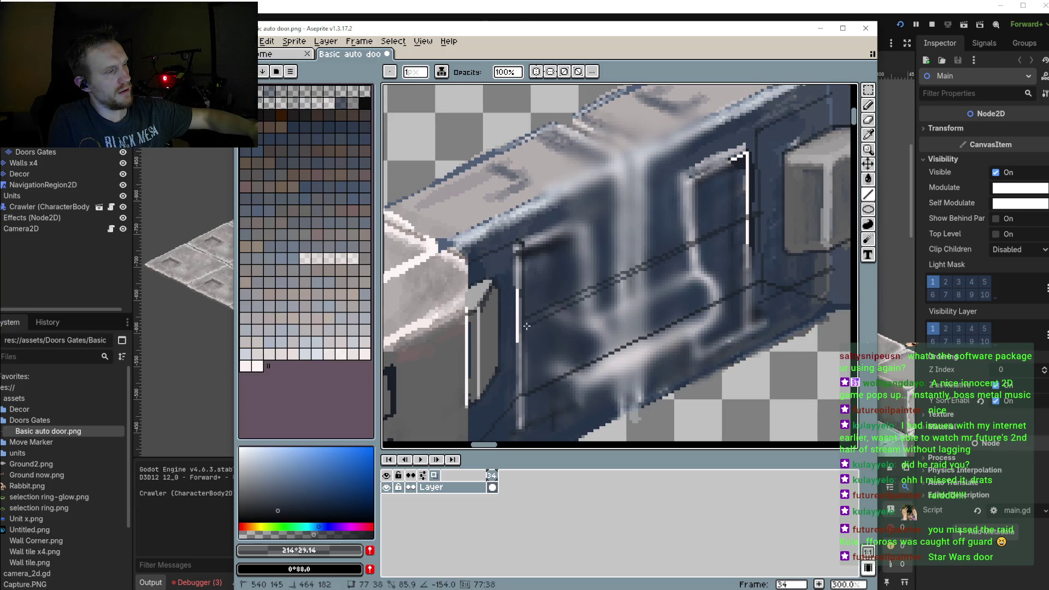
click(742, 198)
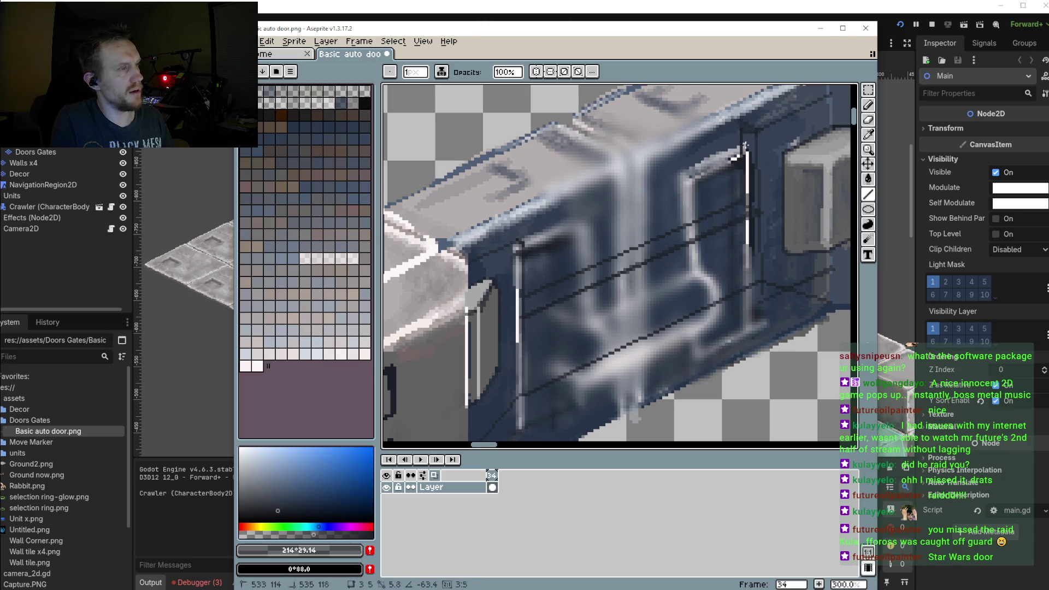
scroll(750, 169, down, 2)
scroll(750, 169, up, 2)
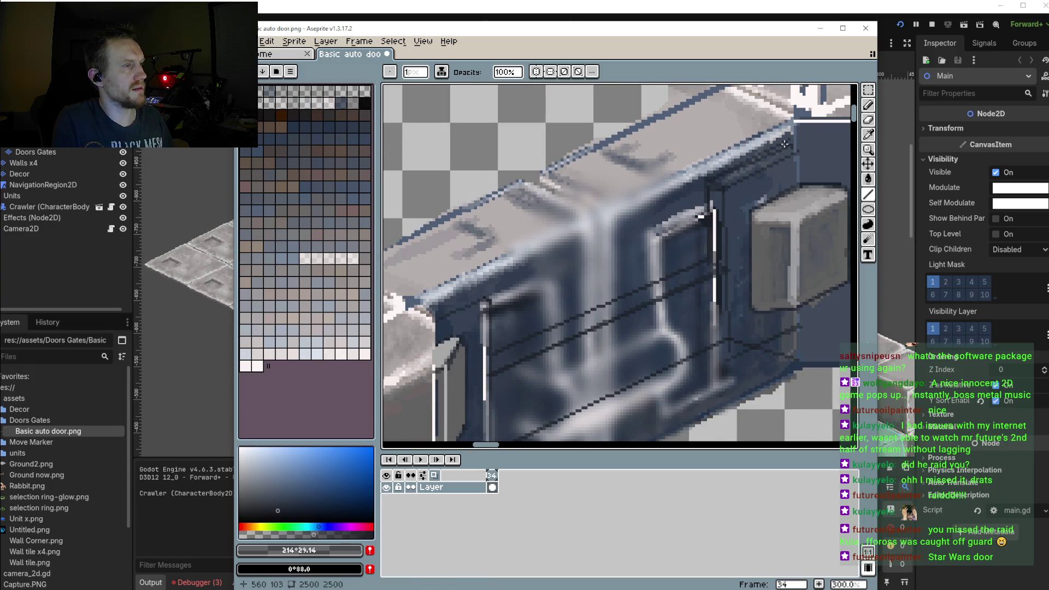
scroll(741, 172, up, 1)
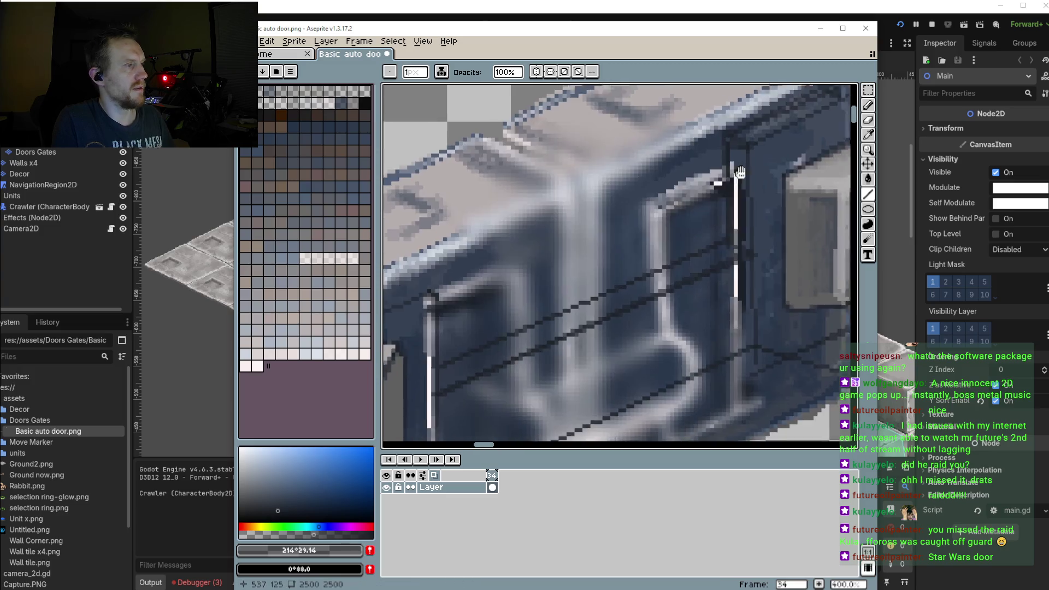
scroll(740, 172, down, 2)
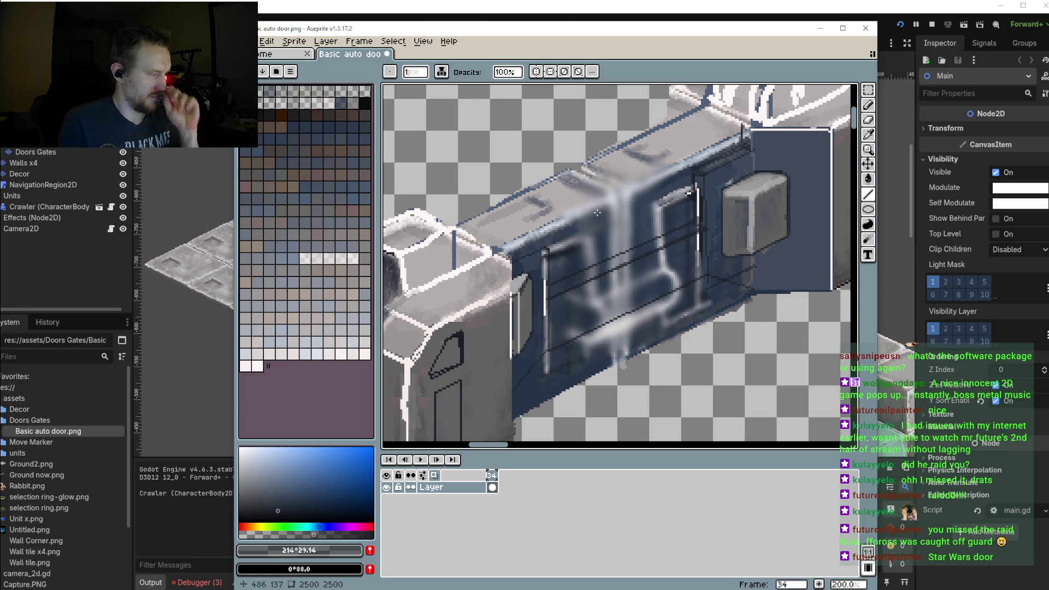
Sample light grey #b6acac from the door top and paint over the dark dents on its edge
key(b)
alt+click(632, 144)
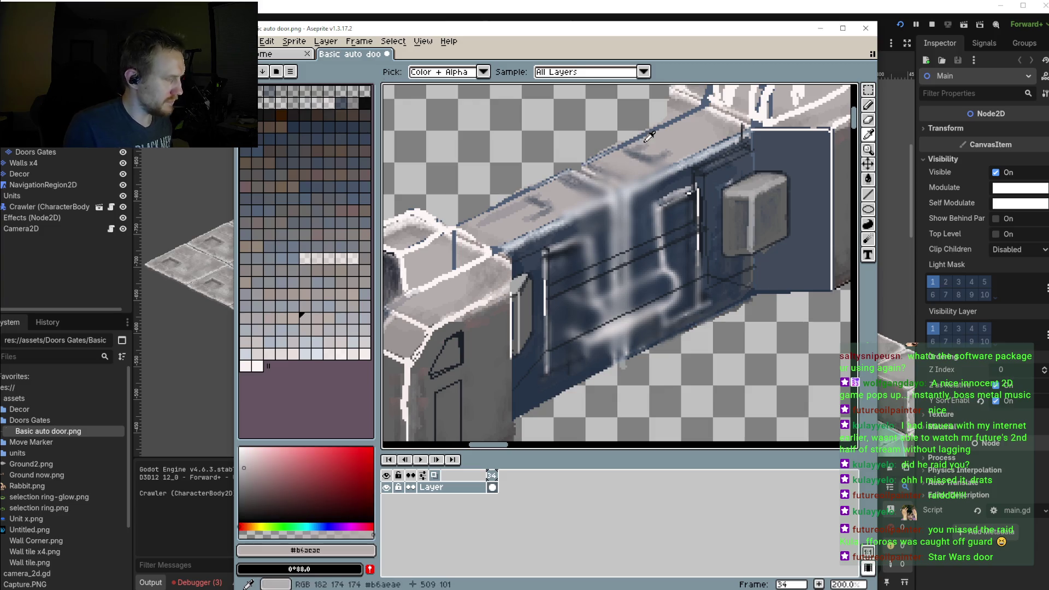
drag(598, 187, 614, 170)
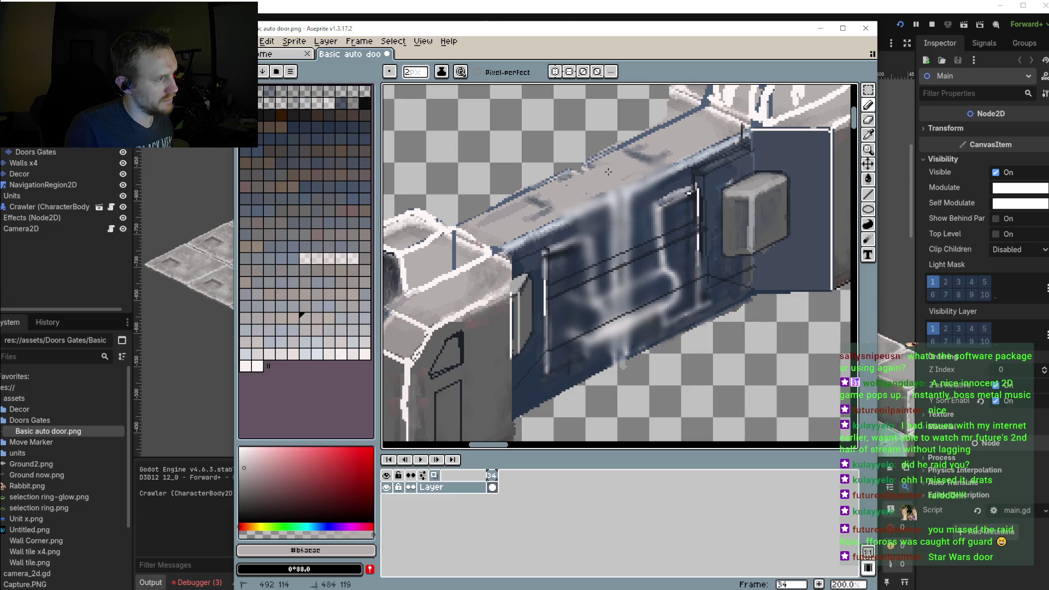
drag(629, 156, 650, 156)
drag(552, 208, 535, 201)
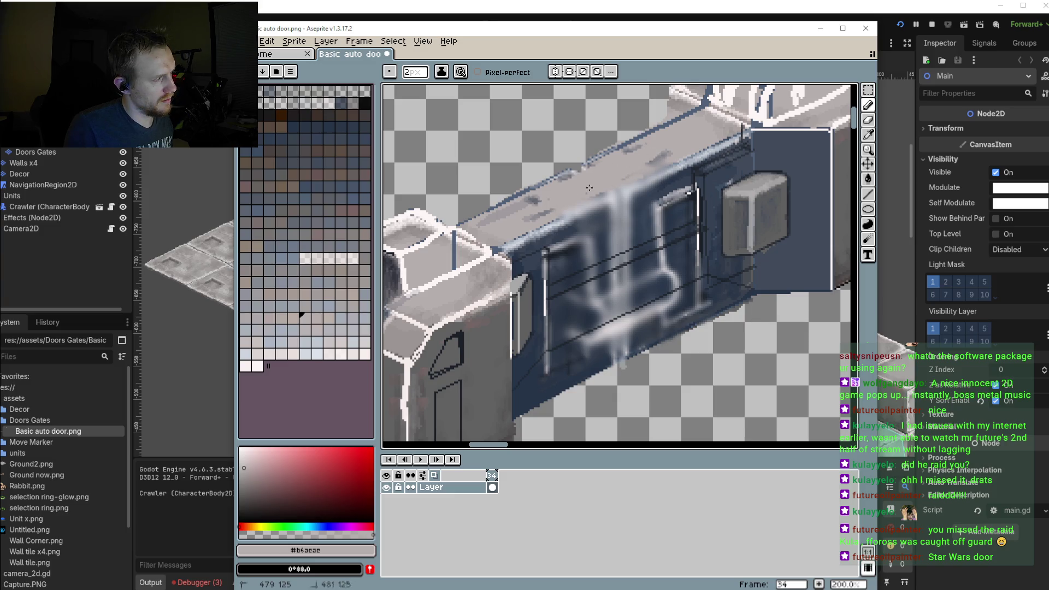
drag(650, 161, 670, 156)
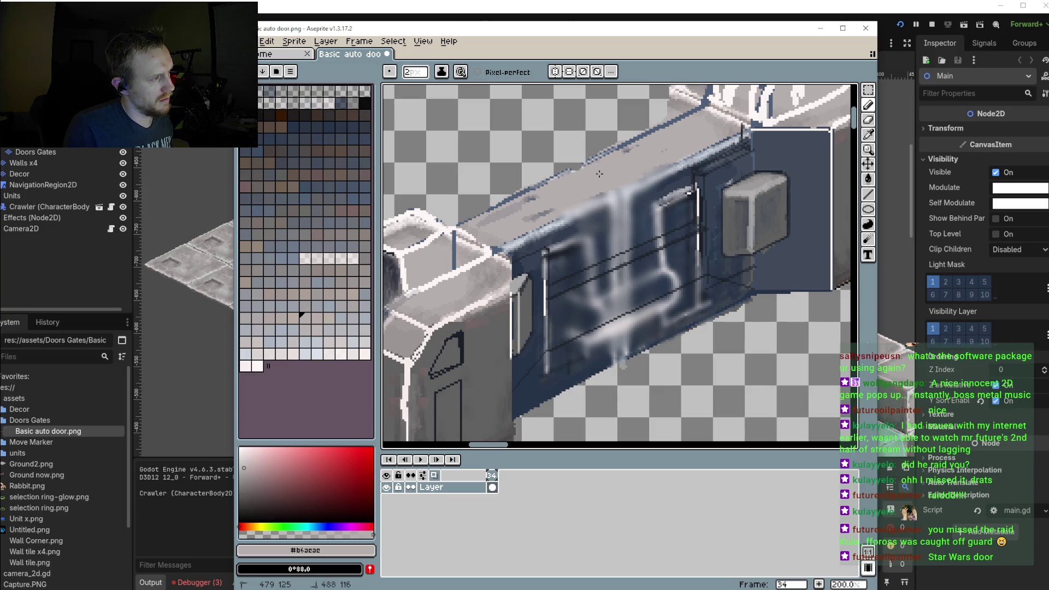
drag(616, 189, 612, 191)
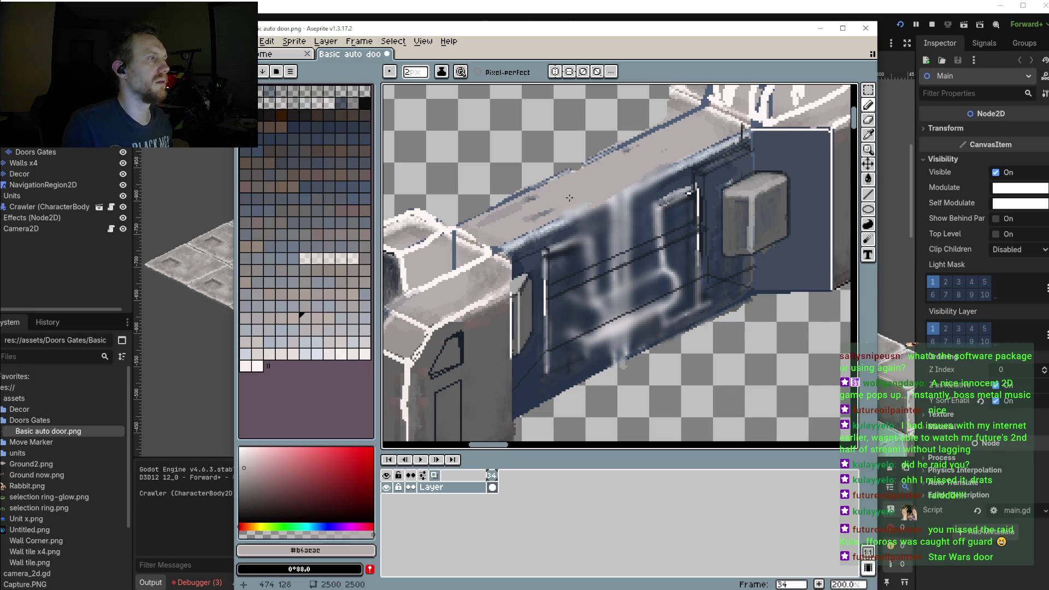
scroll(630, 238, down, 8)
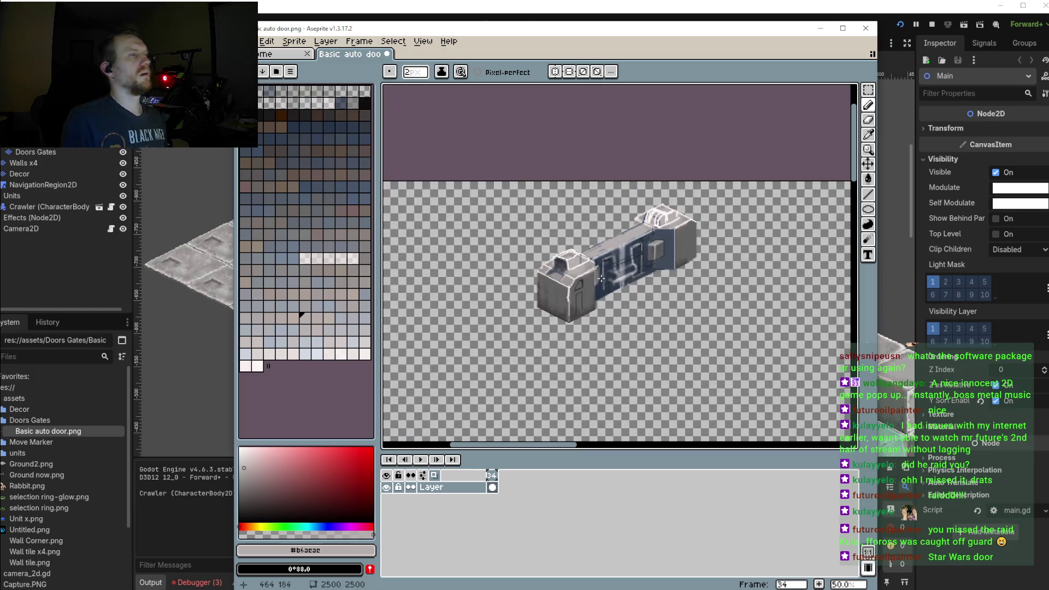
scroll(642, 256, up, 8)
drag(643, 256, 641, 246)
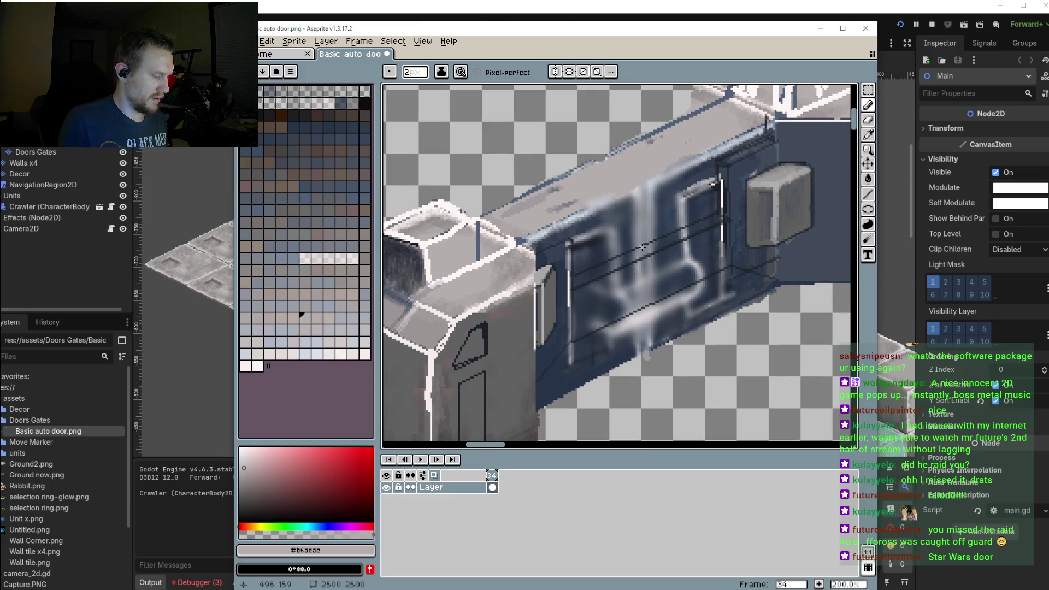
scroll(716, 240, up, 2)
Pick the near-black #1b2029 from the door and undo a stray stroke
alt+click(713, 184)
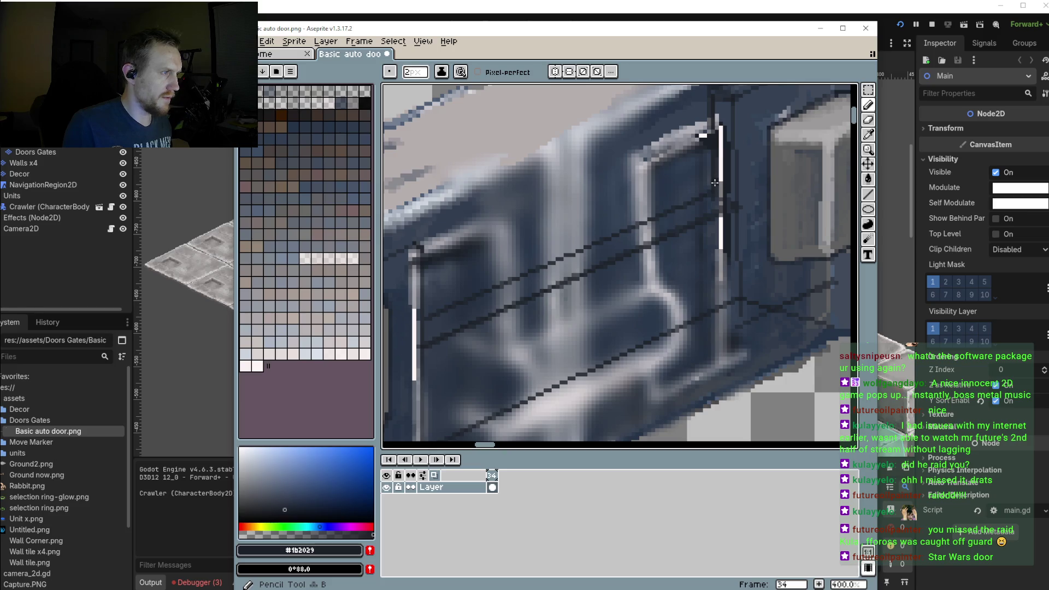
shift+click(509, 249)
key(ctrl+z)
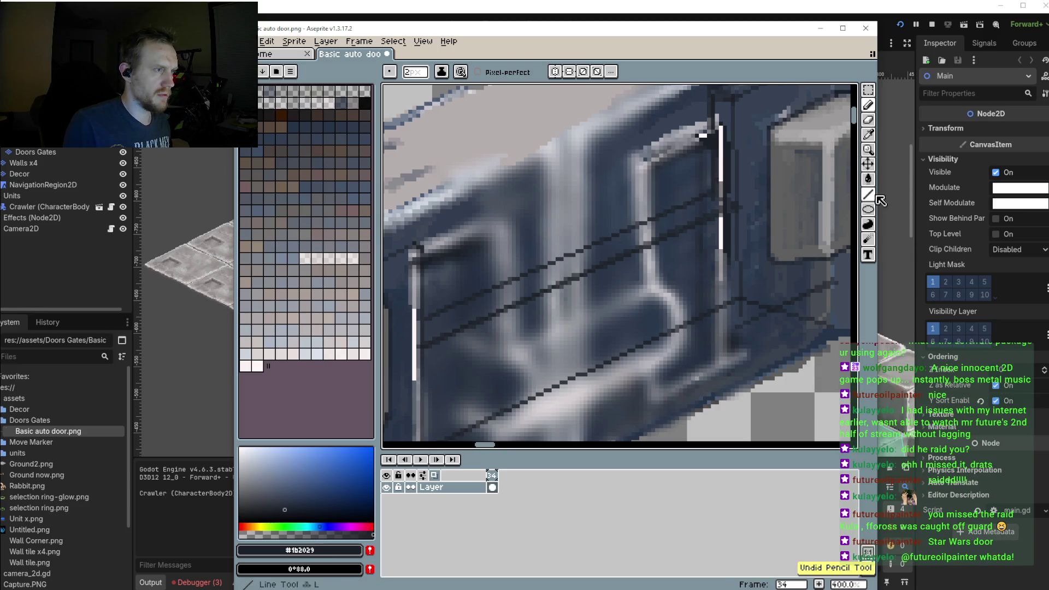
Draw two straight dark lines along the door panels beside the existing seams
click(868, 194)
drag(473, 289, 596, 233)
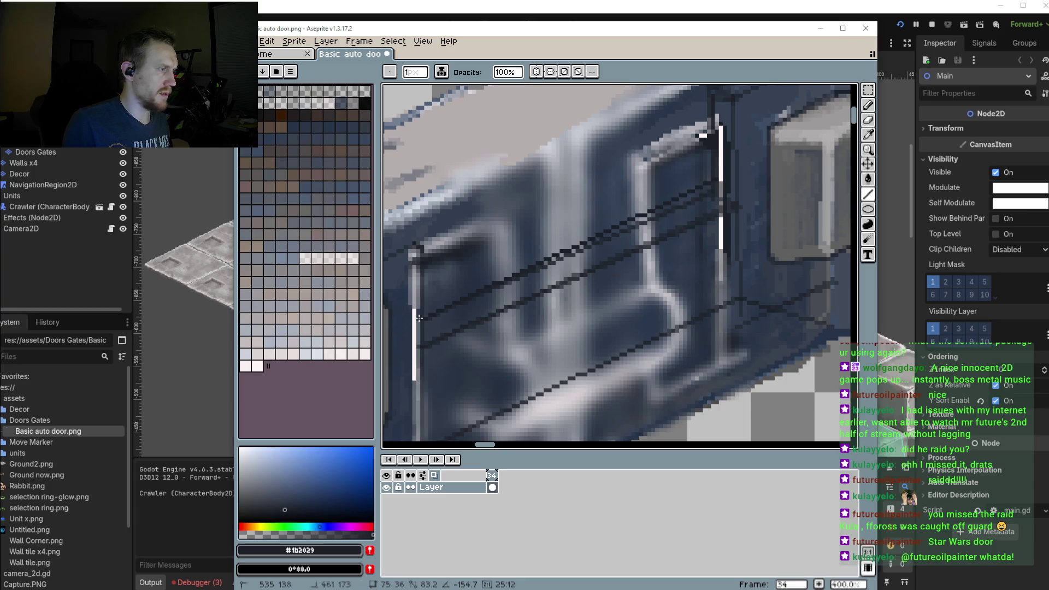
scroll(587, 298, down, 1)
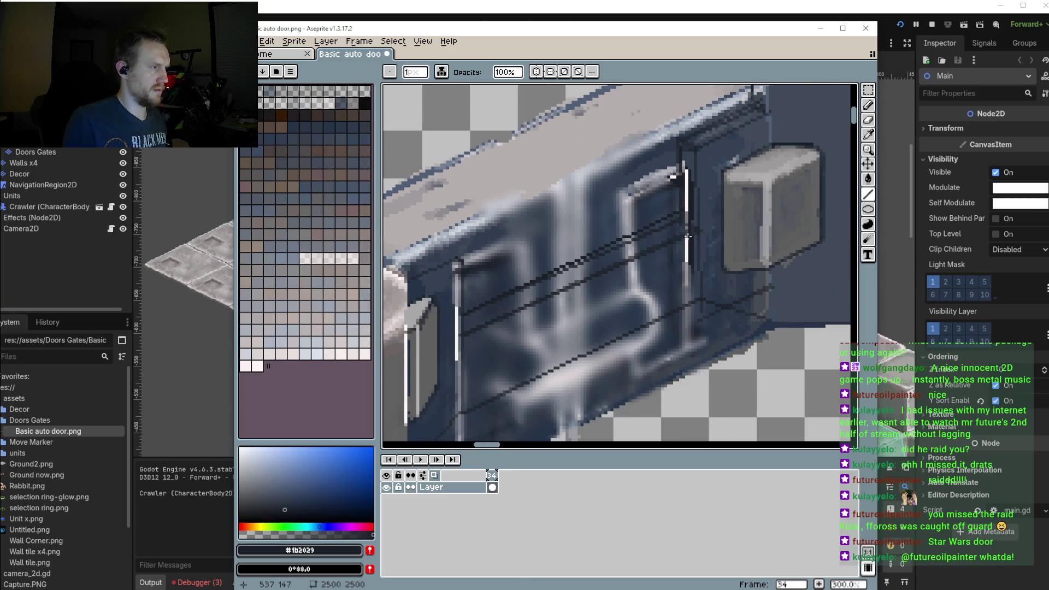
drag(653, 253, 470, 350)
scroll(517, 333, down, 2)
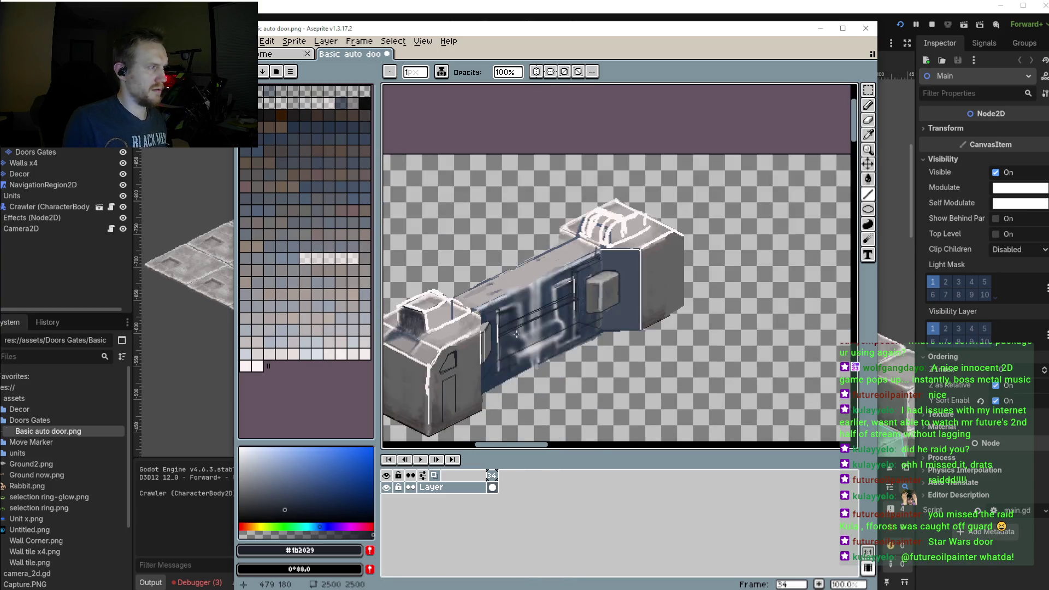
scroll(523, 309, up, 1)
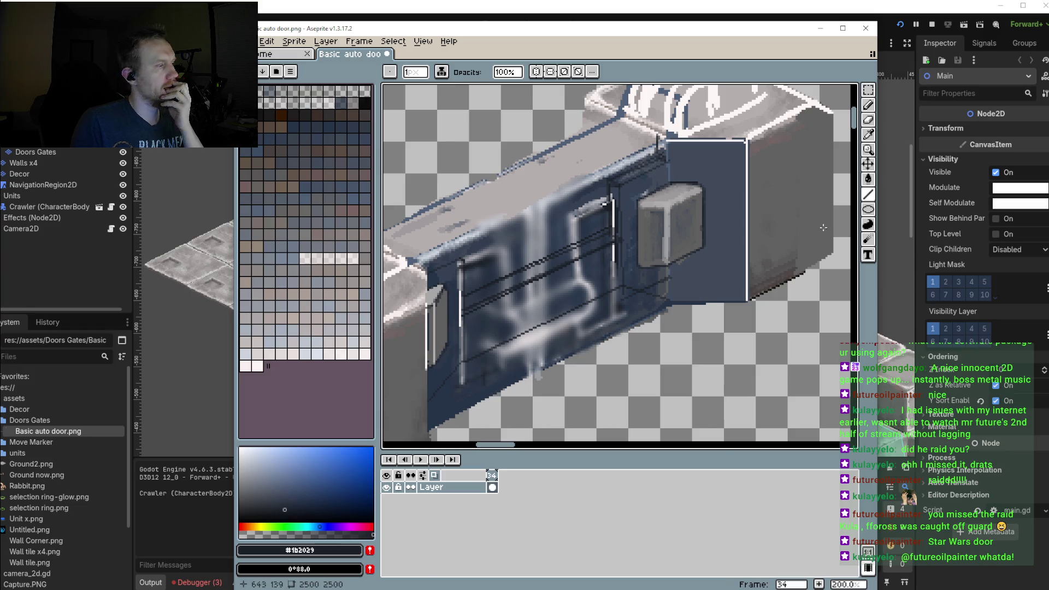
scroll(629, 273, down, 1)
scroll(577, 256, up, 3)
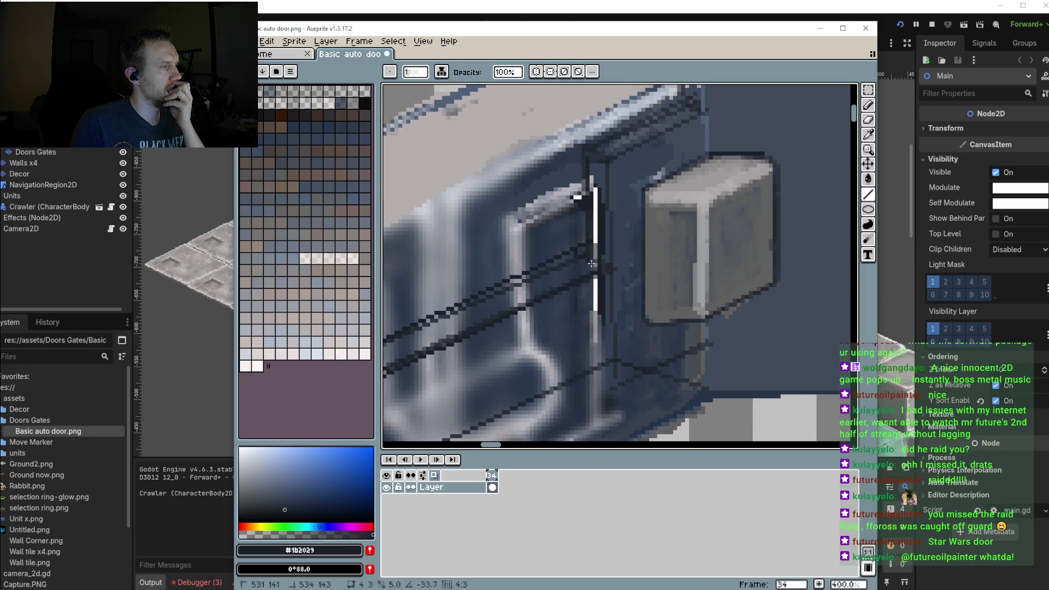
scroll(581, 254, down, 2)
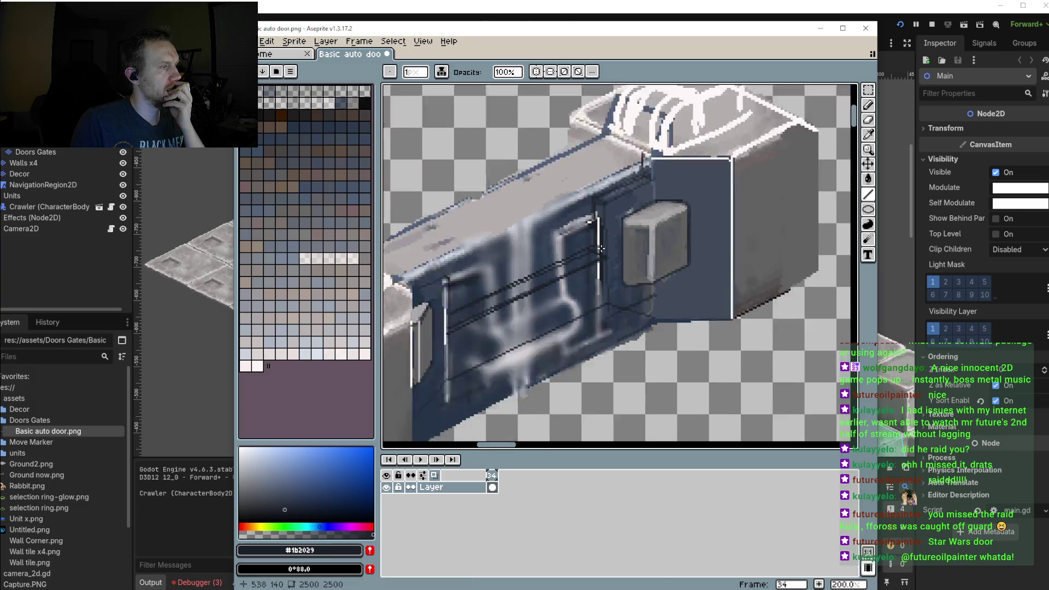
scroll(563, 246, down, 1)
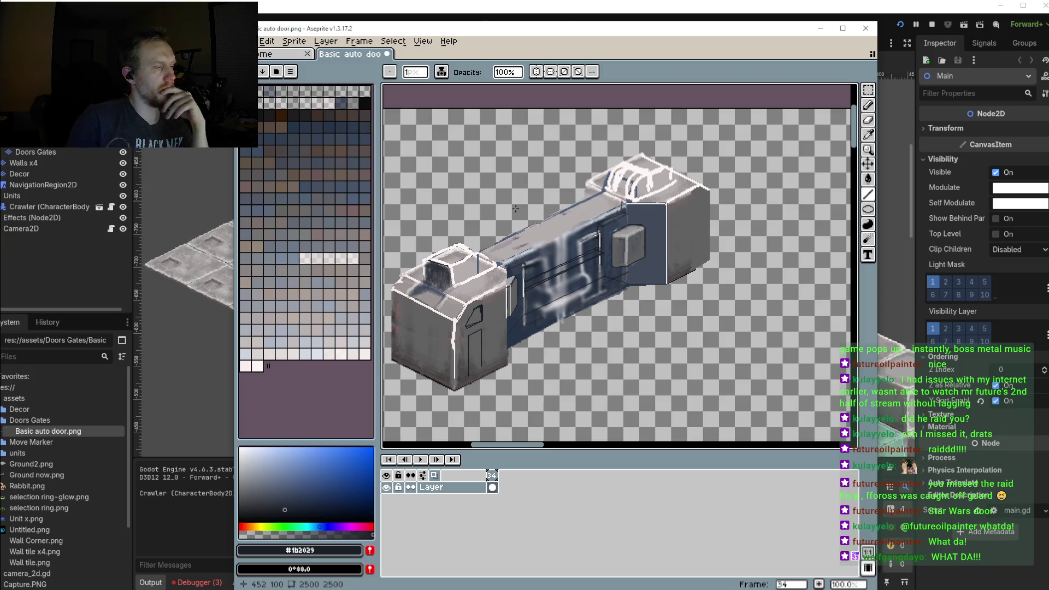
Draw a dark rail line across the upper door panel, then recentre on the whole sprite
scroll(590, 309, up, 3)
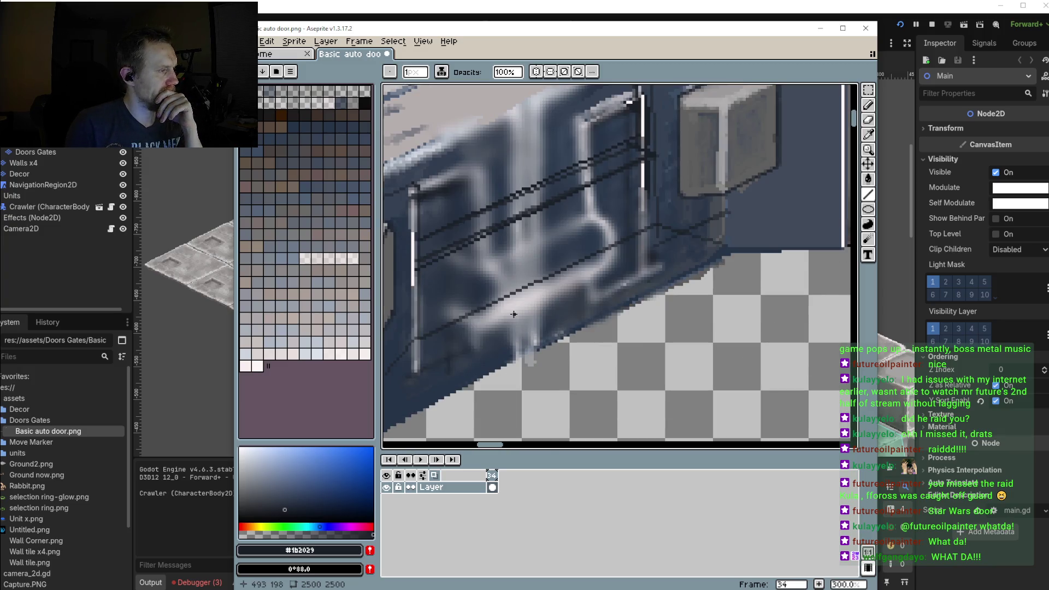
scroll(529, 273, down, 3)
scroll(529, 274, up, 1)
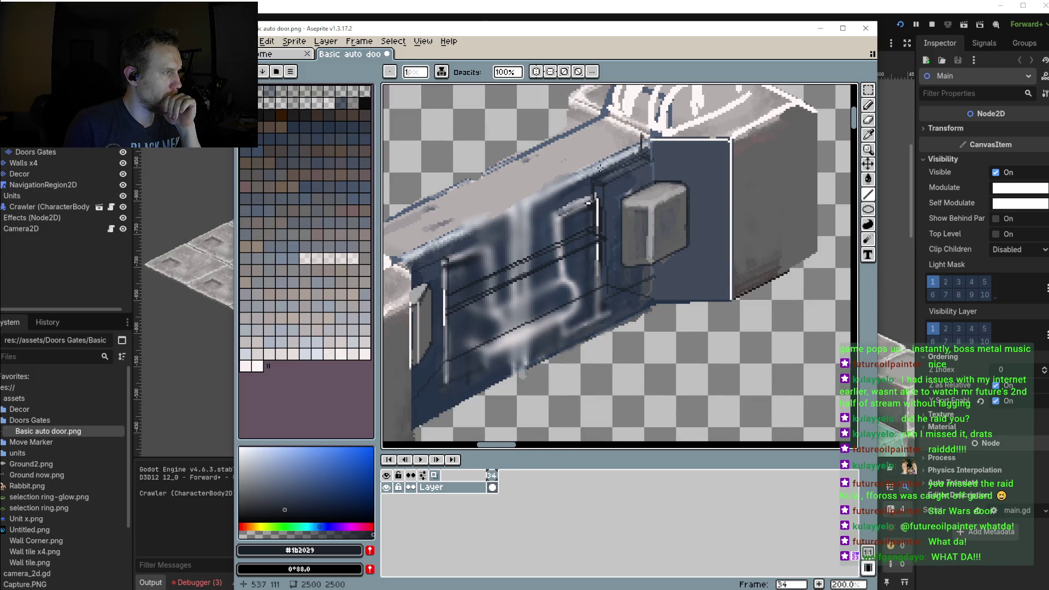
drag(602, 117, 643, 141)
scroll(645, 136, down, 1)
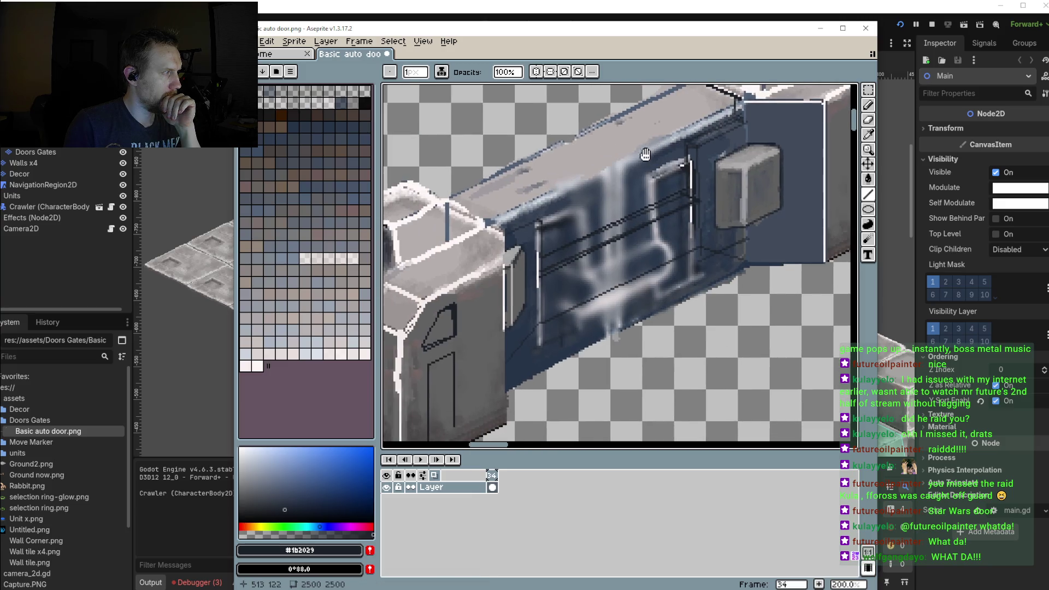
scroll(634, 144, down, 1)
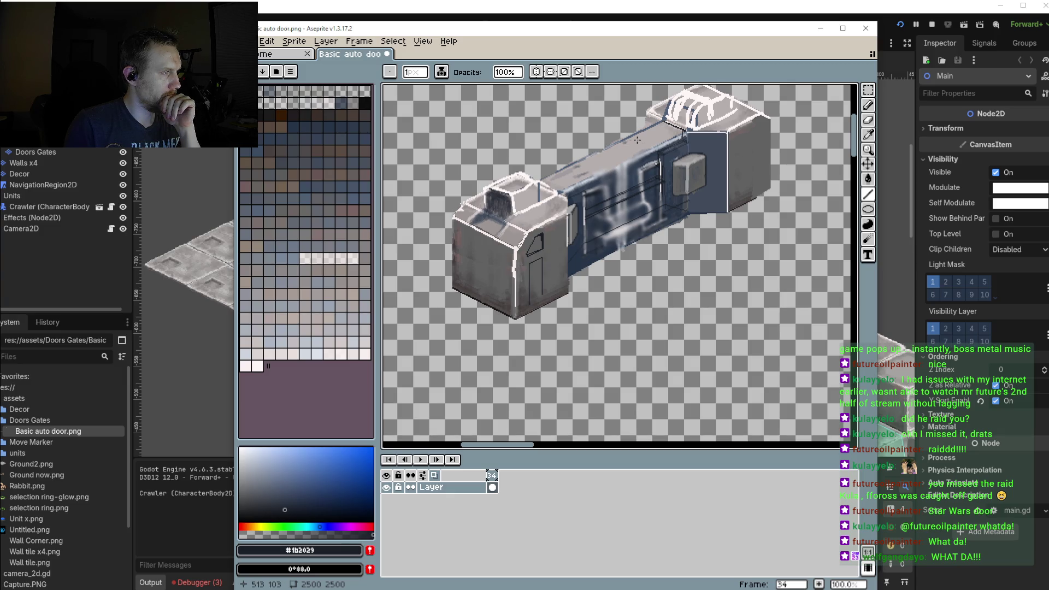
drag(628, 179, 612, 221)
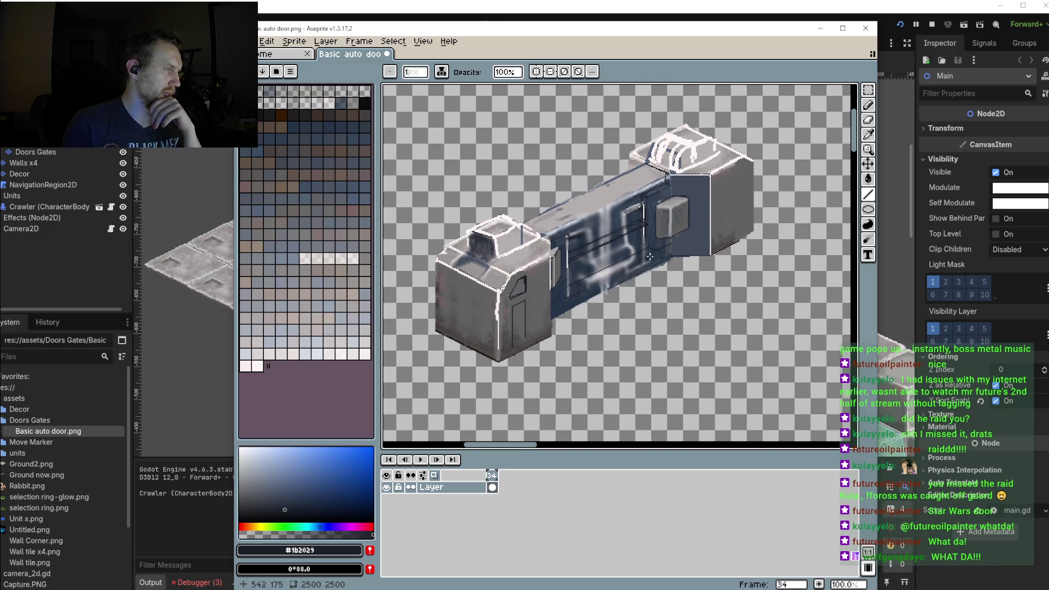
scroll(650, 257, up, 1)
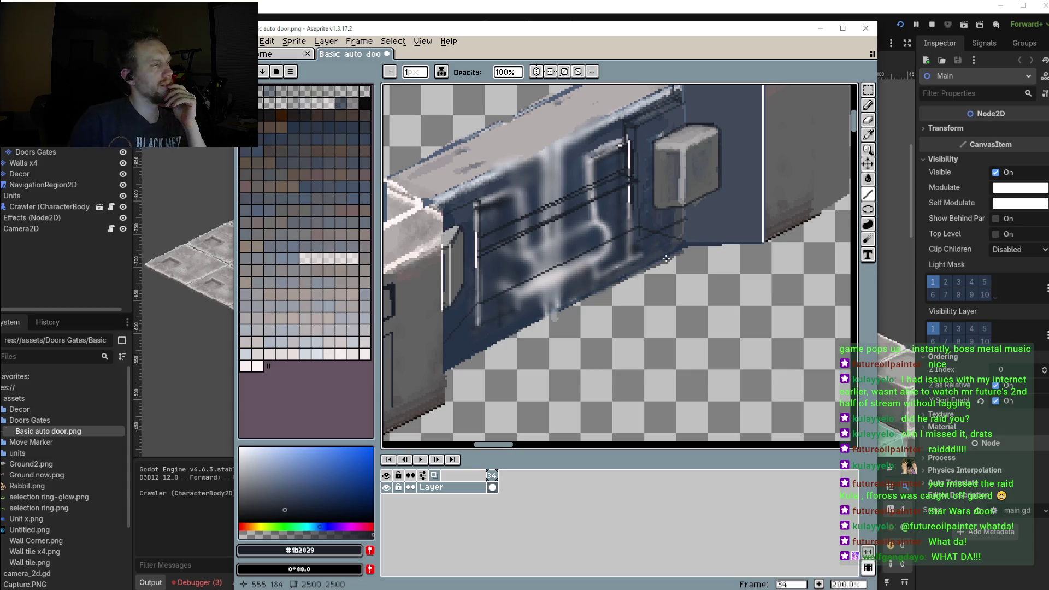
Paint over the pale streaks in the door's middle and upper area with dark blue #354051 at 6px
key(i)
click(581, 216)
key(b)
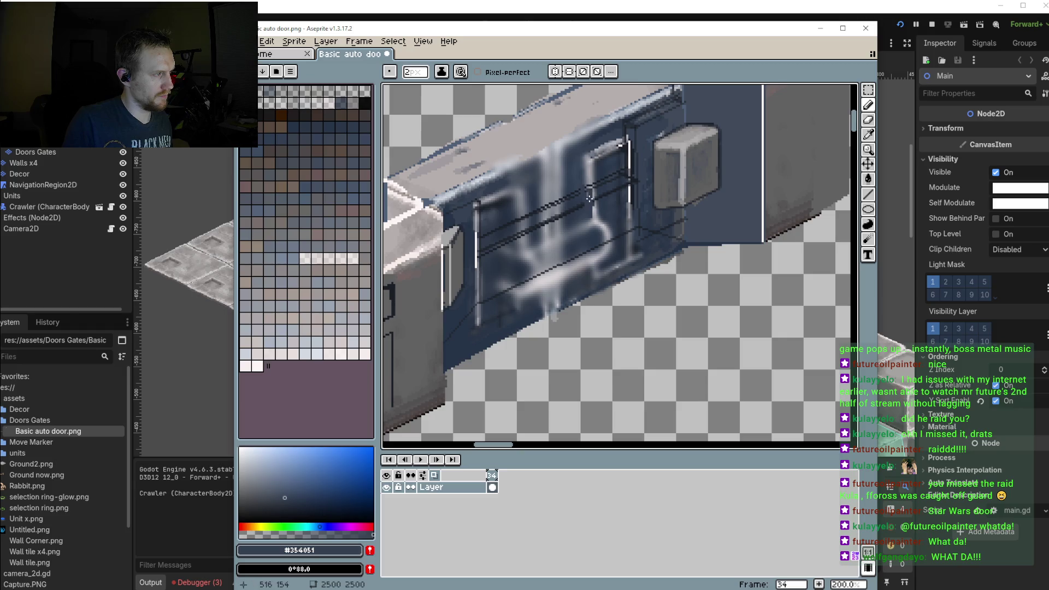
key(plus)
key(plus)
key(plus)
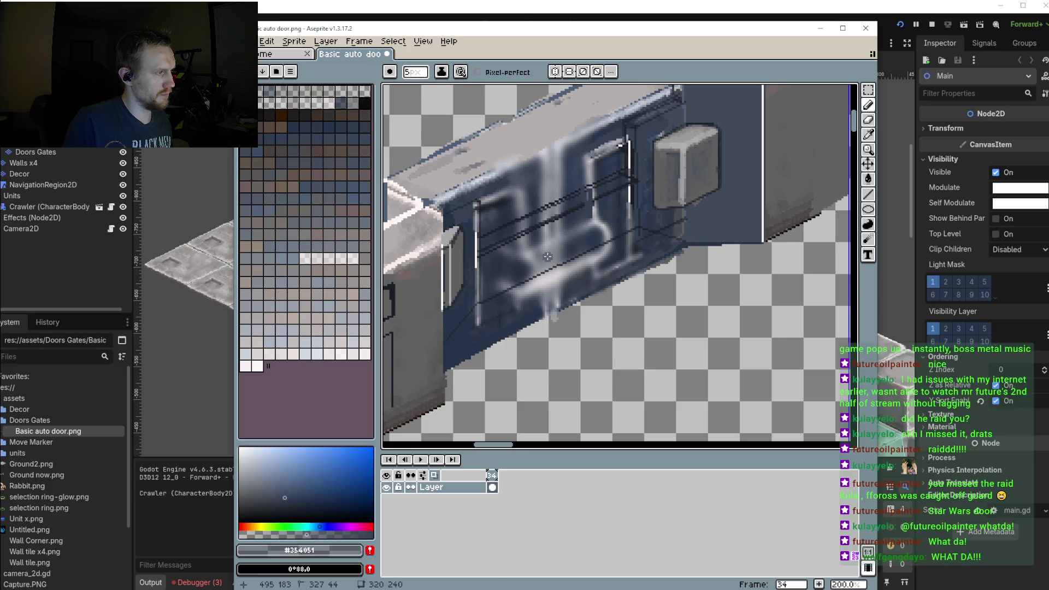
mouse_move(553, 247)
mouse_down()
mouse_move(527, 213)
mouse_move(544, 196)
mouse_up()
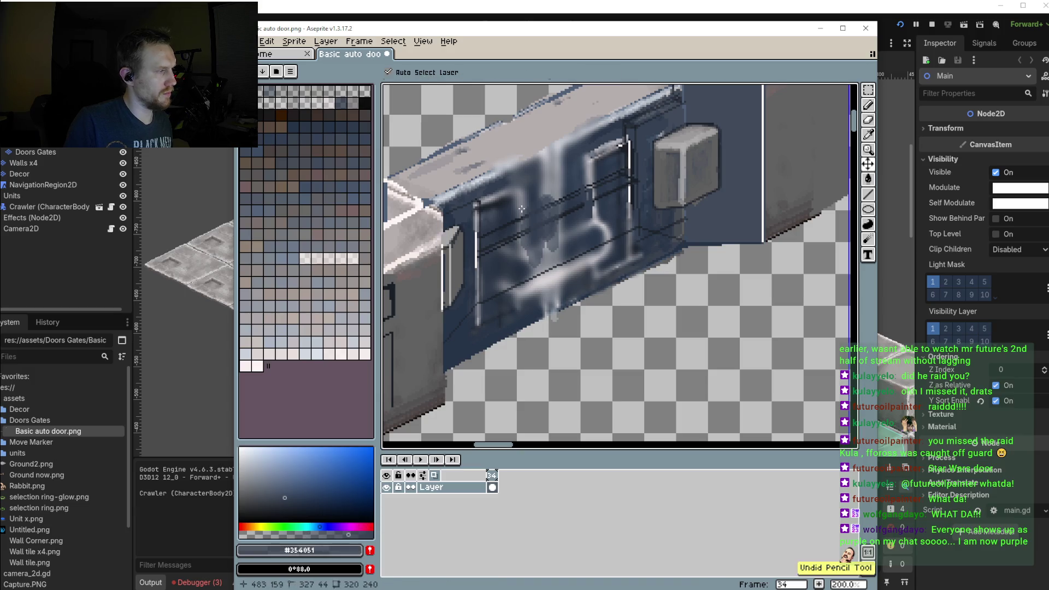
drag(520, 254, 520, 205)
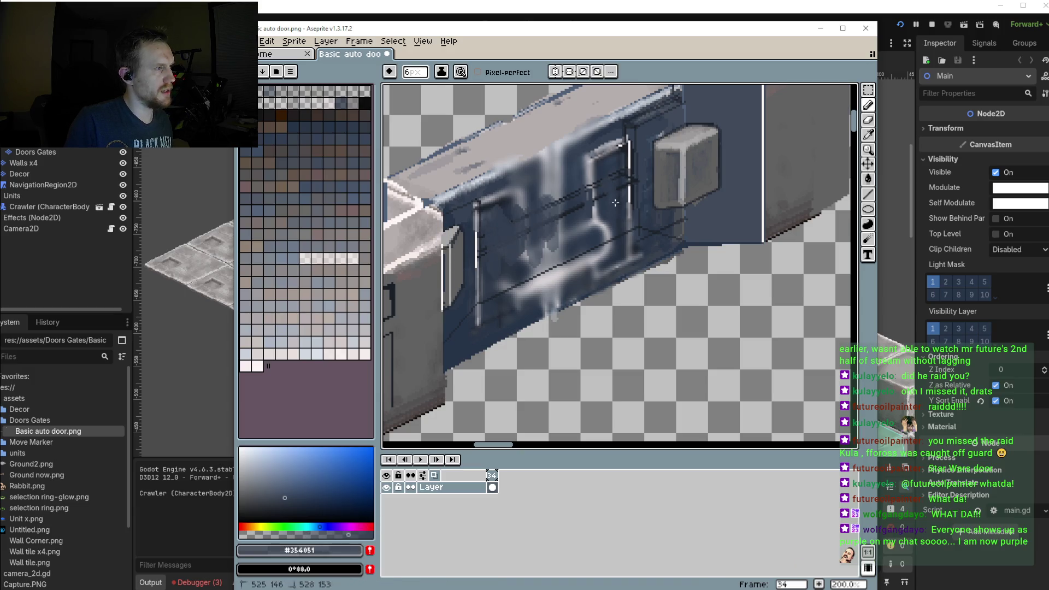
drag(632, 151, 629, 187)
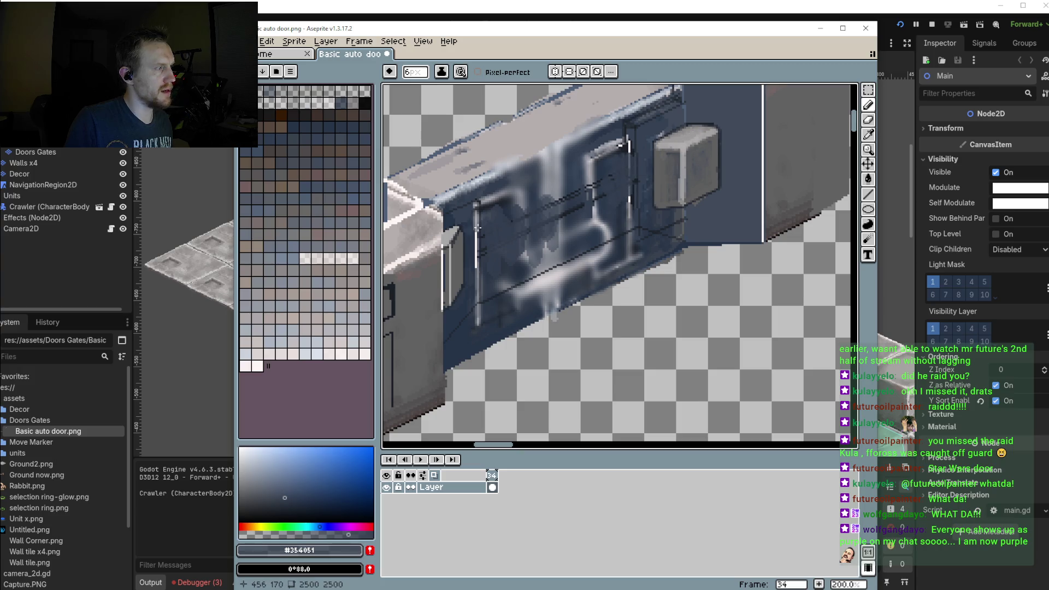
mouse_move(529, 222)
mouse_down()
mouse_move(522, 197)
mouse_move(561, 249)
mouse_up()
mouse_move(558, 186)
mouse_down()
mouse_move(597, 178)
mouse_move(544, 191)
mouse_move(568, 150)
mouse_up()
mouse_move(484, 183)
mouse_down()
mouse_move(585, 139)
mouse_move(629, 144)
mouse_move(584, 164)
mouse_move(595, 213)
mouse_move(543, 241)
mouse_move(549, 255)
mouse_move(533, 266)
mouse_move(574, 251)
mouse_up()
Cover the remaining streaks on the door's lower area, white vertical streak and top edge in dark blue
drag(593, 246, 623, 236)
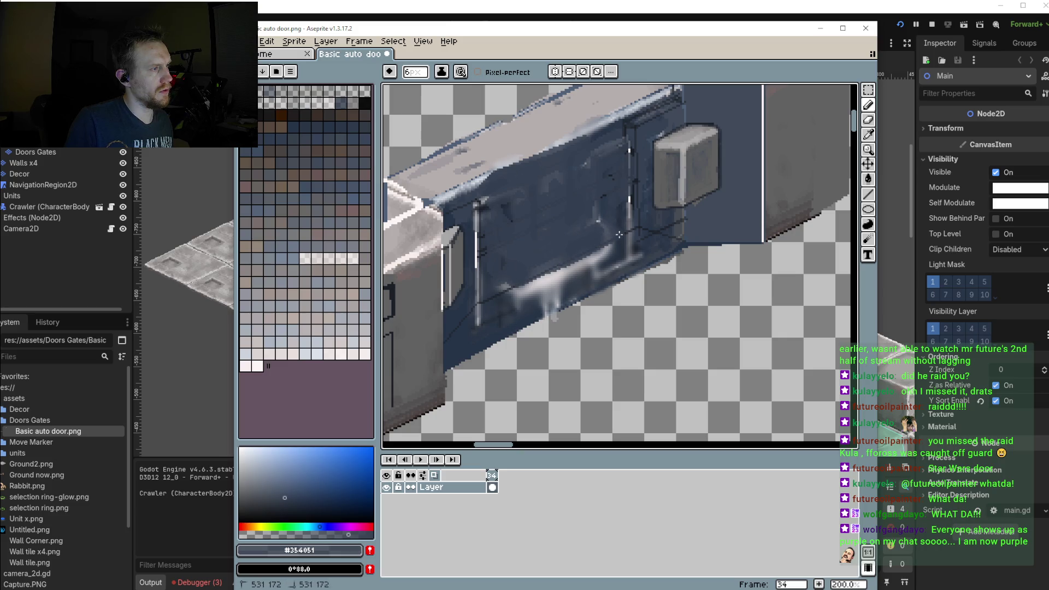
mouse_move(546, 279)
mouse_down()
mouse_move(587, 261)
mouse_move(562, 288)
mouse_up()
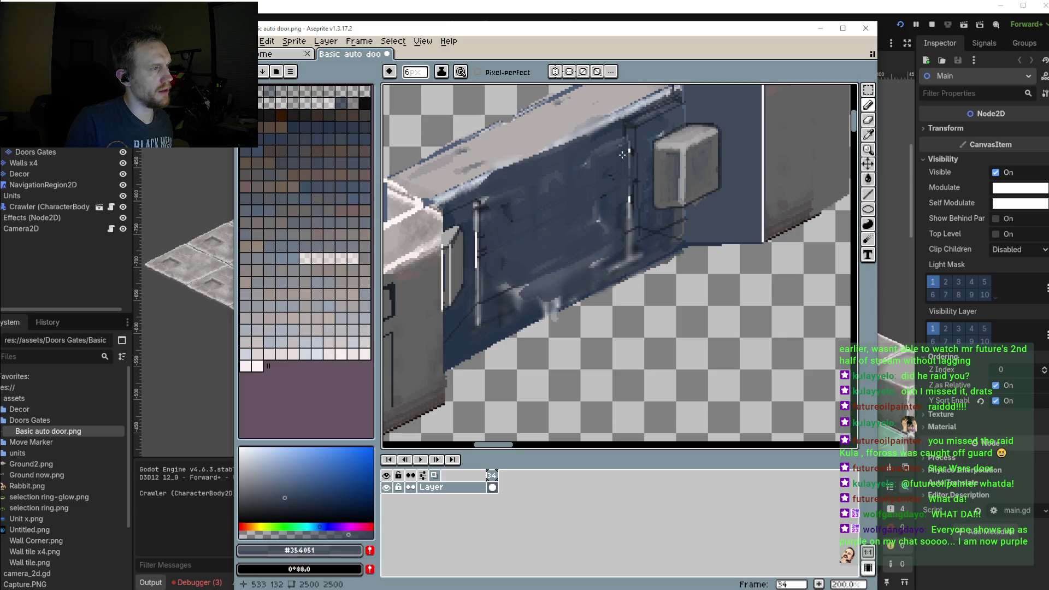
drag(629, 186, 627, 236)
drag(488, 200, 486, 209)
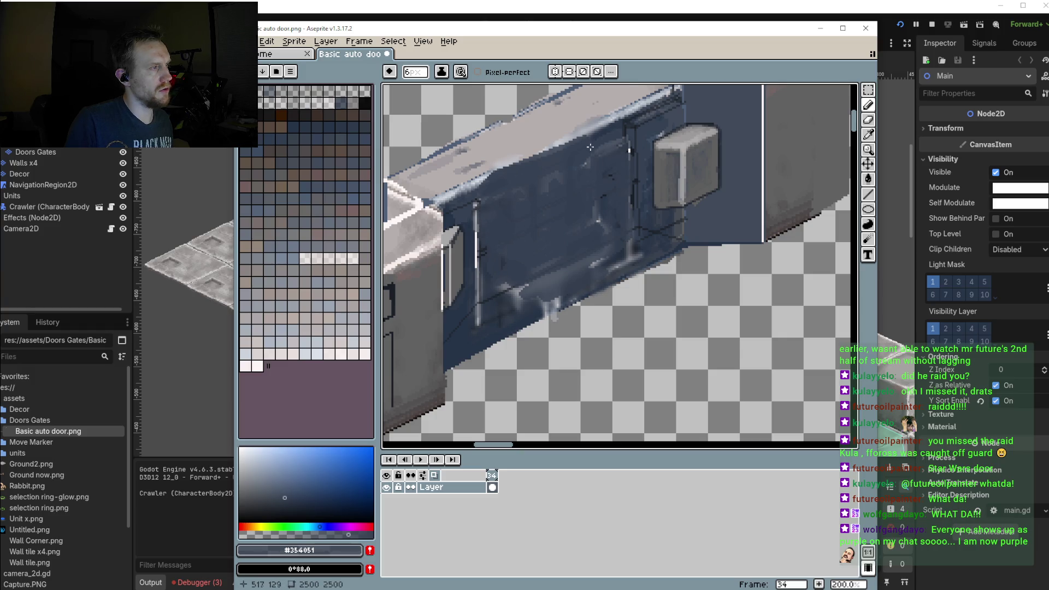
drag(623, 177, 637, 244)
drag(484, 253, 495, 257)
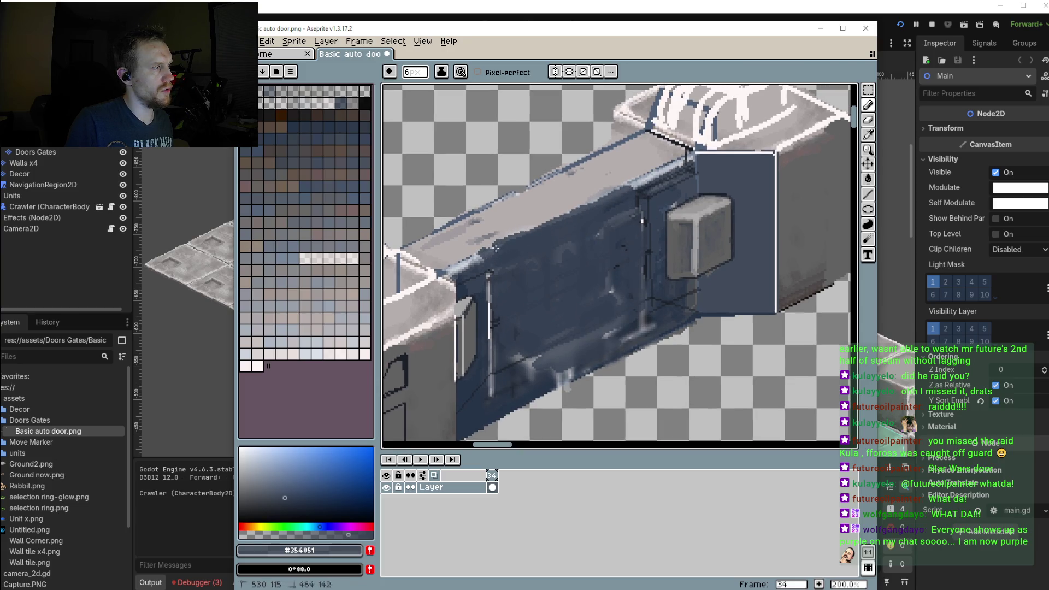
mouse_move(630, 193)
mouse_down()
mouse_move(487, 251)
mouse_move(607, 201)
mouse_up()
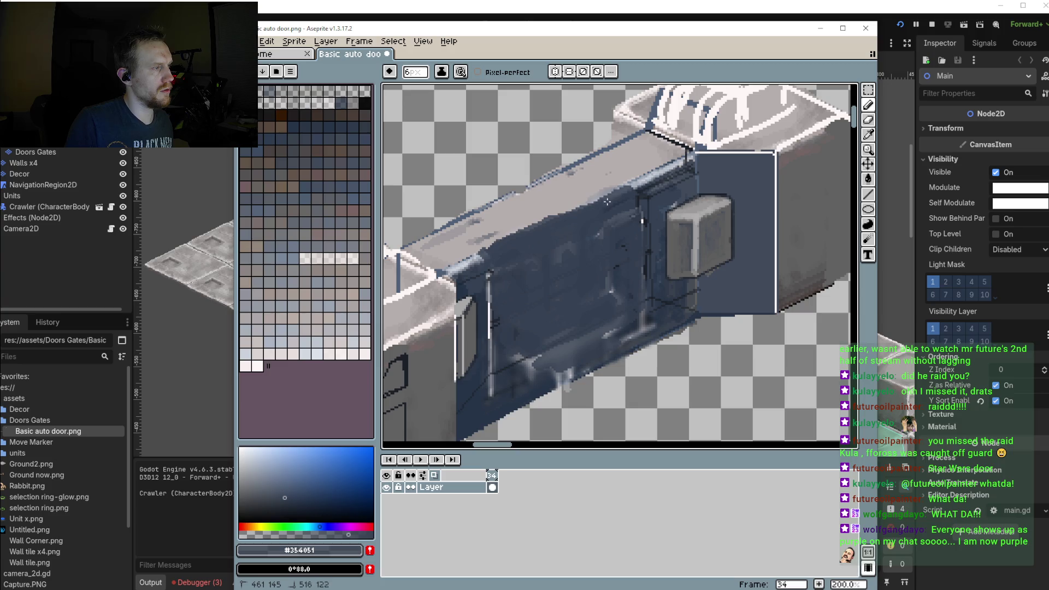
Erase the stray blue paint along the wall's top edge using transparency
key(i)
click(537, 165)
key(b)
mouse_move(582, 156)
mouse_down()
mouse_move(461, 218)
mouse_move(532, 189)
mouse_up()
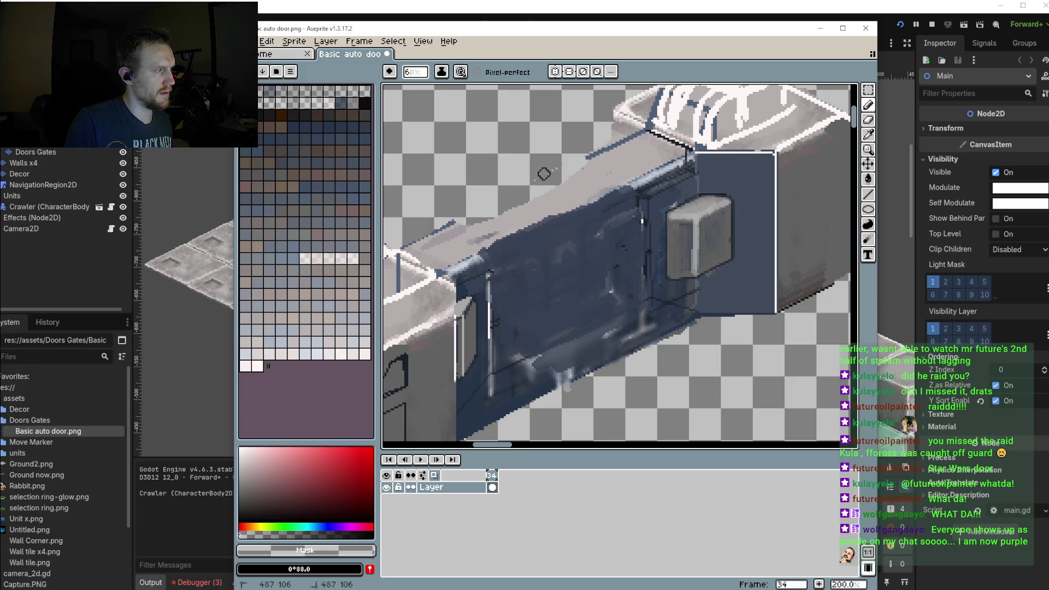
drag(544, 174, 596, 158)
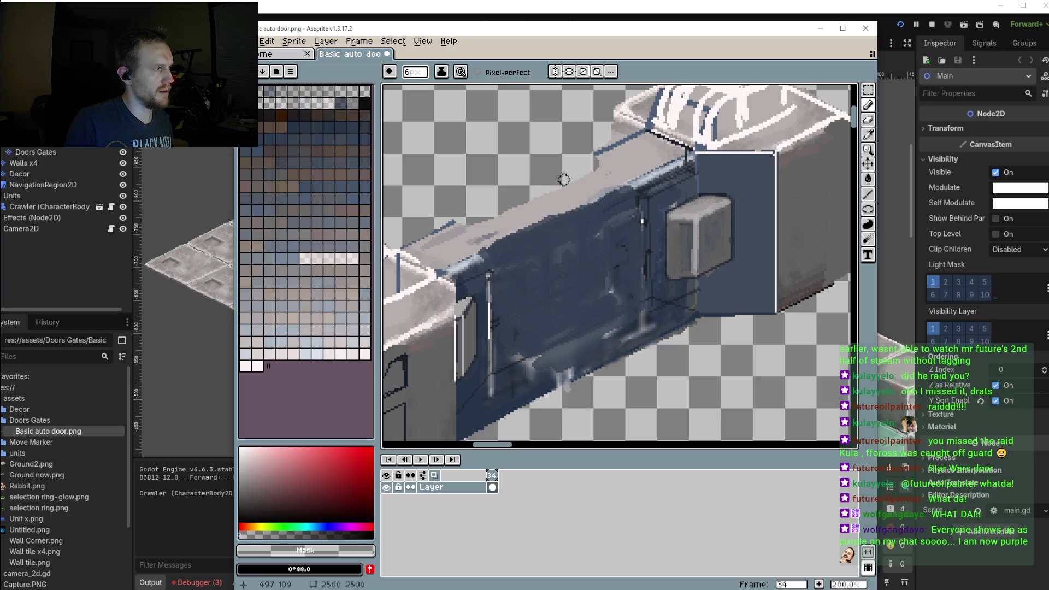
Paint a dark blue-grey vertical band down the door's right edge
scroll(601, 228, down, 3)
scroll(655, 244, up, 3)
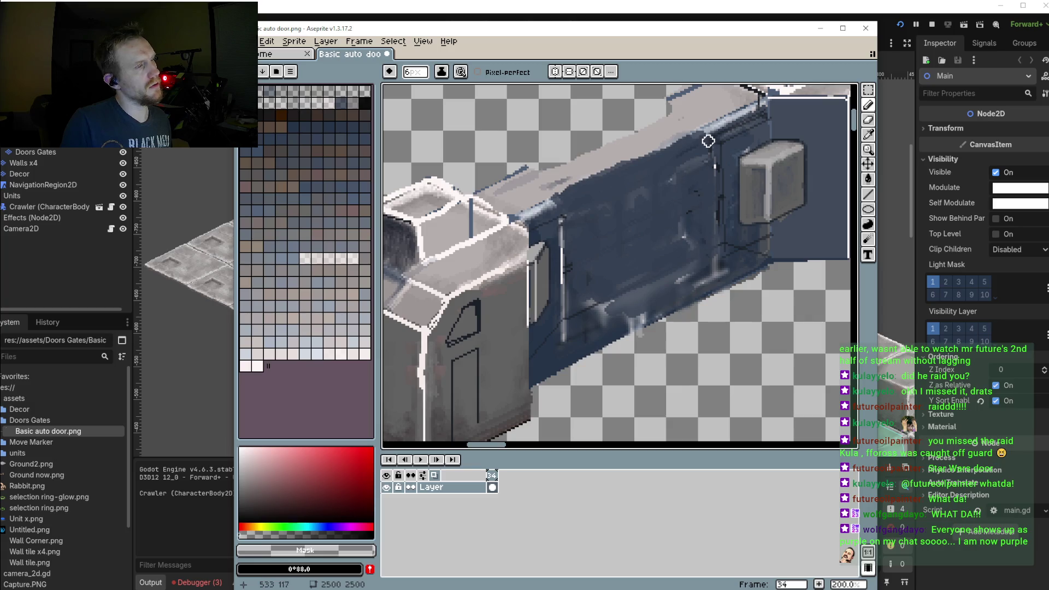
scroll(716, 157, up, 1)
scroll(716, 158, up, 1)
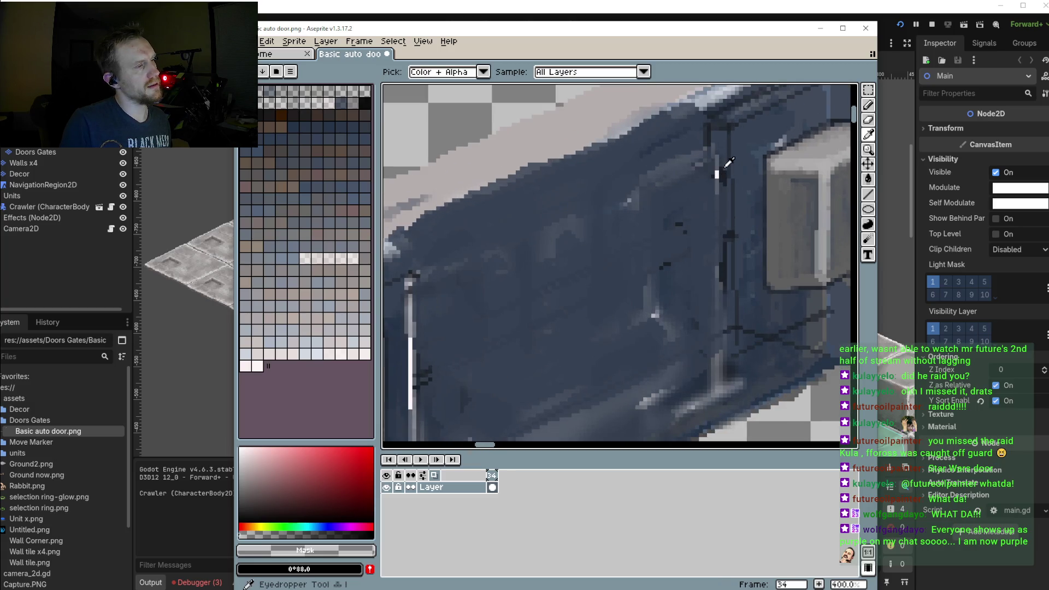
alt+click(717, 136)
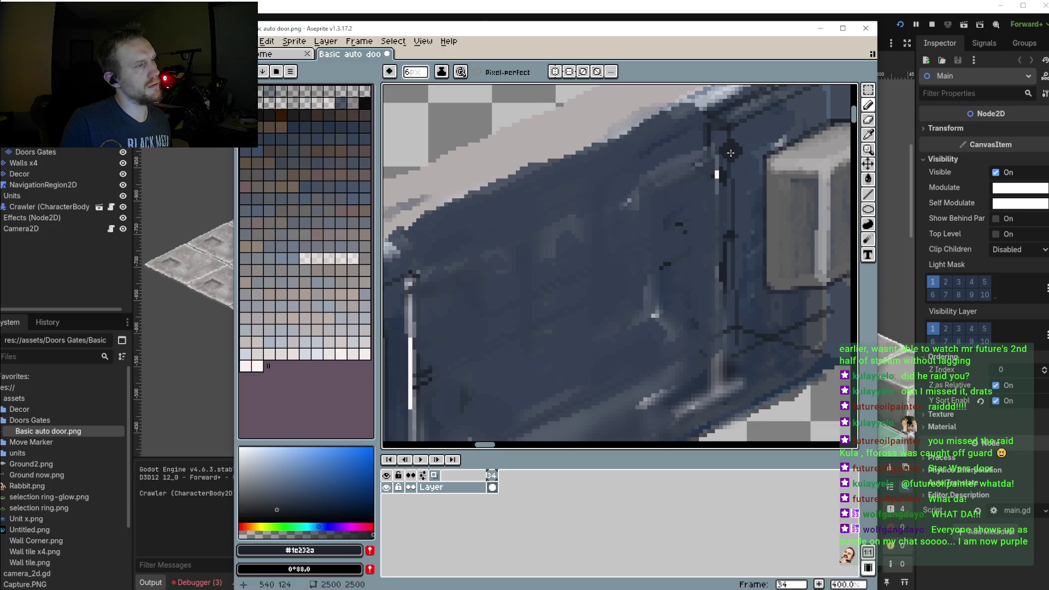
alt+click(721, 133)
drag(720, 133, 721, 344)
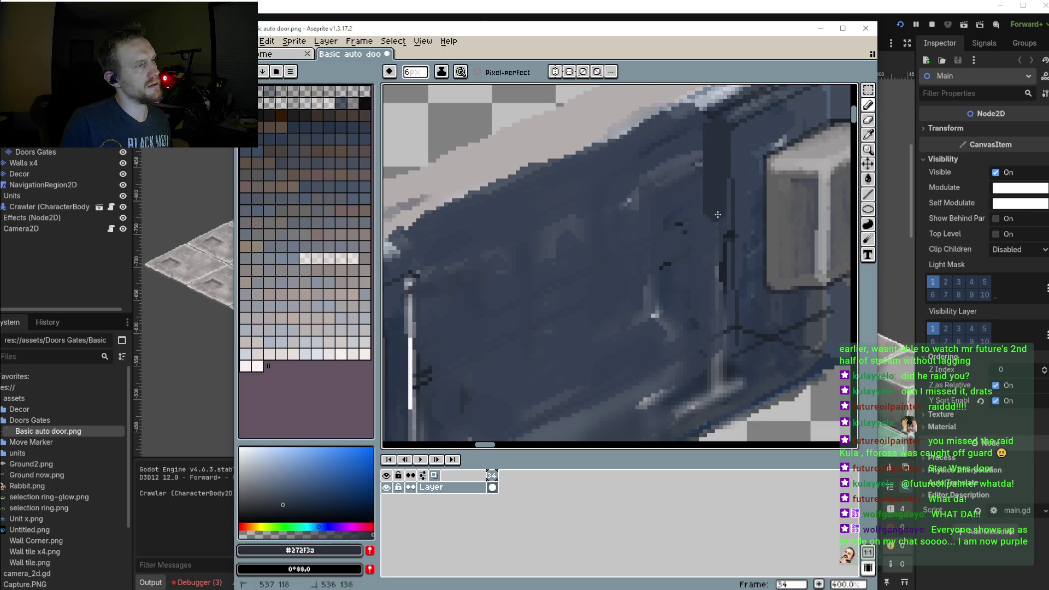
mouse_move(733, 141)
mouse_down()
mouse_move(723, 283)
mouse_move(691, 353)
mouse_up()
scroll(694, 338, down, 1)
scroll(694, 328, down, 1)
scroll(696, 290, up, 1)
scroll(696, 290, down, 1)
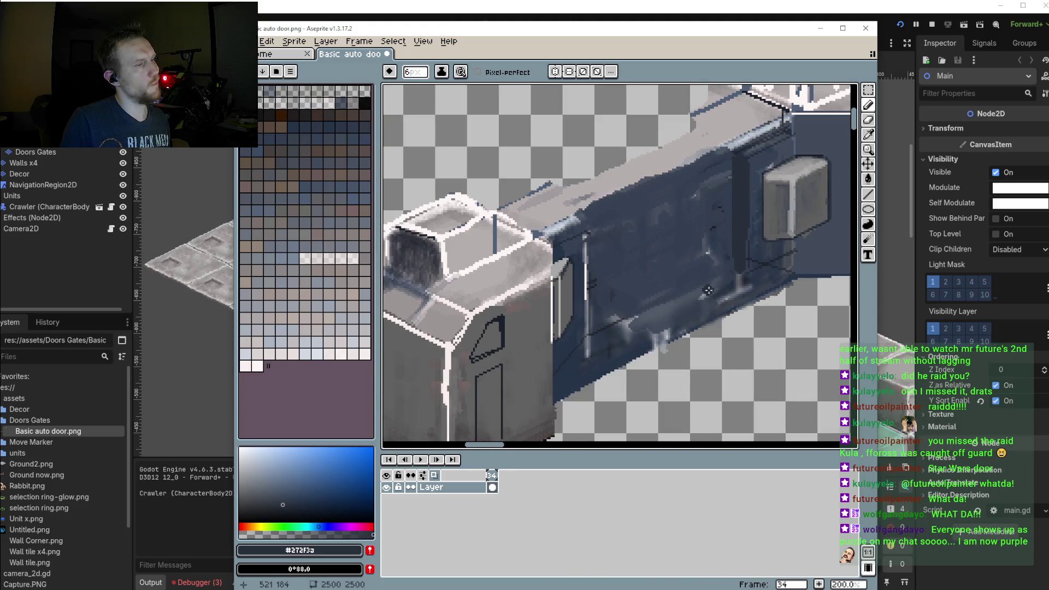
scroll(705, 289, up, 1)
drag(752, 262, 723, 326)
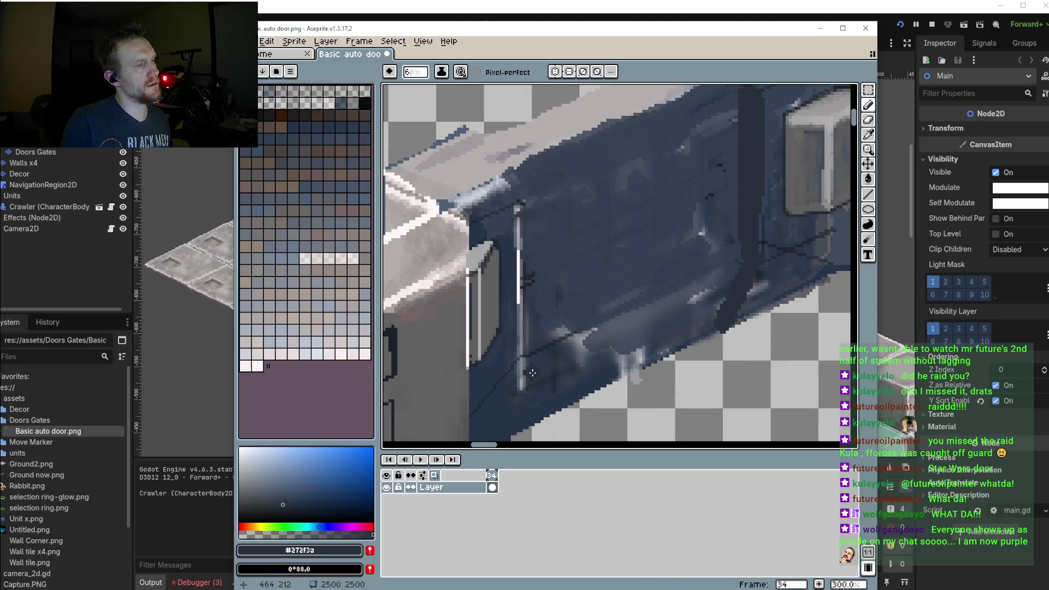
Draw light grey #7b7f89 highlight strokes on the lower door with a 3px pencil
key(i)
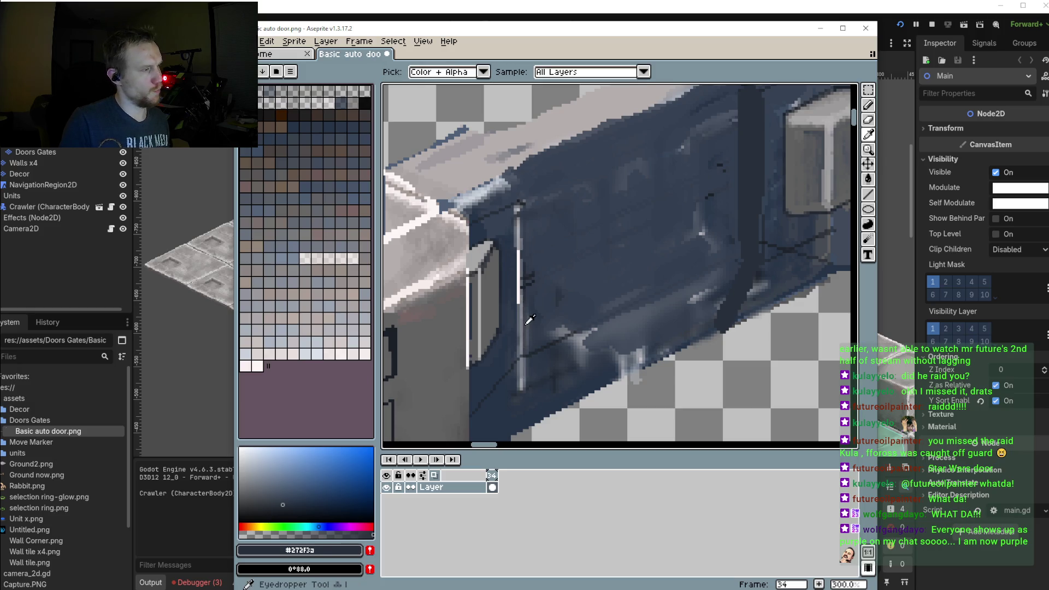
click(524, 327)
key(b)
drag(521, 377, 574, 393)
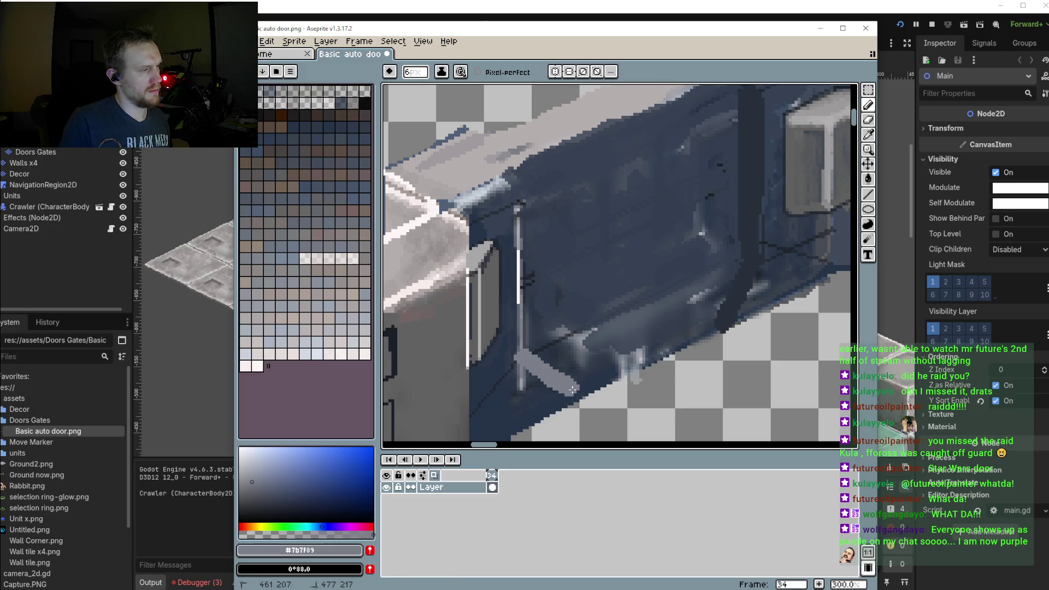
key(minus)
key(minus)
key(minus)
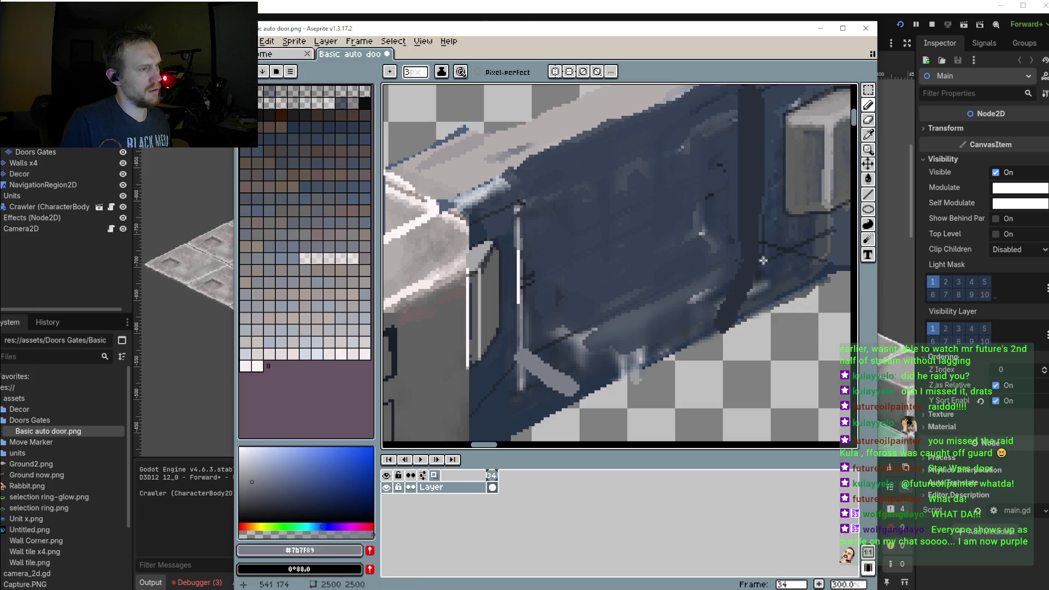
drag(763, 260, 738, 321)
scroll(738, 321, up, 1)
drag(764, 118, 760, 289)
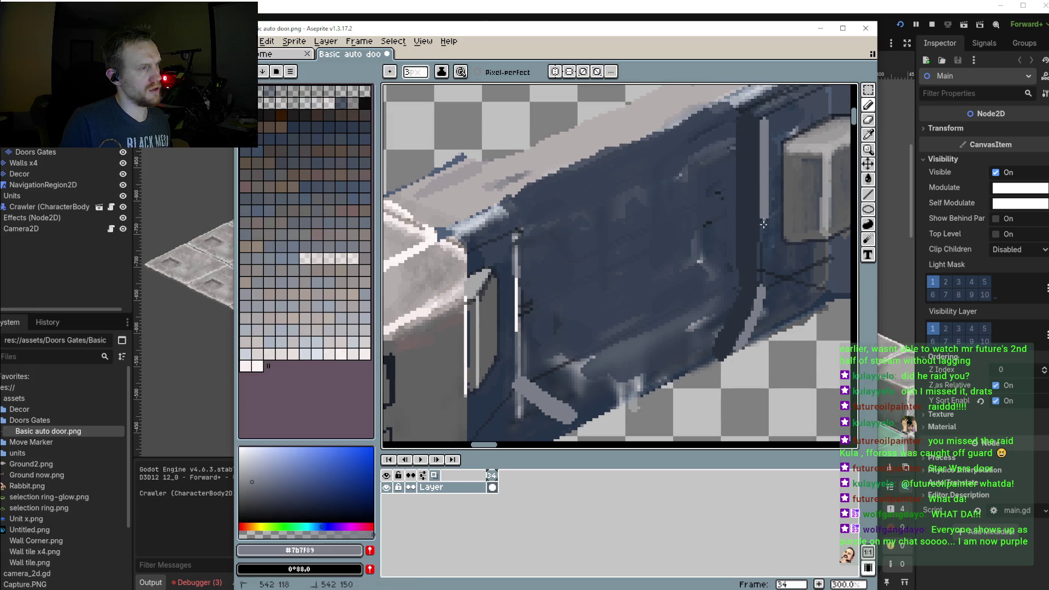
scroll(759, 290, down, 2)
scroll(743, 246, up, 1)
scroll(740, 231, up, 1)
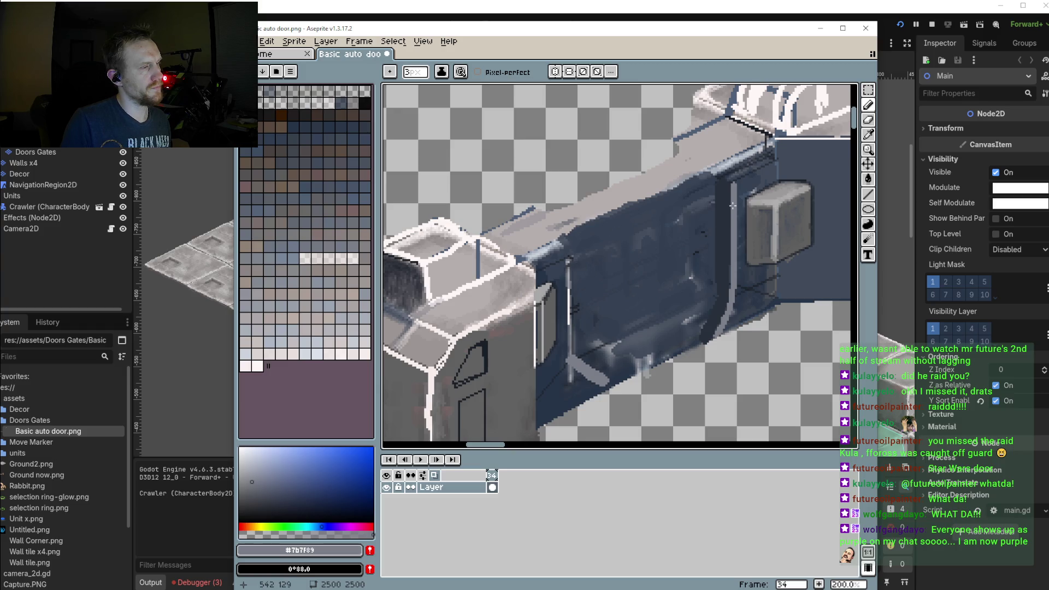
Draw light strokes on the door panel, including a P-like symbol lower down
mouse_move(719, 203)
mouse_down()
mouse_move(693, 213)
mouse_move(705, 295)
mouse_up()
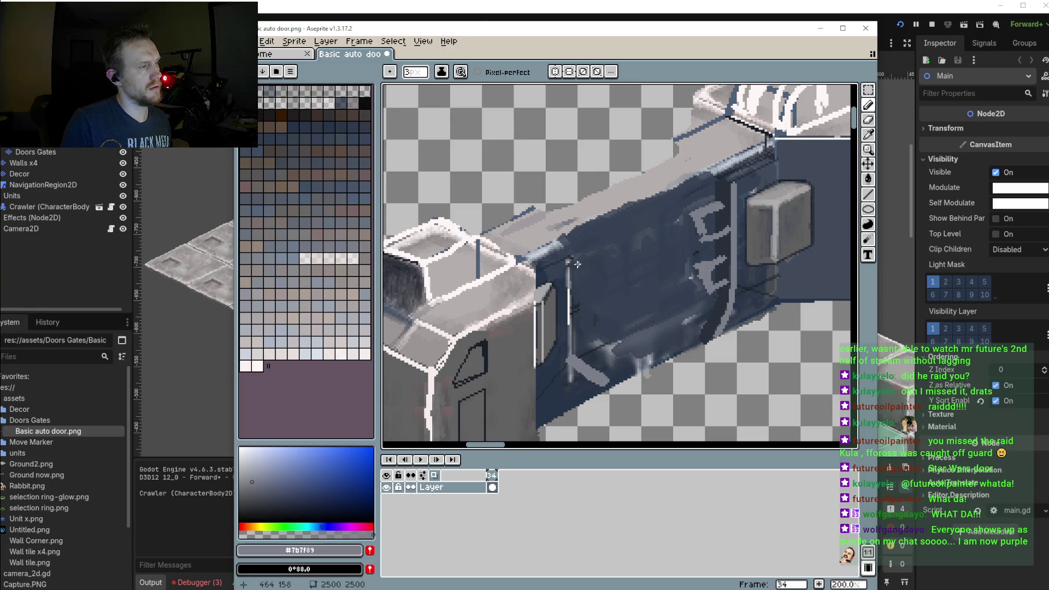
mouse_move(583, 252)
mouse_down()
mouse_move(586, 276)
mouse_move(573, 285)
mouse_up()
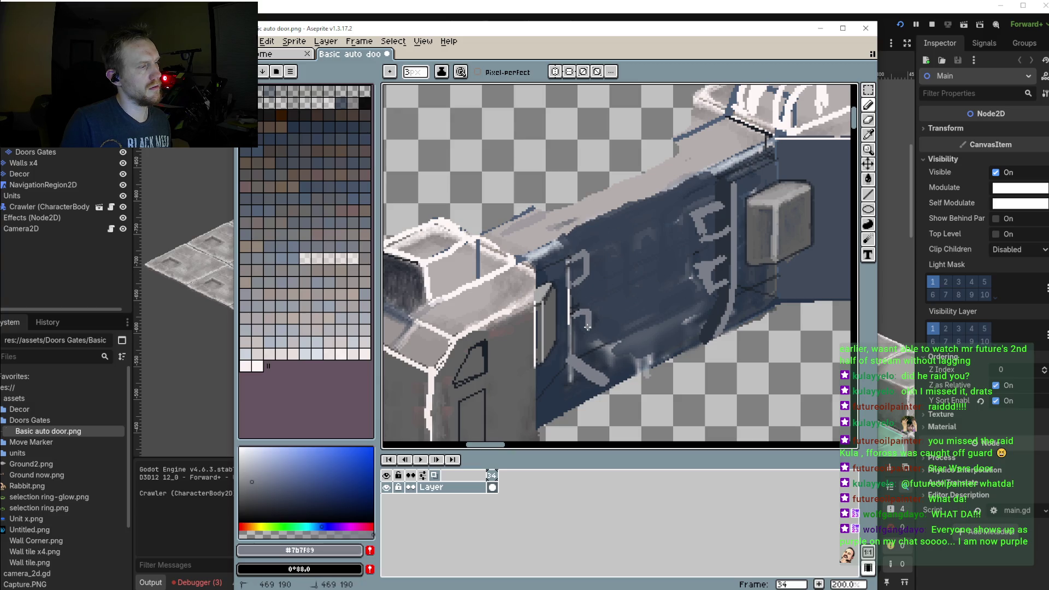
drag(578, 329, 579, 327)
scroll(605, 276, down, 1)
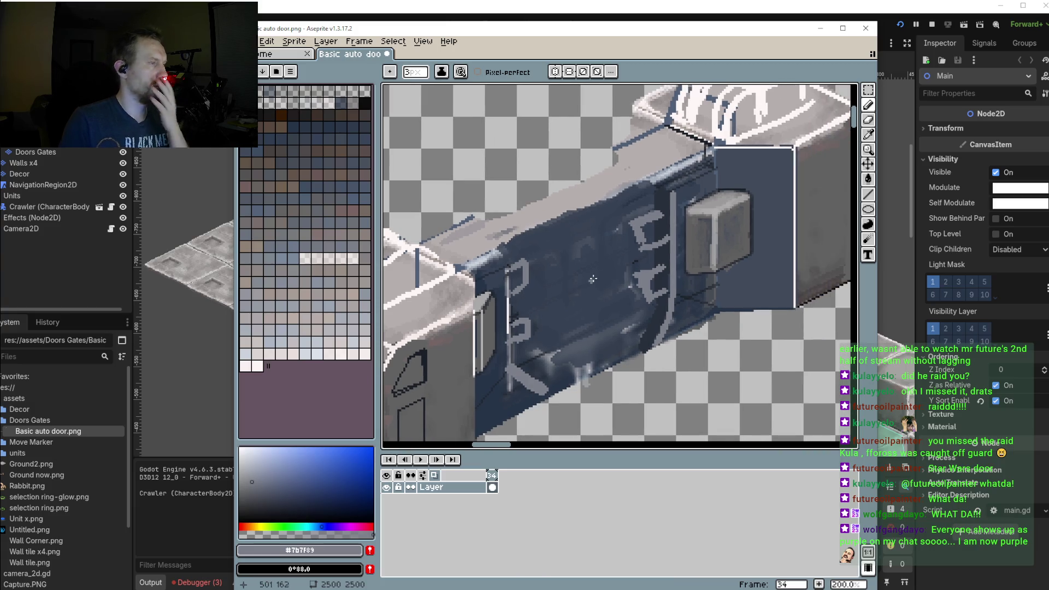
scroll(603, 273, down, 2)
scroll(601, 270, up, 2)
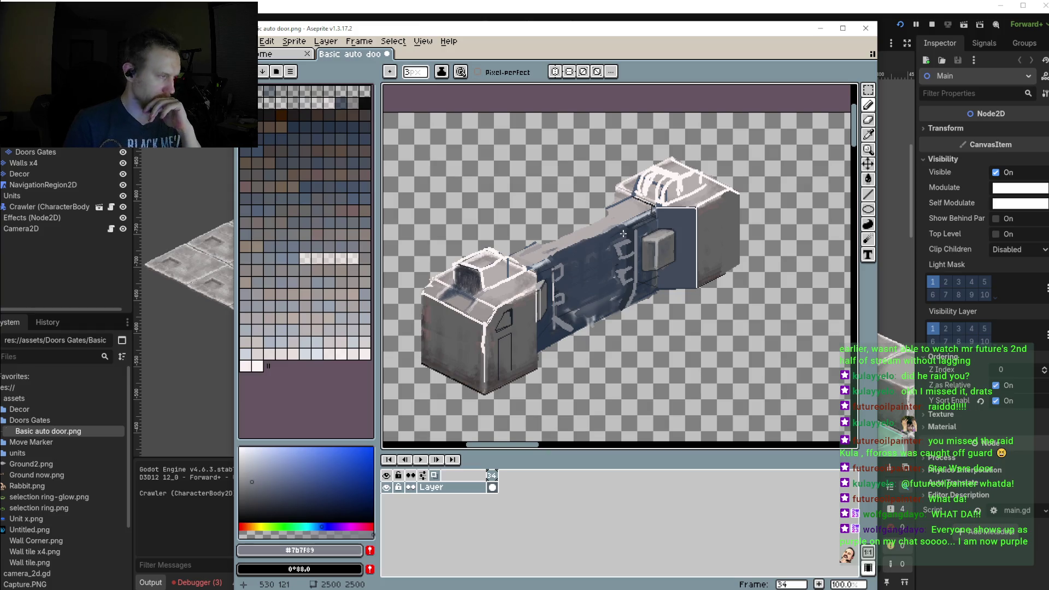
scroll(579, 277, up, 3)
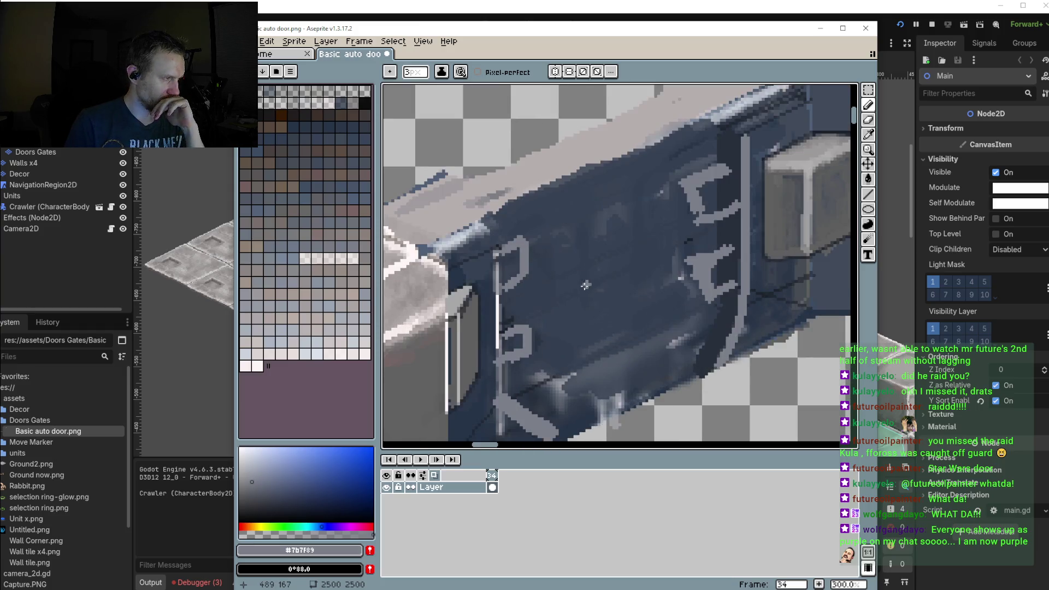
Redraw a light vertical line down the panel and undo the extra arc strokes
drag(585, 130, 596, 276)
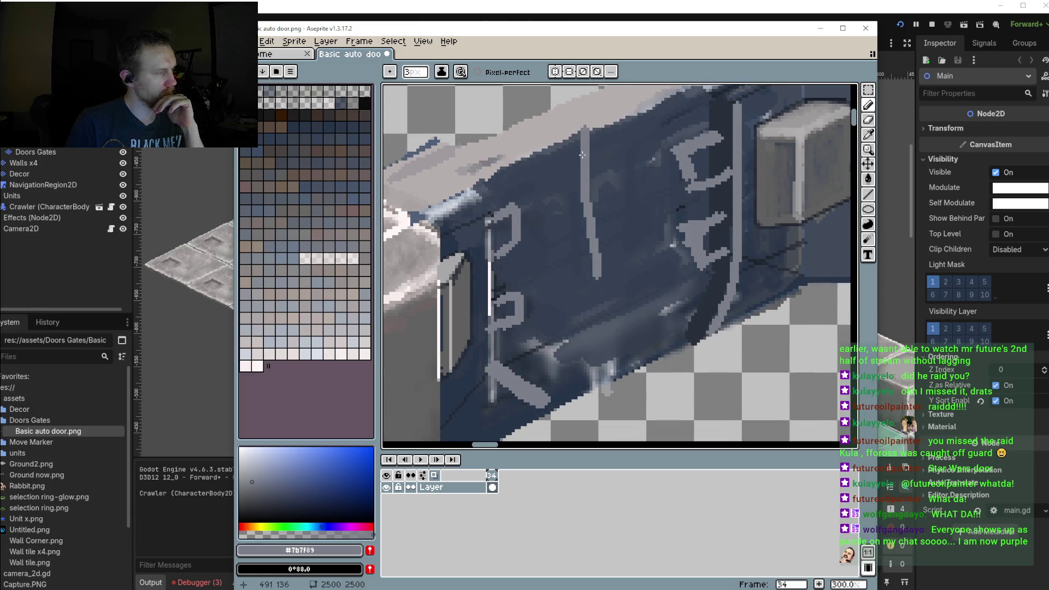
key(ctrl+z)
drag(586, 127, 613, 331)
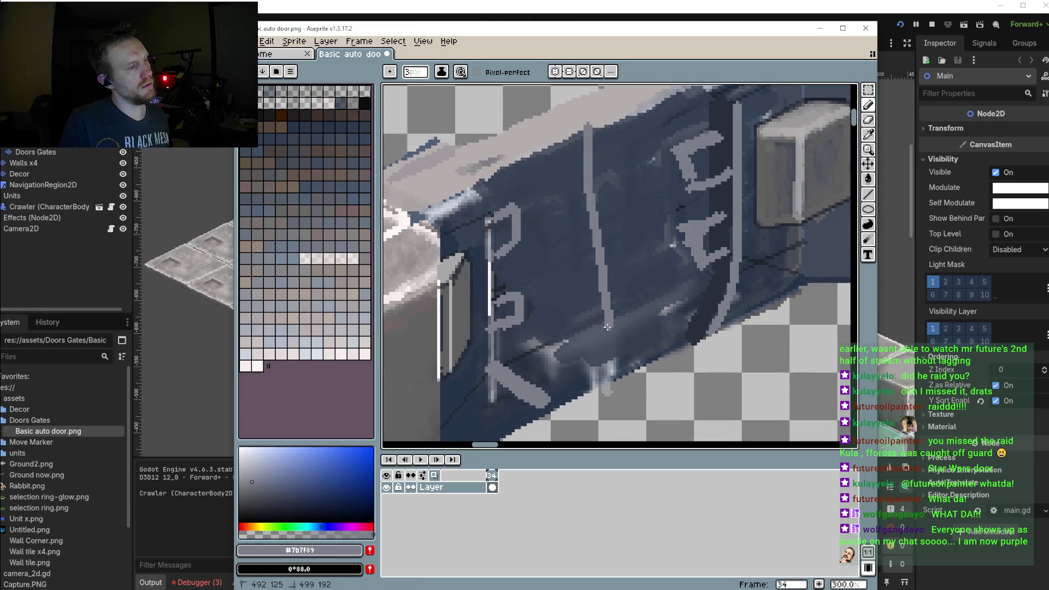
key(ctrl+z)
drag(590, 127, 624, 365)
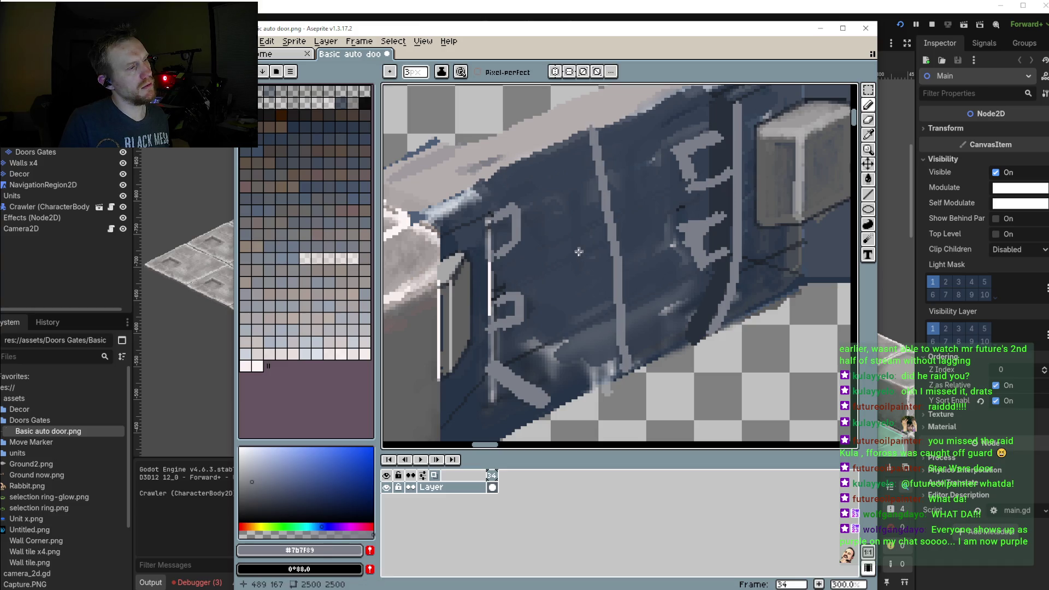
mouse_move(553, 250)
mouse_down()
mouse_move(659, 237)
mouse_move(552, 246)
mouse_up()
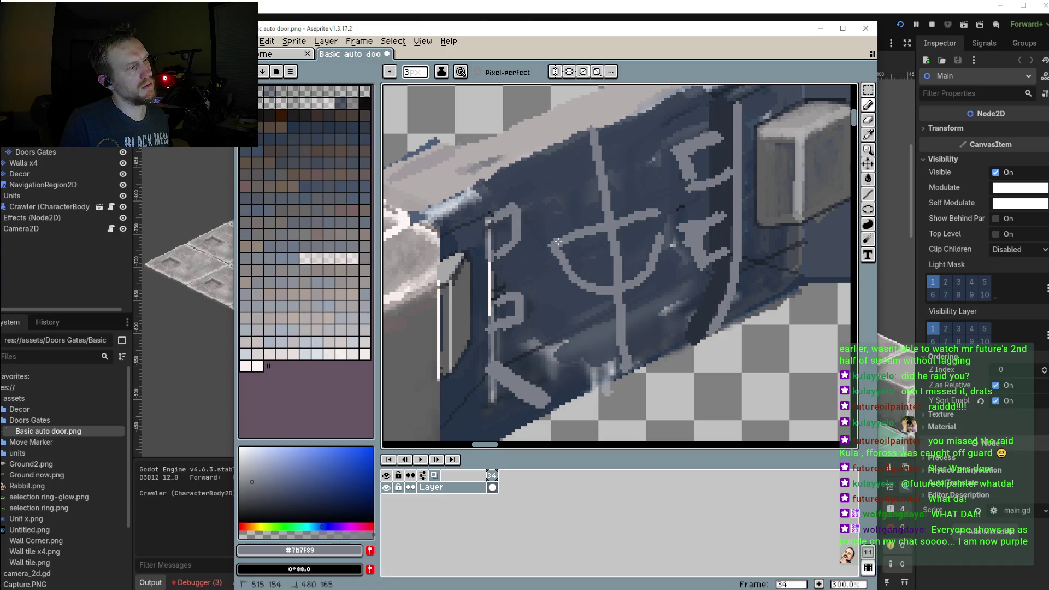
drag(668, 204, 652, 276)
scroll(652, 276, down, 2)
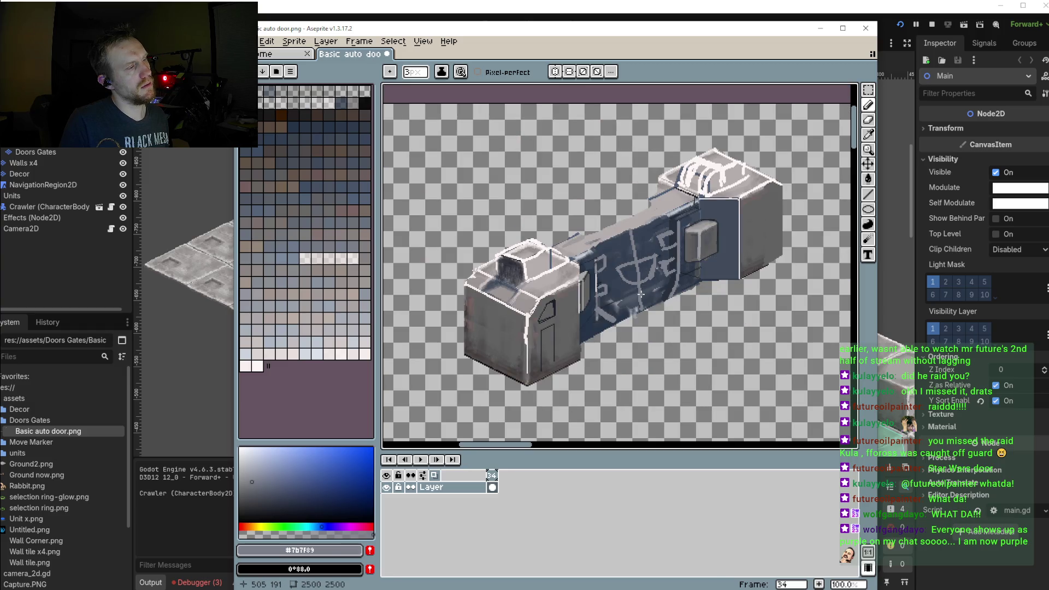
key(ctrl+z)
key(ctrl+z)
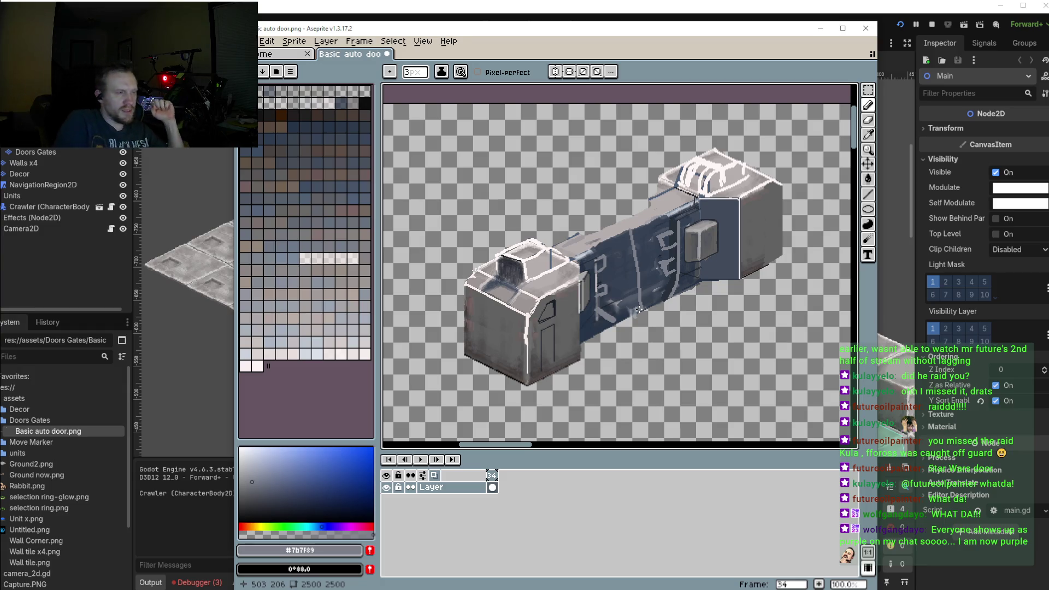
Save the sprite as Basic auto door.png
scroll(697, 223, up, 2)
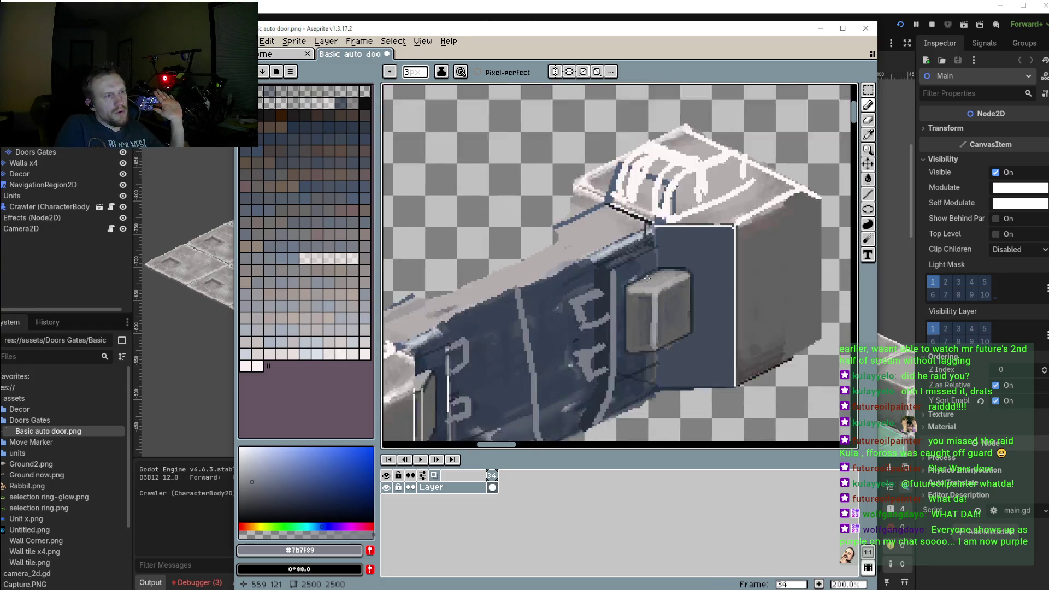
scroll(696, 223, up, 1)
scroll(623, 267, down, 3)
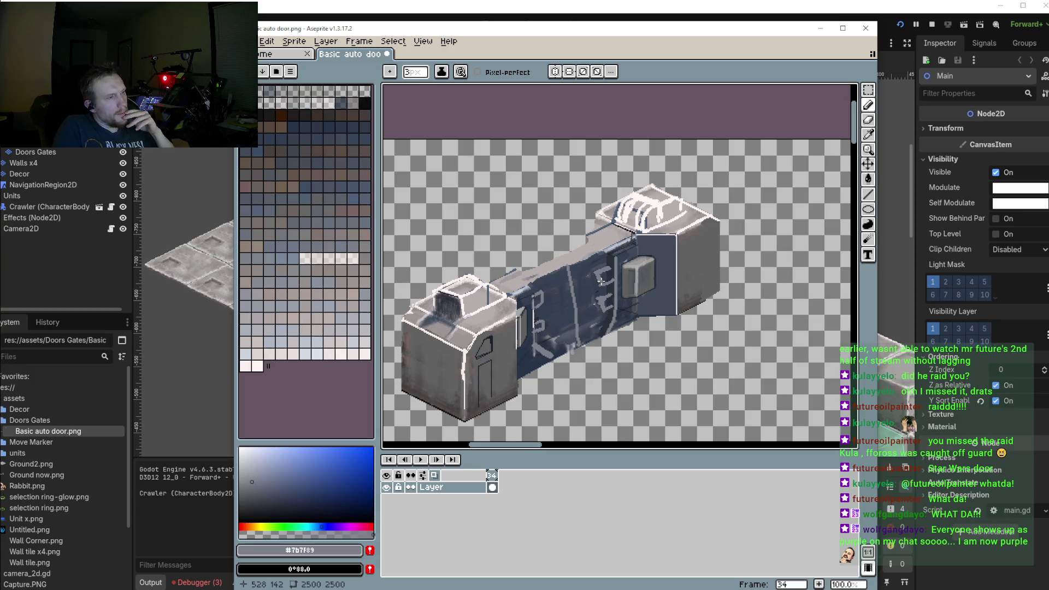
click(253, 42)
click(300, 95)
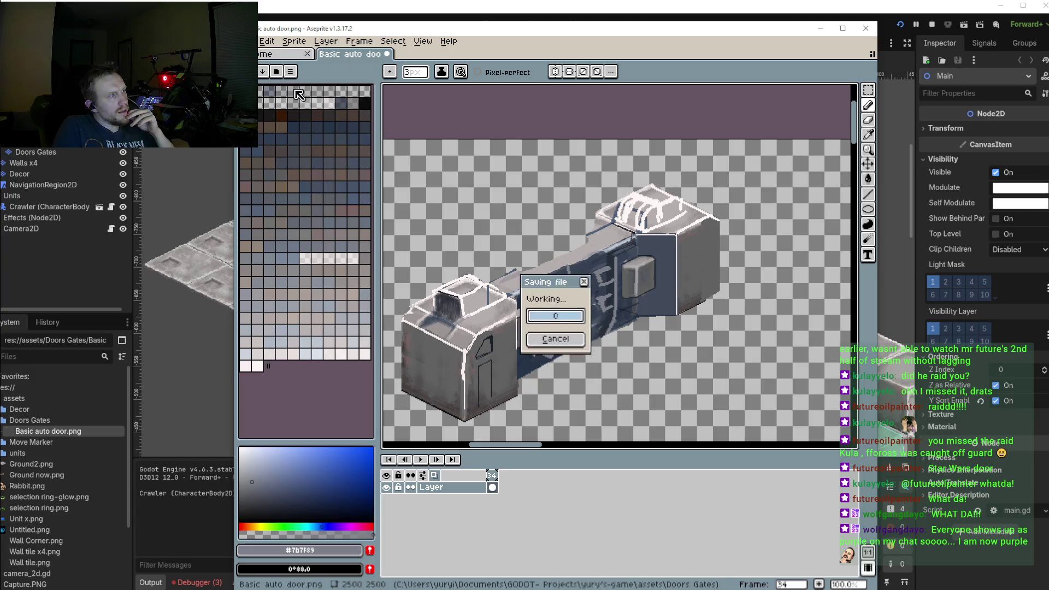
Switch to Godot, zoom out the 2D view and run the project
key(alt+Tab)
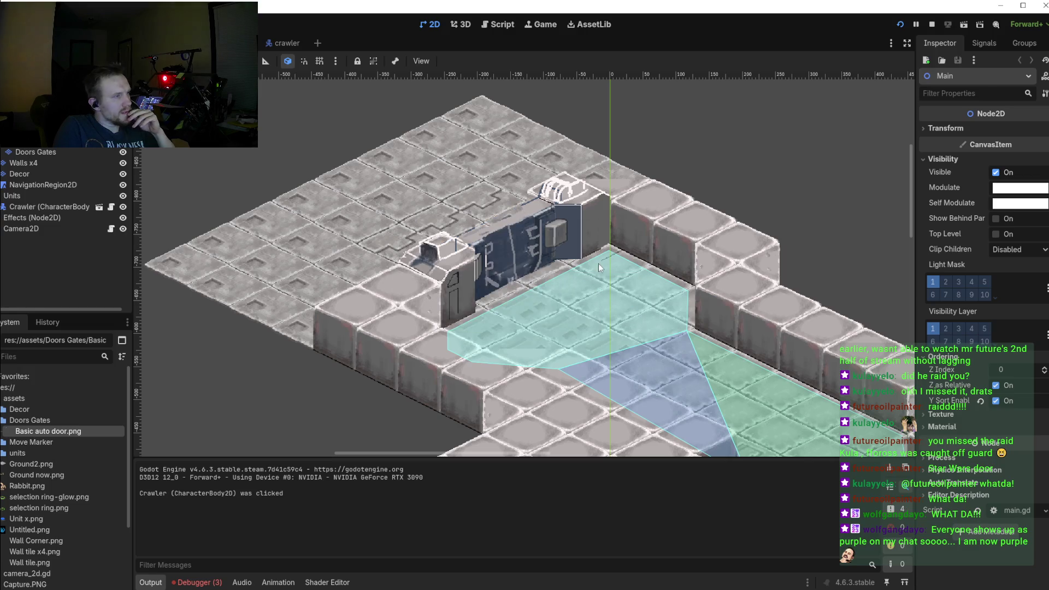
scroll(510, 271, down, 3)
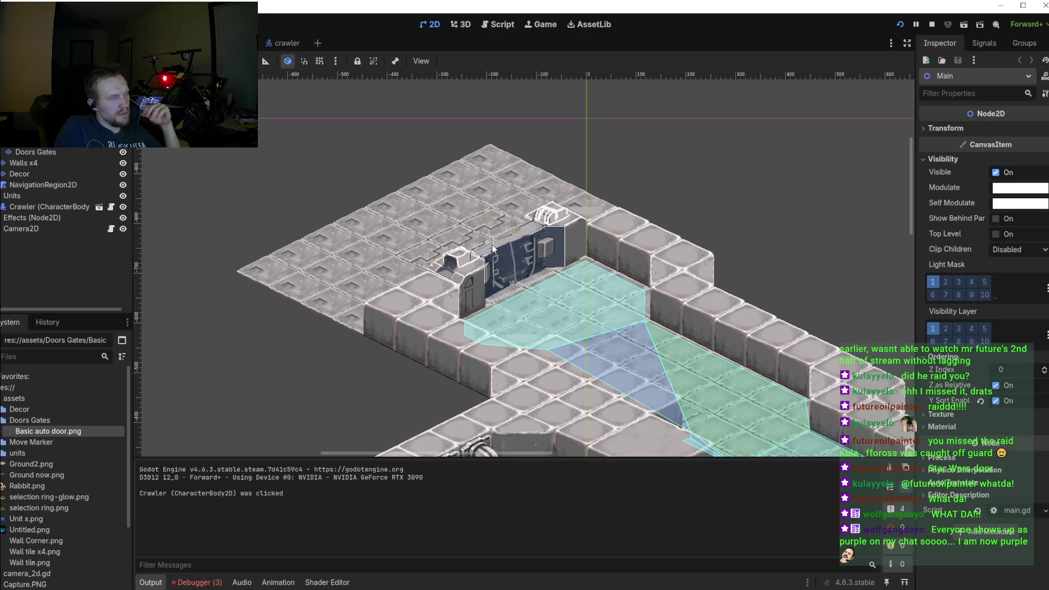
click(900, 24)
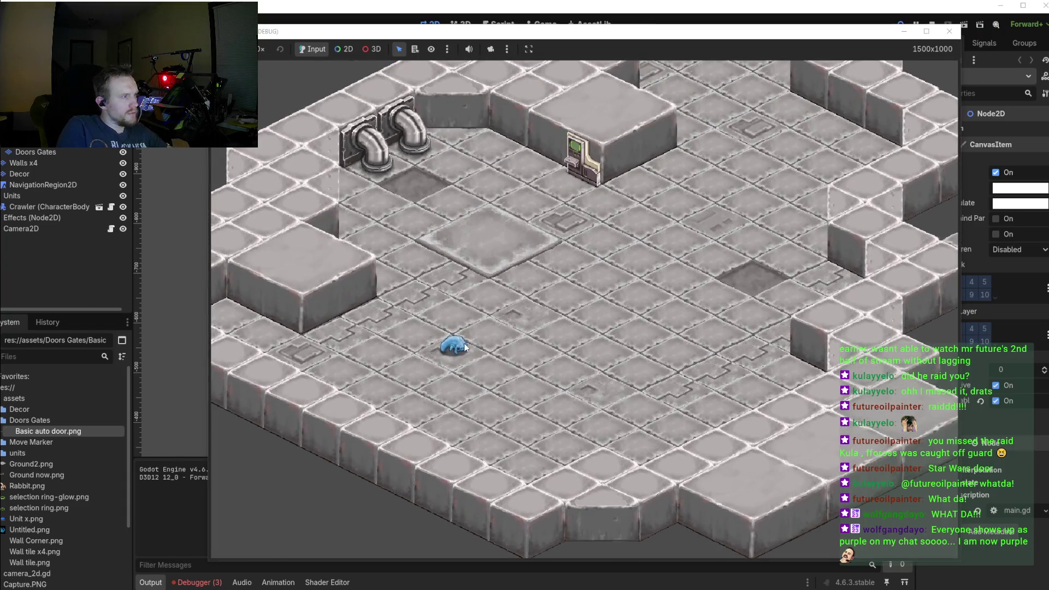
Select the crawler and move it to several floor spots until it stands beside the door
click(454, 344)
right_click(615, 285)
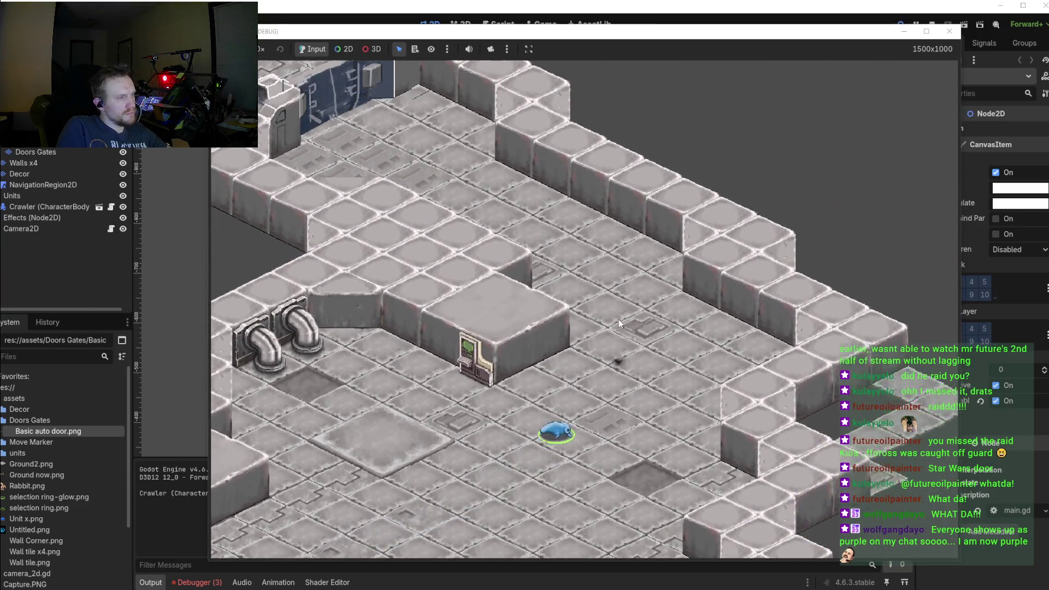
right_click(607, 342)
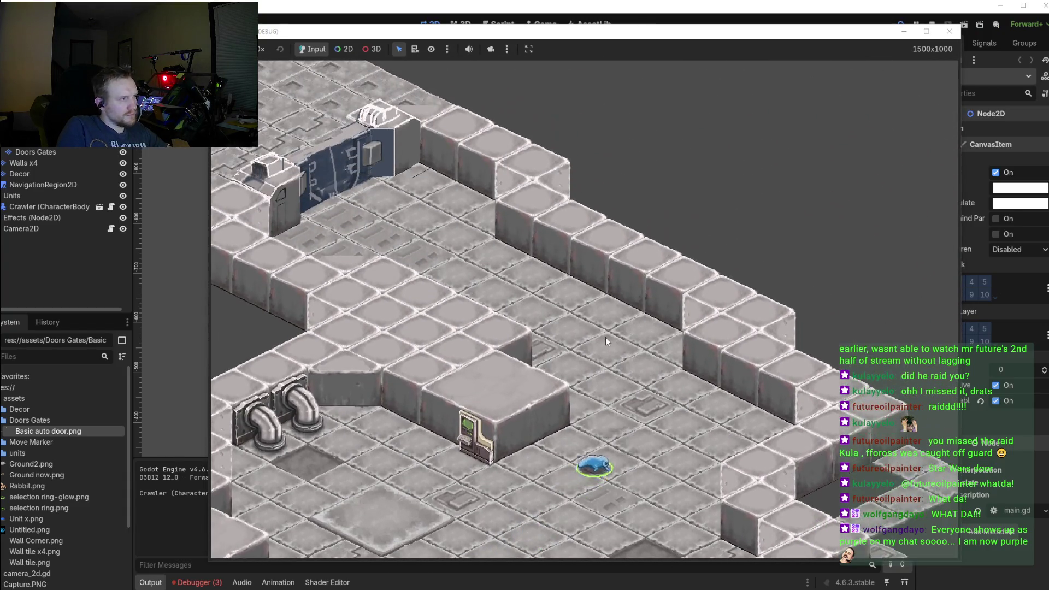
right_click(527, 329)
scroll(483, 316, up, 3)
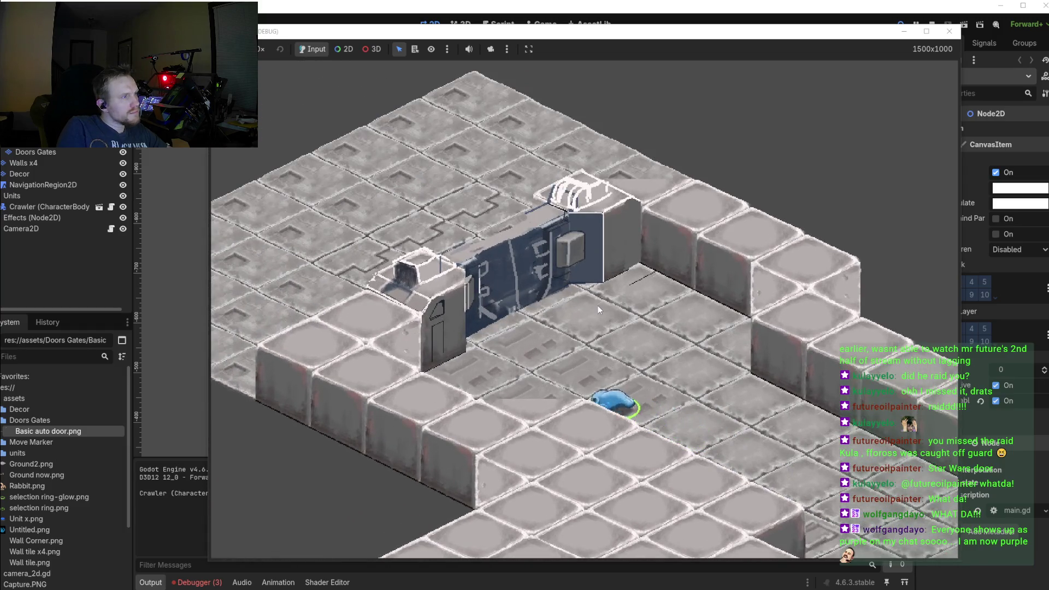
right_click(598, 306)
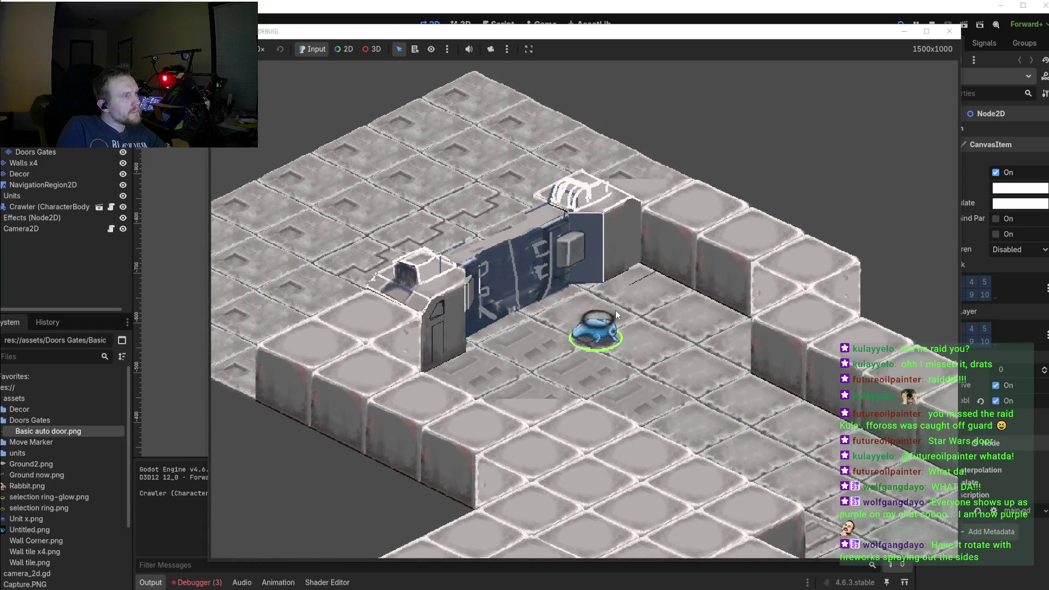
right_click(599, 378)
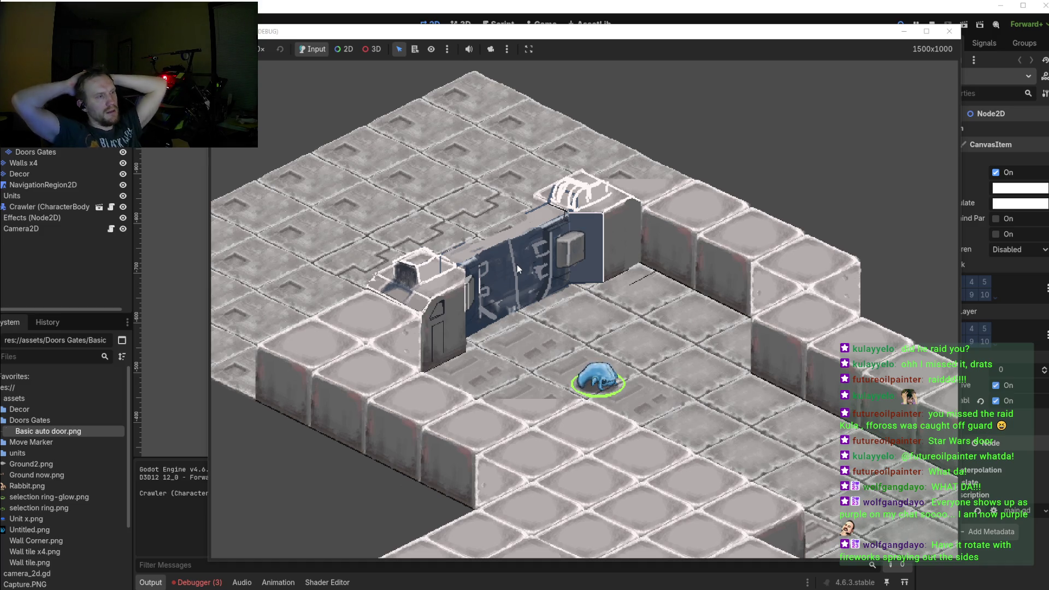
Zoom in on the door, close the running game, and return to Aseprite
scroll(516, 265, up, 2)
scroll(517, 265, up, 1)
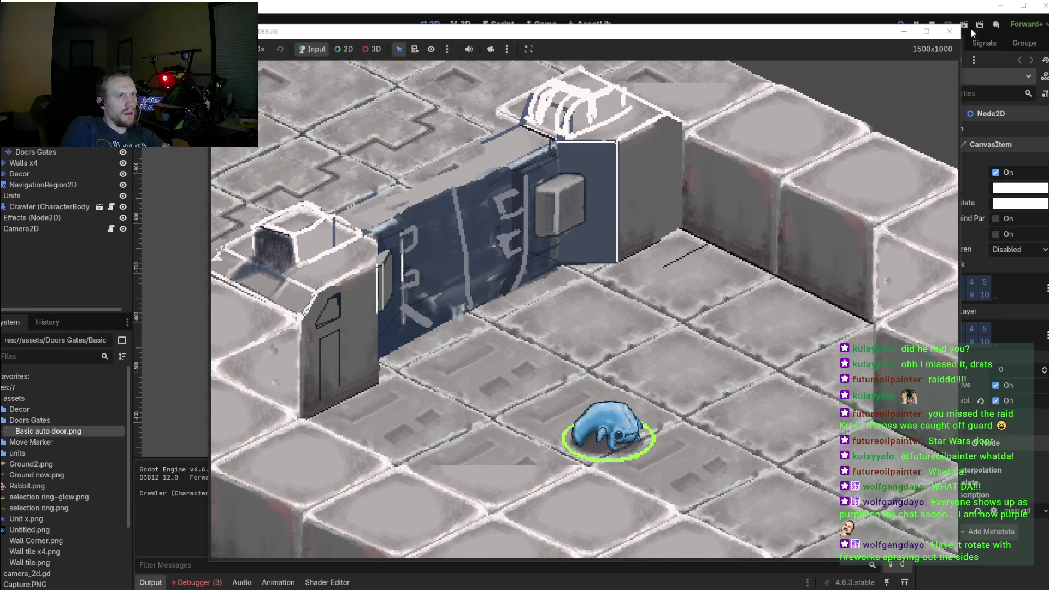
click(949, 31)
key(alt+Tab)
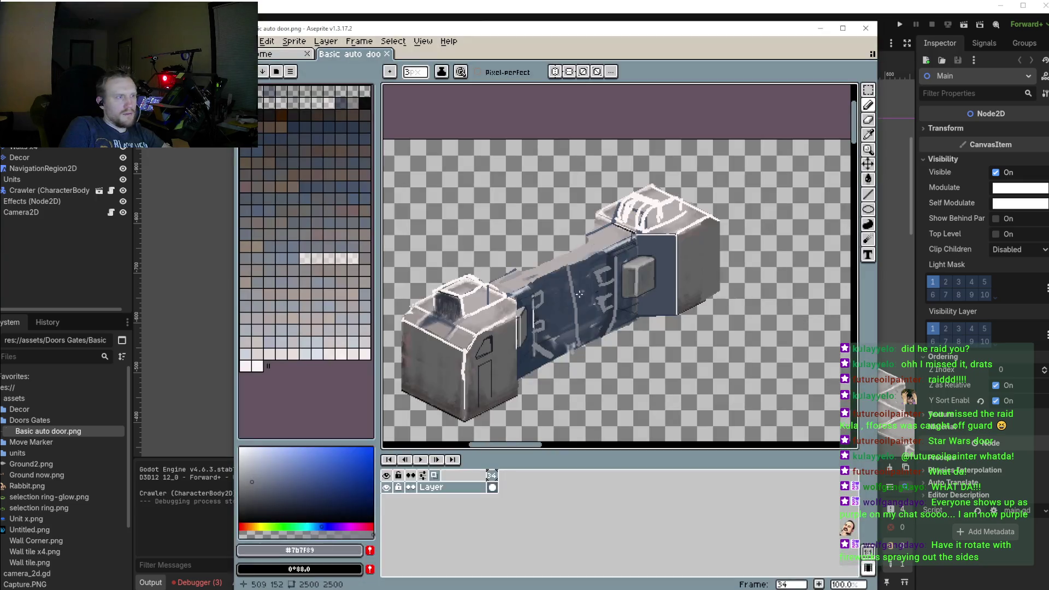
Zoom in and draw a grey curved symbol stroke on the blue panel
scroll(677, 272, up, 3)
scroll(676, 271, up, 1)
scroll(677, 271, up, 1)
key(i)
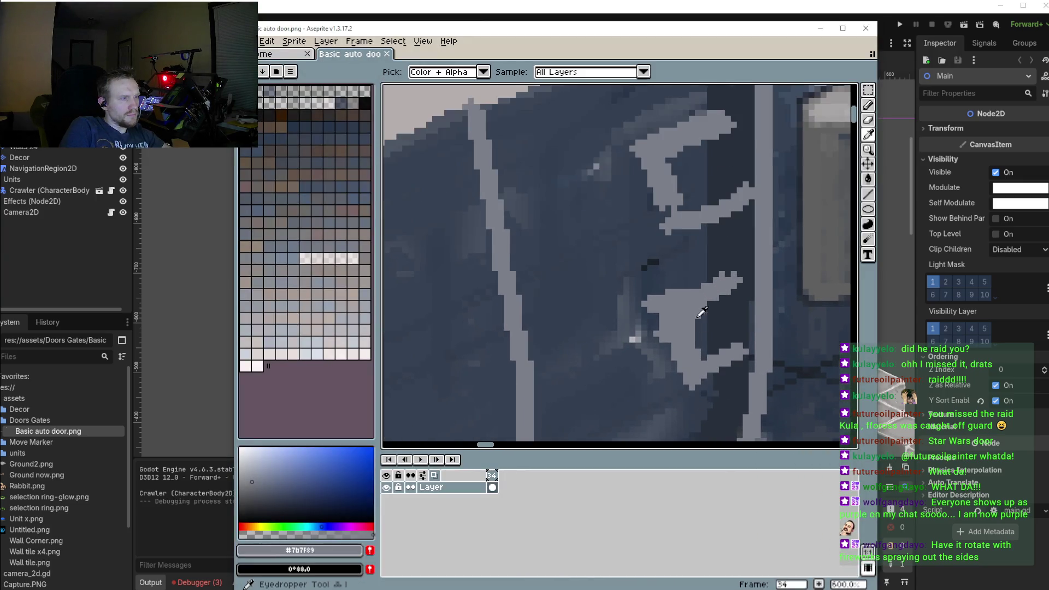
key(b)
mouse_move(670, 224)
mouse_down()
mouse_move(684, 320)
mouse_move(620, 235)
mouse_move(641, 229)
mouse_up()
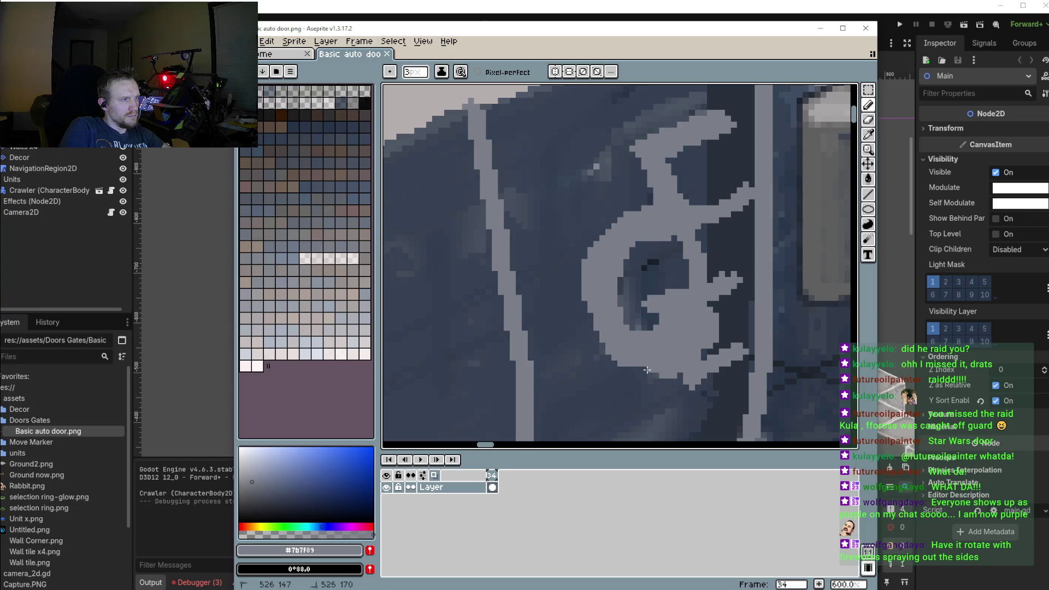
Reshape the G symbol by painting dark panel blue around its hook and top arc
alt+click(596, 191)
mouse_move(672, 131)
mouse_down()
mouse_move(686, 180)
mouse_move(671, 392)
mouse_move(686, 370)
mouse_up()
mouse_move(636, 216)
mouse_down()
mouse_move(697, 211)
mouse_move(723, 241)
mouse_up()
alt+click(726, 159)
mouse_move(722, 200)
mouse_down()
mouse_move(749, 399)
mouse_move(713, 296)
mouse_up()
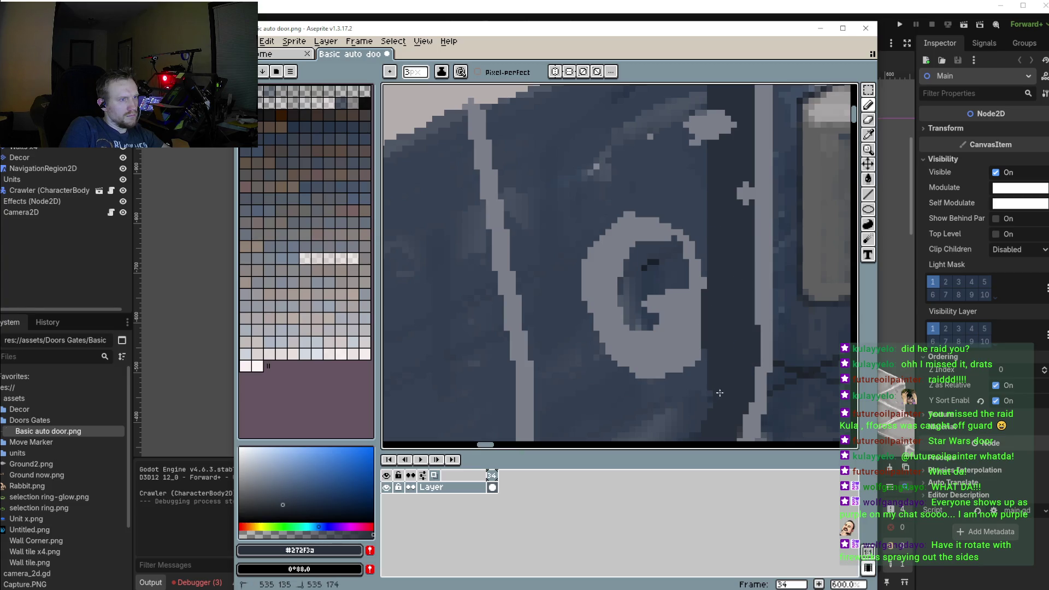
drag(759, 175, 741, 219)
drag(726, 137, 708, 110)
Thicken the G's curves and edges in light grey and add a diagonal grey stroke
scroll(699, 229, down, 1)
scroll(699, 229, down, 3)
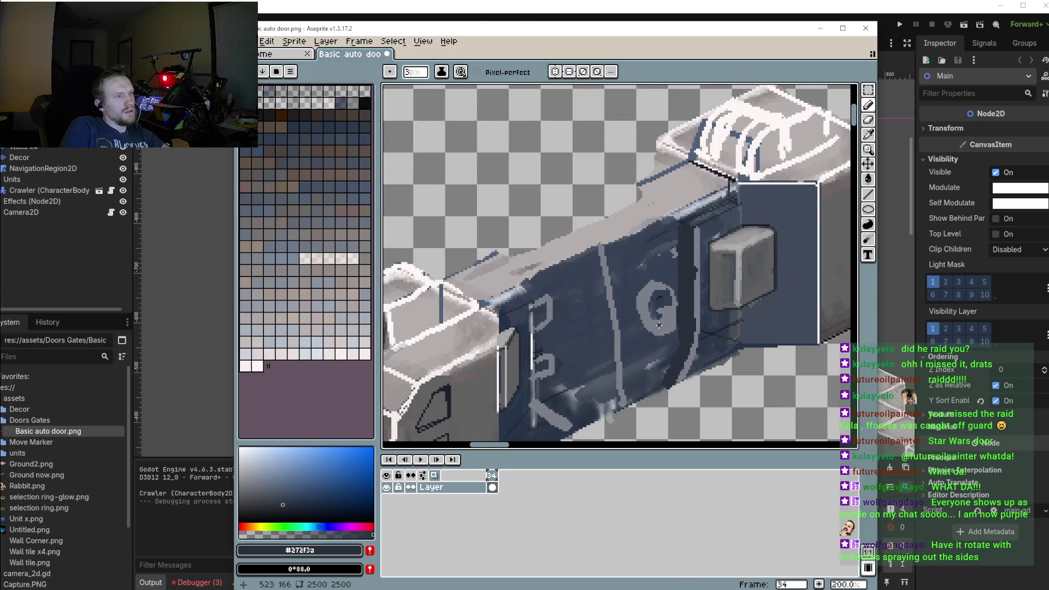
scroll(667, 295, up, 2)
alt+click(665, 299)
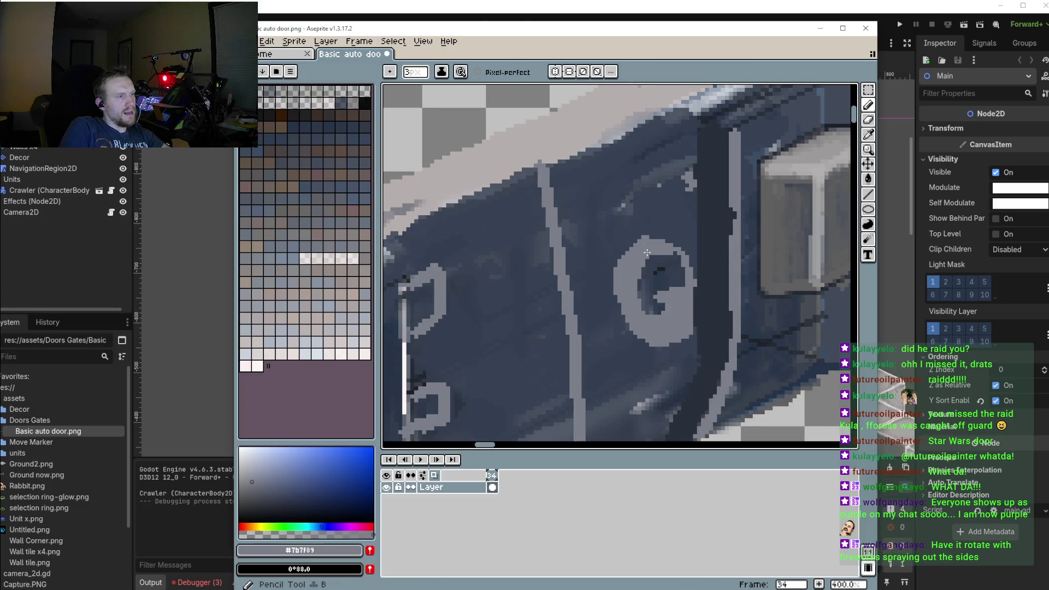
drag(620, 317, 662, 349)
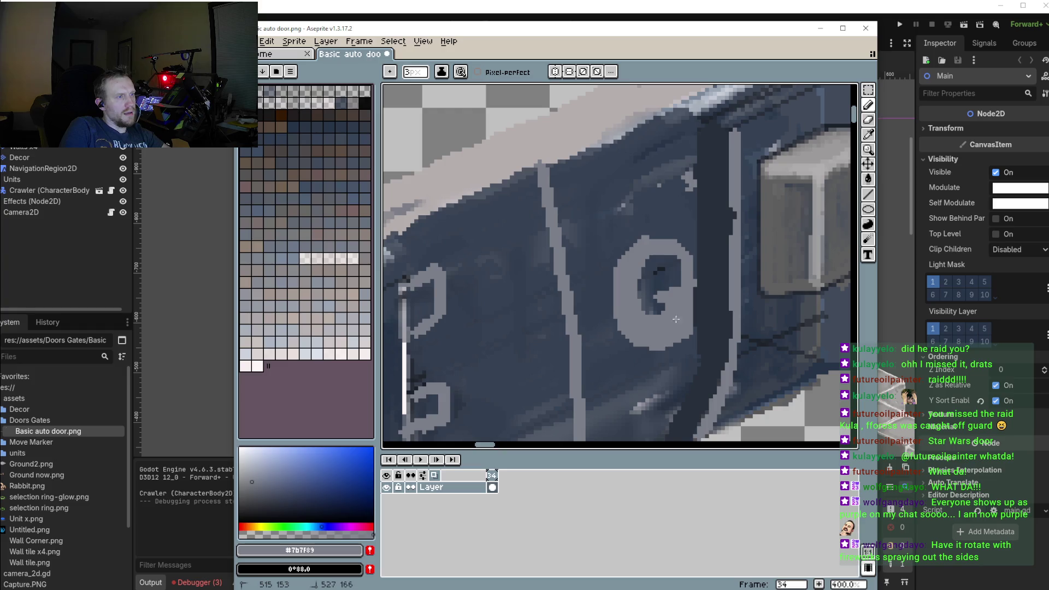
mouse_move(689, 261)
mouse_down()
mouse_move(697, 318)
mouse_move(726, 240)
mouse_up()
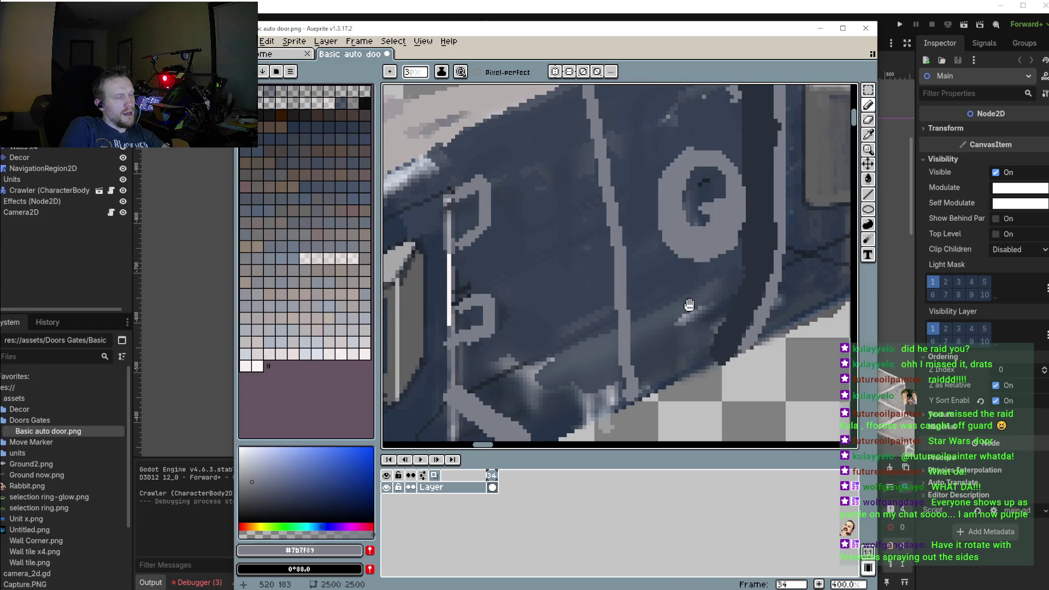
mouse_move(523, 330)
mouse_down()
mouse_move(728, 258)
mouse_move(598, 318)
mouse_move(541, 315)
mouse_move(663, 242)
mouse_up()
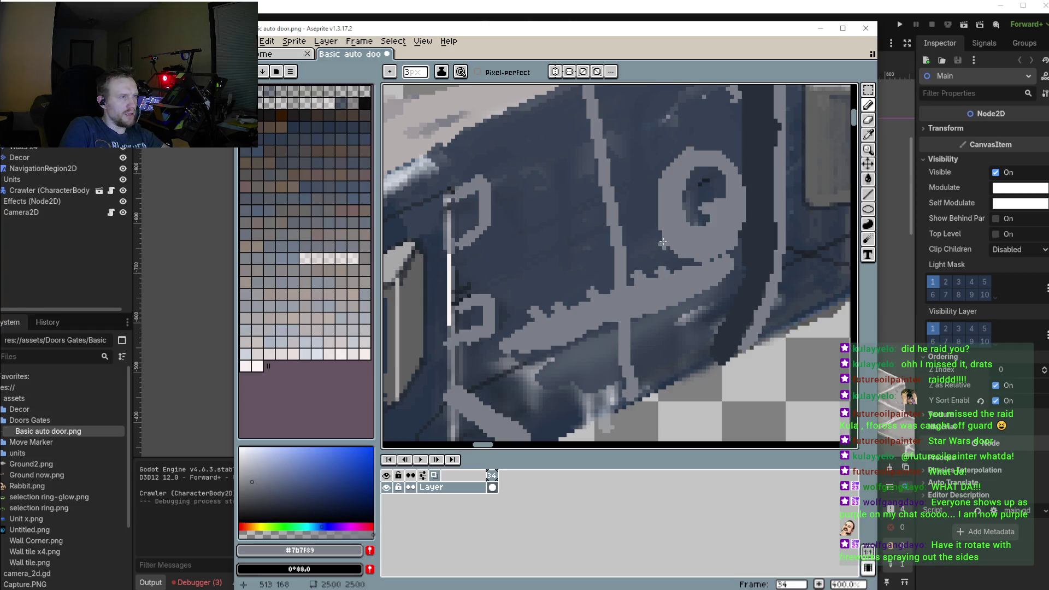
drag(659, 232, 643, 222)
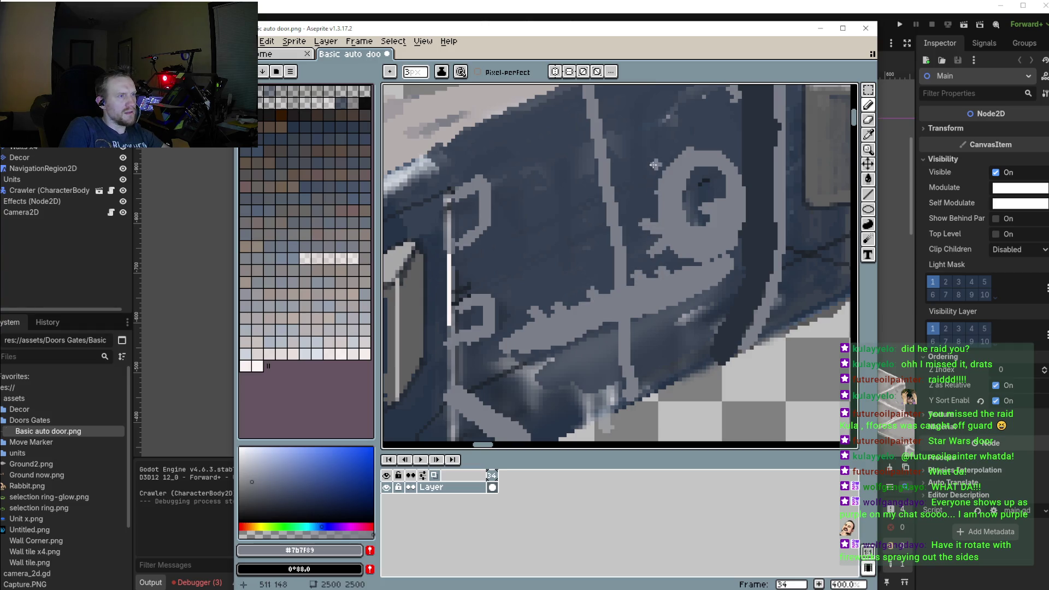
mouse_move(653, 165)
mouse_down()
mouse_move(649, 181)
mouse_move(687, 145)
mouse_up()
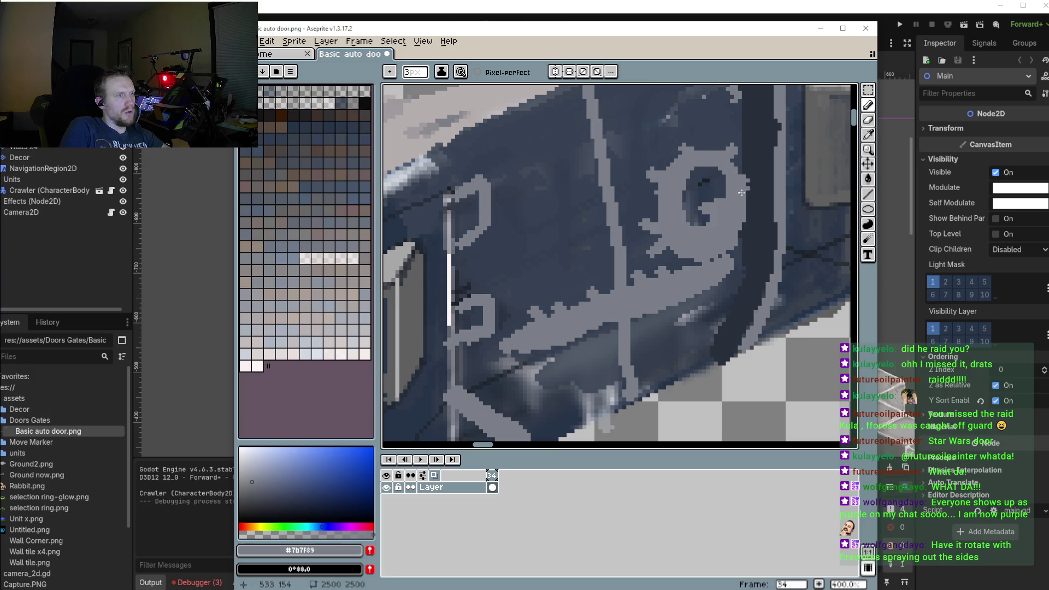
drag(743, 213, 746, 234)
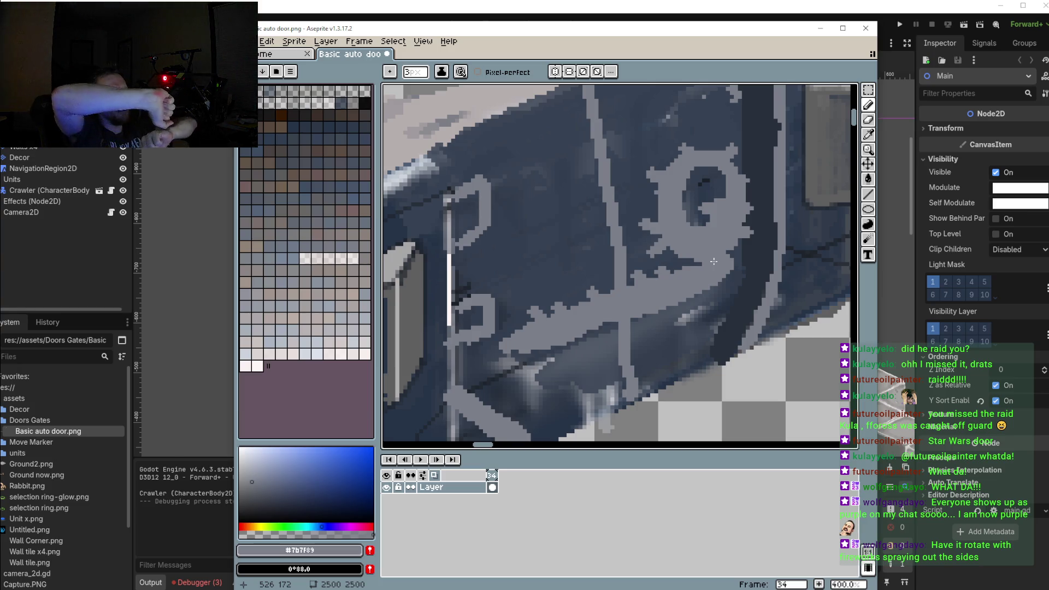
scroll(668, 303, down, 3)
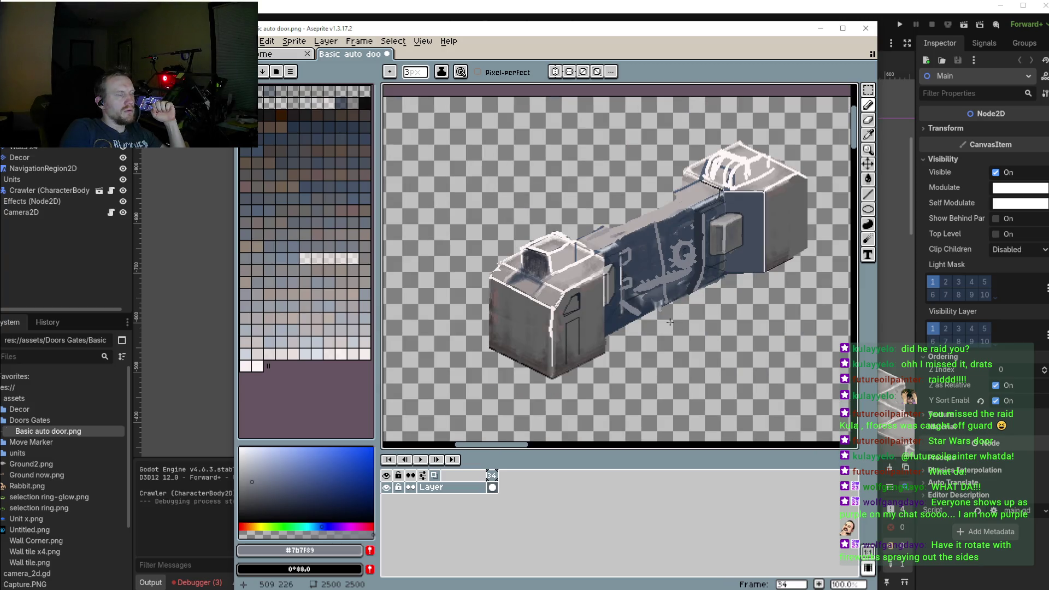
Zoom to 400% and fill the round symbol's dark centre with light grey
scroll(677, 290, up, 3)
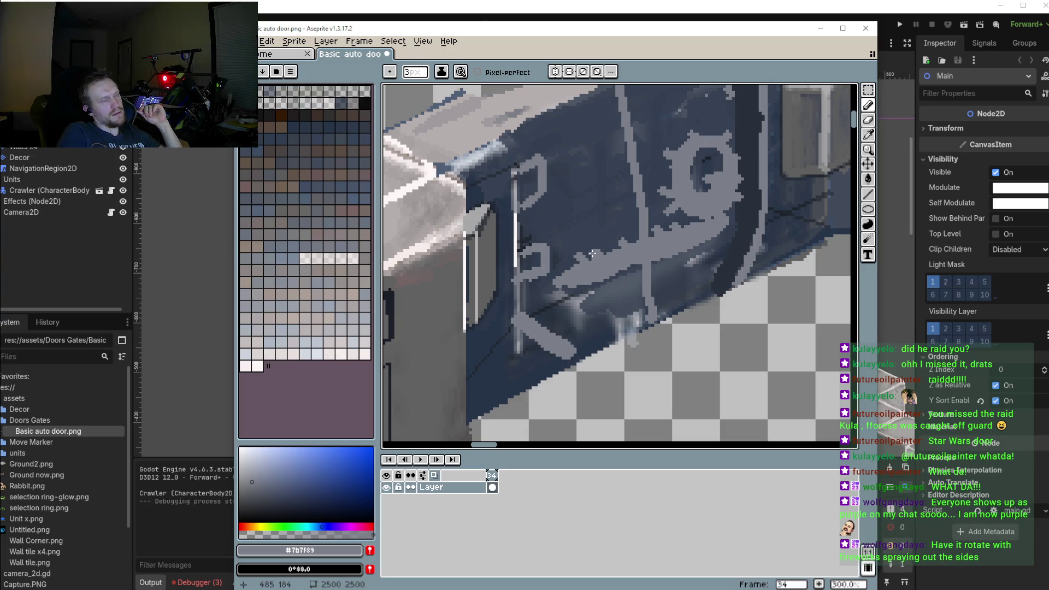
scroll(714, 229, up, 2)
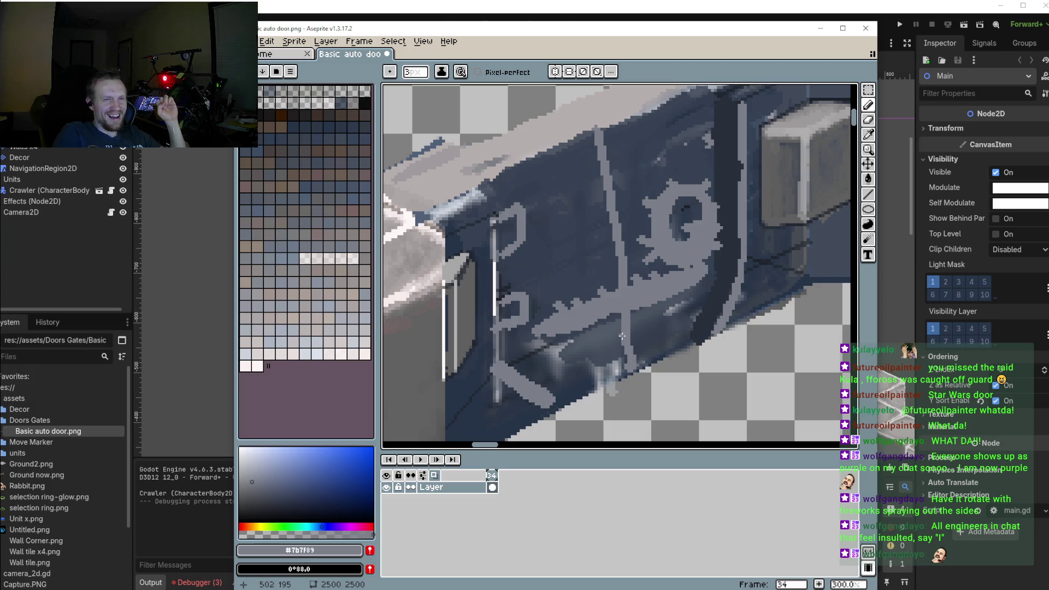
scroll(623, 360, up, 1)
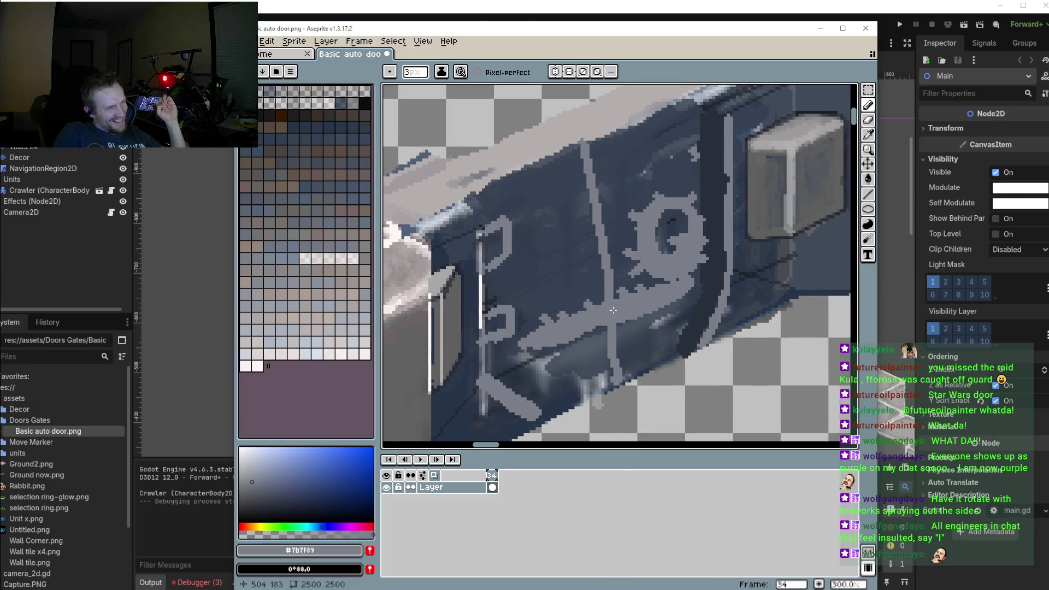
scroll(673, 218, up, 1)
mouse_move(669, 213)
mouse_down()
mouse_move(666, 239)
mouse_move(695, 226)
mouse_up()
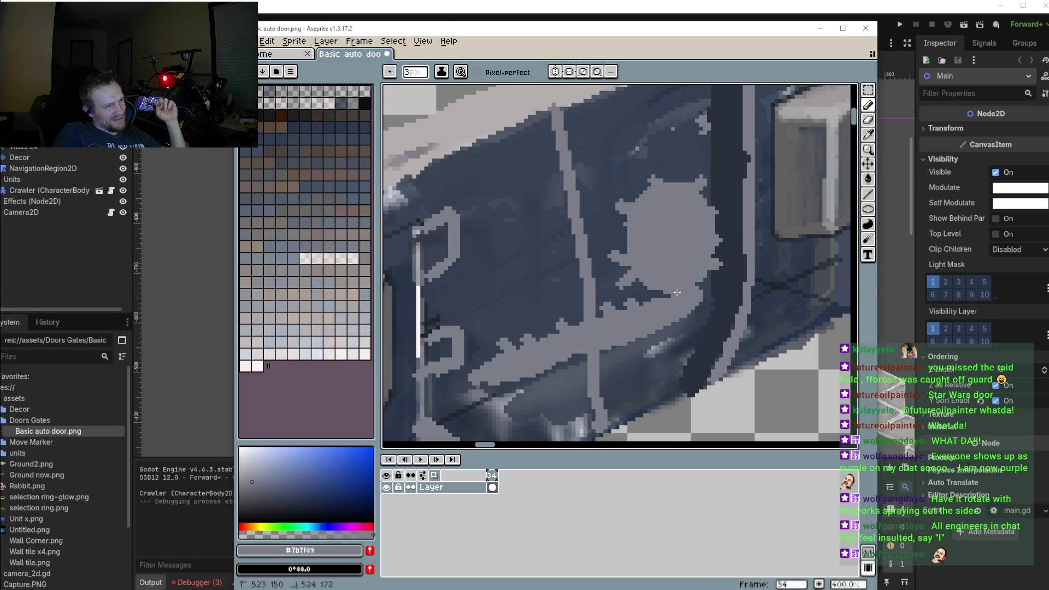
scroll(677, 292, down, 2)
scroll(661, 340, down, 1)
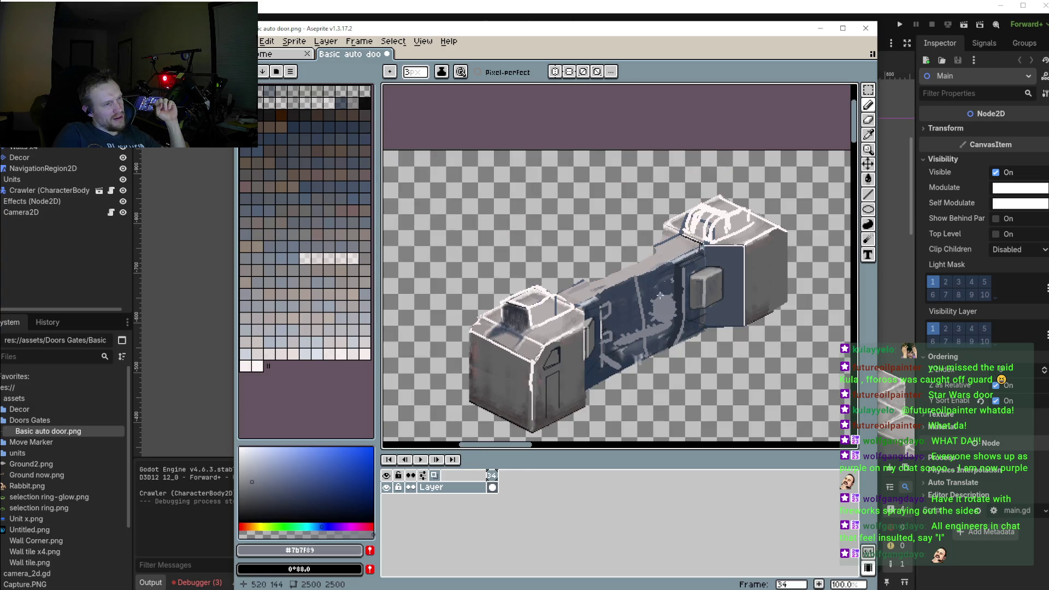
scroll(668, 302, up, 3)
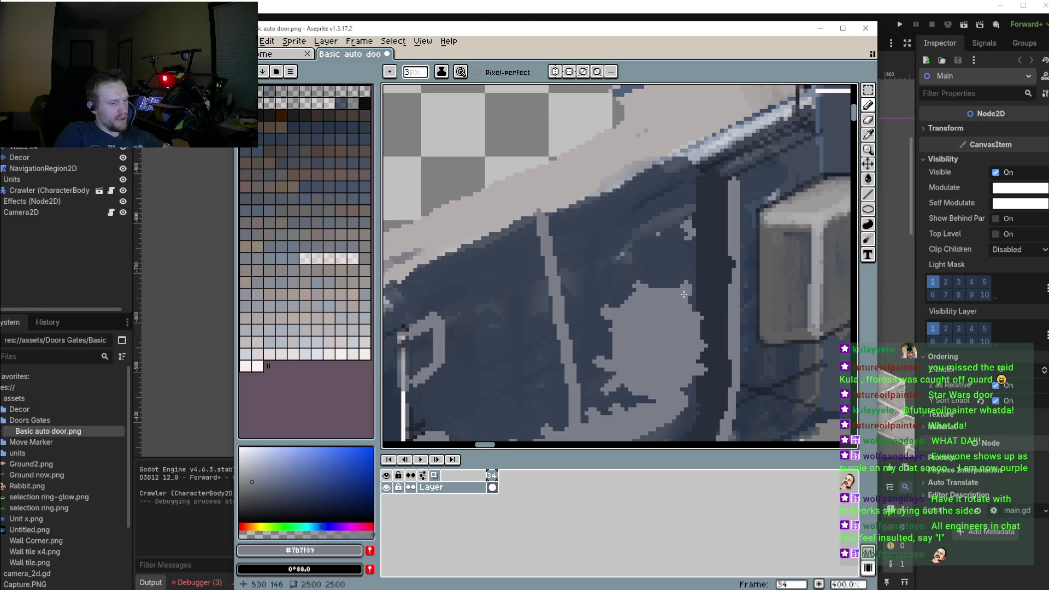
Paint over the light grey blob with the panel's dark blue
key(i)
click(674, 277)
key(b)
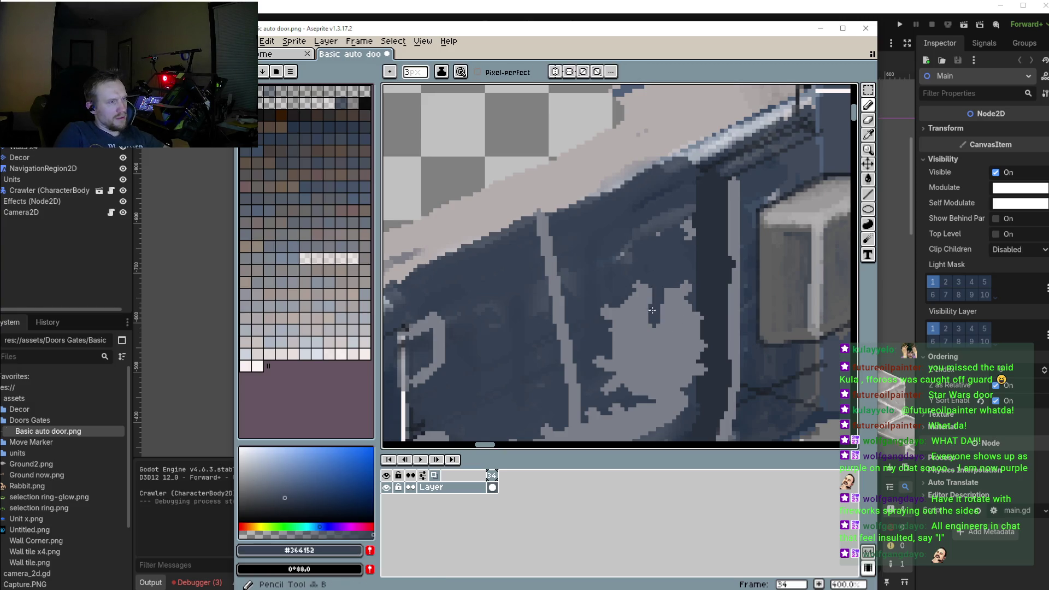
mouse_move(658, 290)
mouse_down()
mouse_move(647, 342)
mouse_move(614, 327)
mouse_move(604, 391)
mouse_move(664, 306)
mouse_move(685, 328)
mouse_move(694, 376)
mouse_move(664, 395)
mouse_up()
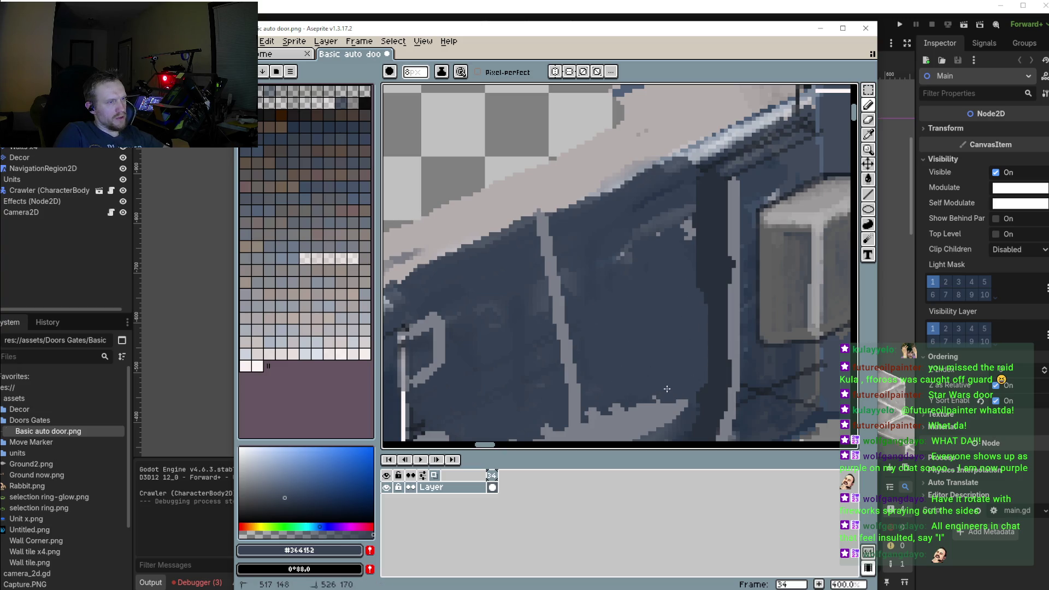
With the marking grey and the Line tool, draw vertical and diagonal lines as a new symbol
key(i)
click(660, 399)
key(b)
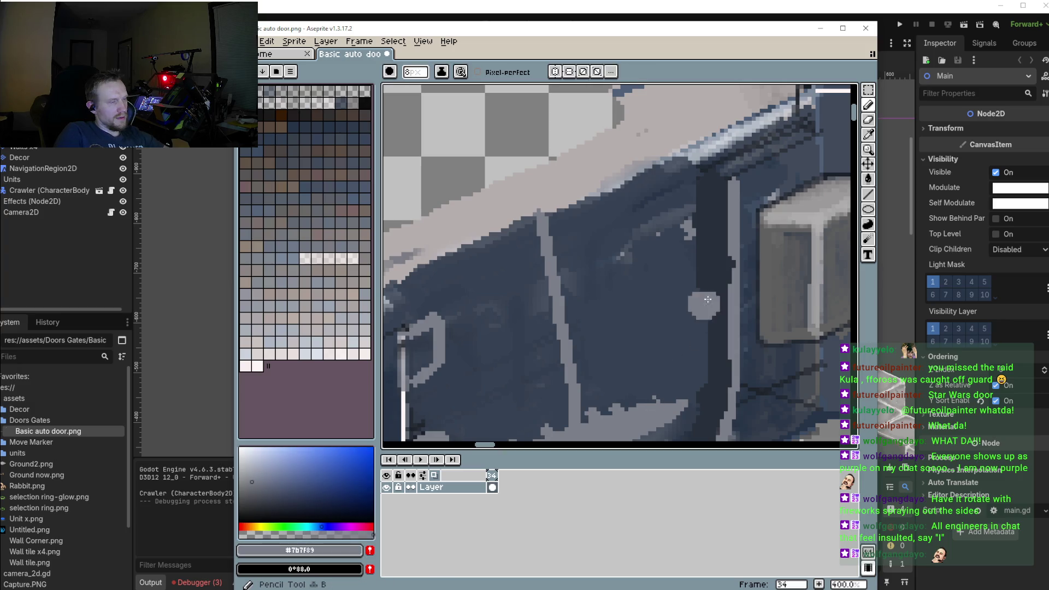
click(868, 195)
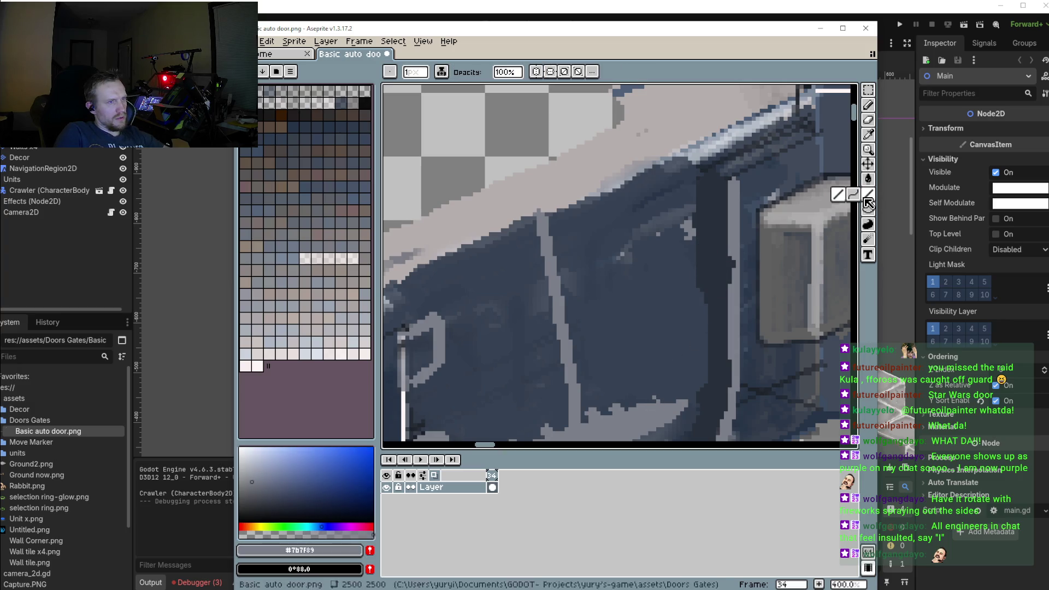
drag(709, 228, 709, 388)
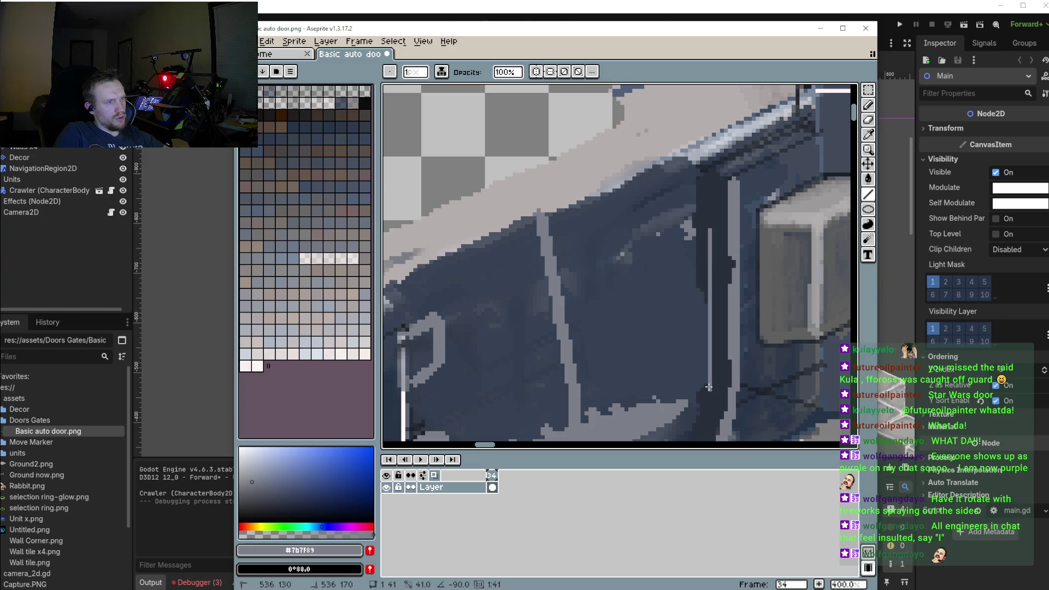
key(ctrl+z)
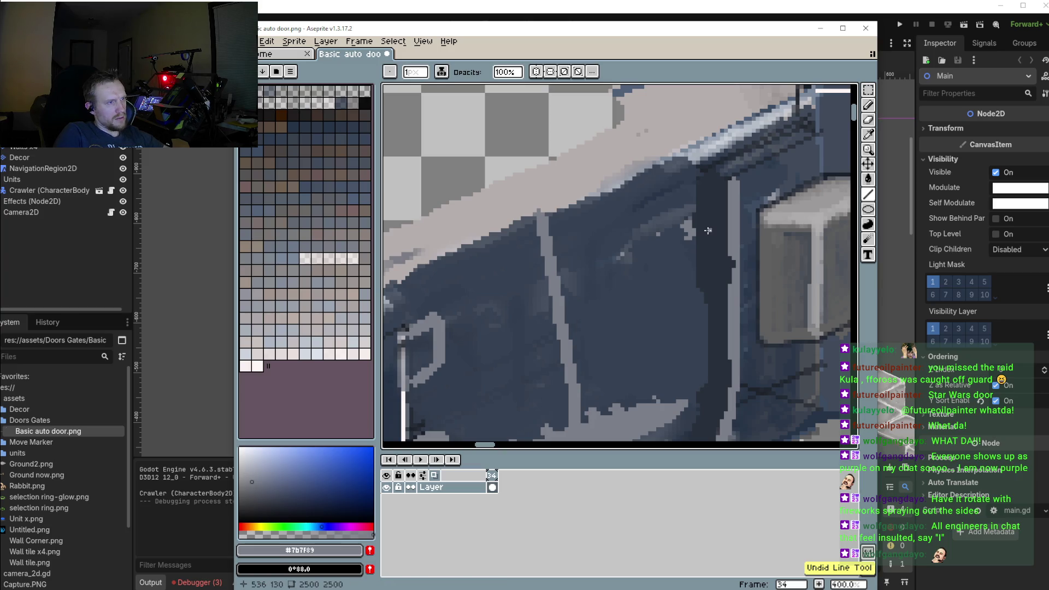
drag(708, 231, 708, 331)
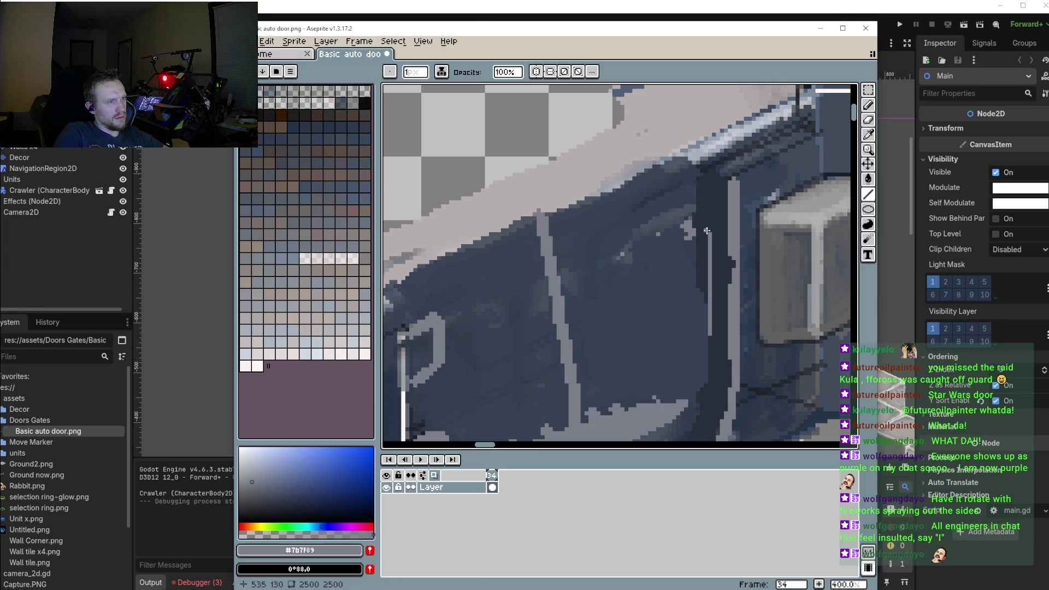
drag(708, 290, 668, 307)
mouse_move(708, 234)
mouse_down()
mouse_move(672, 325)
mouse_move(714, 335)
mouse_up()
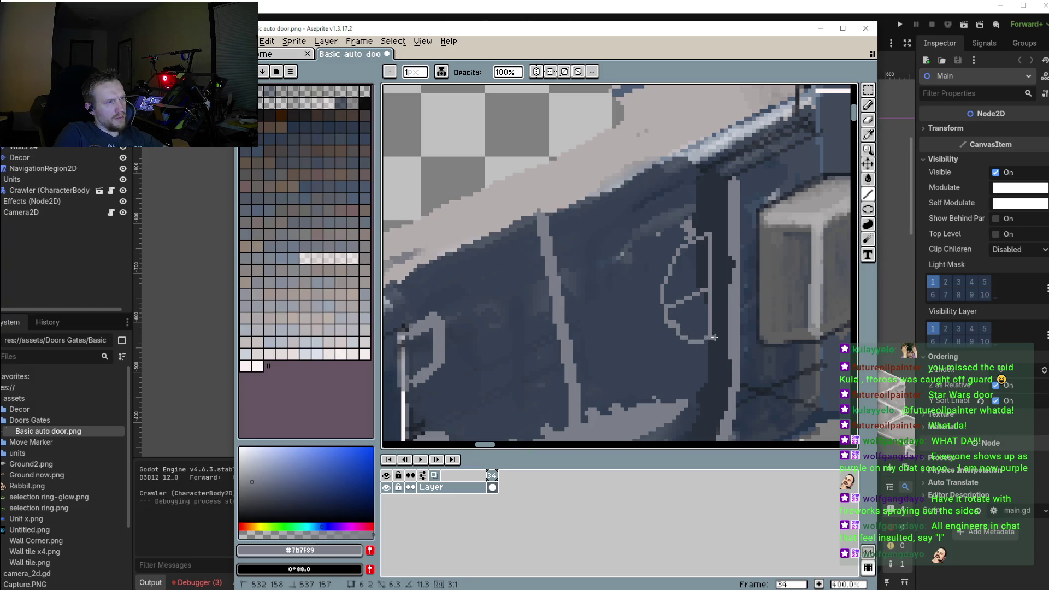
Add more grey lines across the symbol and on the upper panel
scroll(655, 344, down, 3)
scroll(624, 347, up, 2)
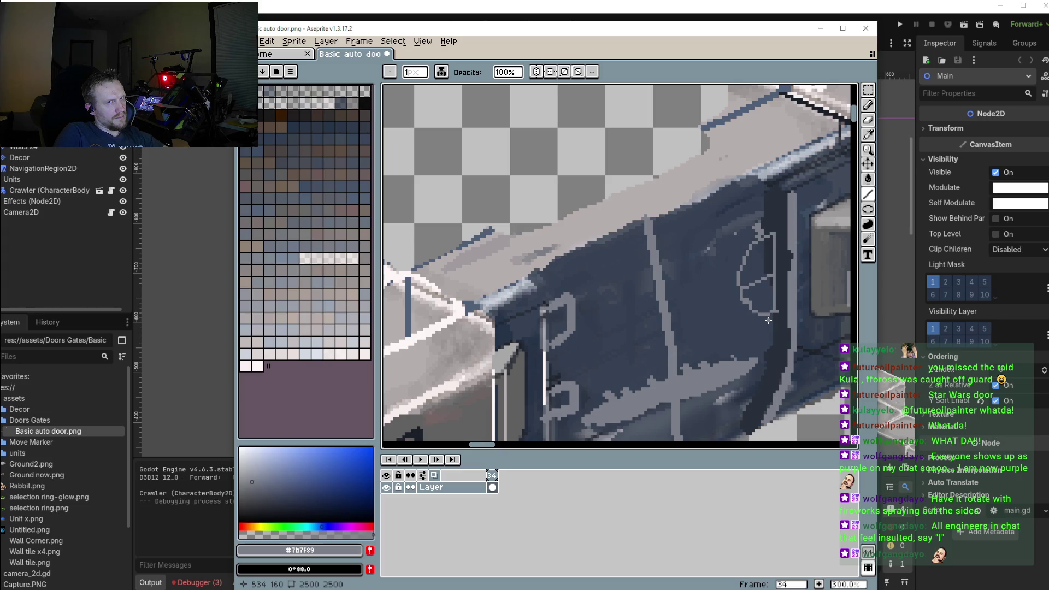
drag(769, 321, 760, 319)
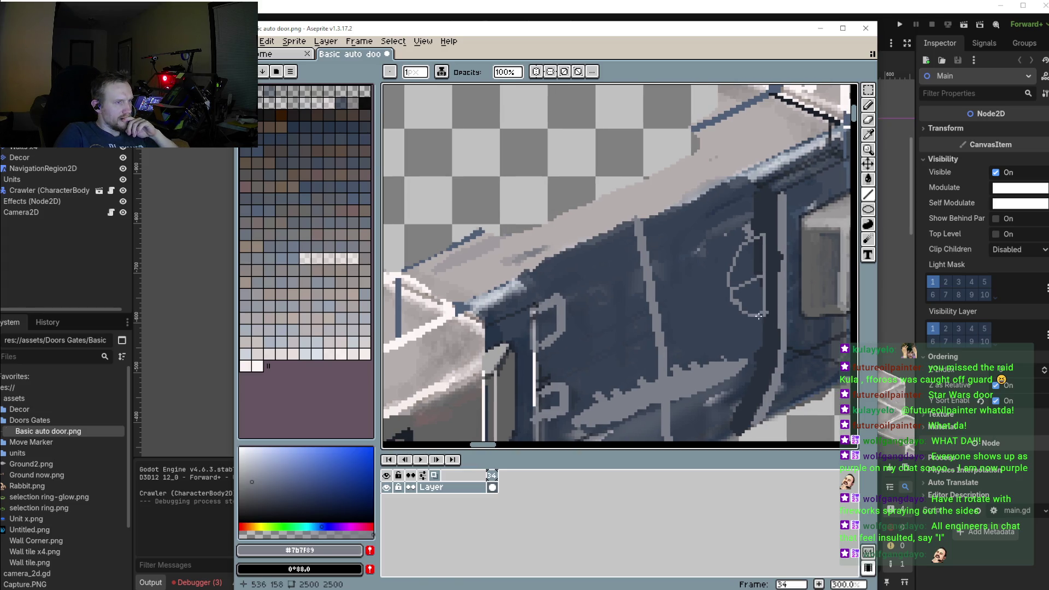
drag(759, 316, 695, 348)
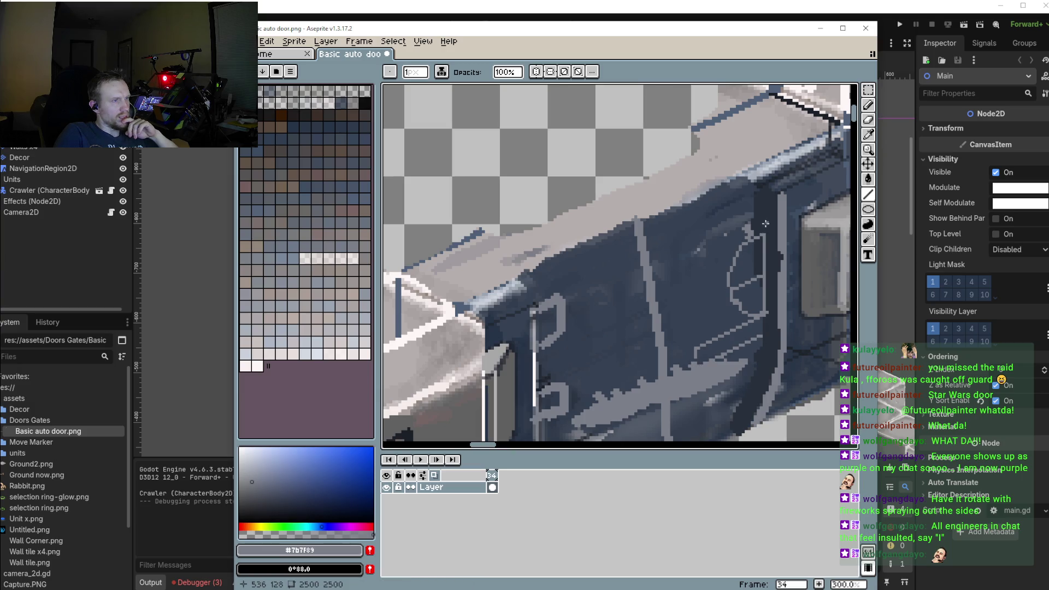
mouse_move(766, 224)
mouse_down()
mouse_move(615, 294)
mouse_move(674, 262)
mouse_up()
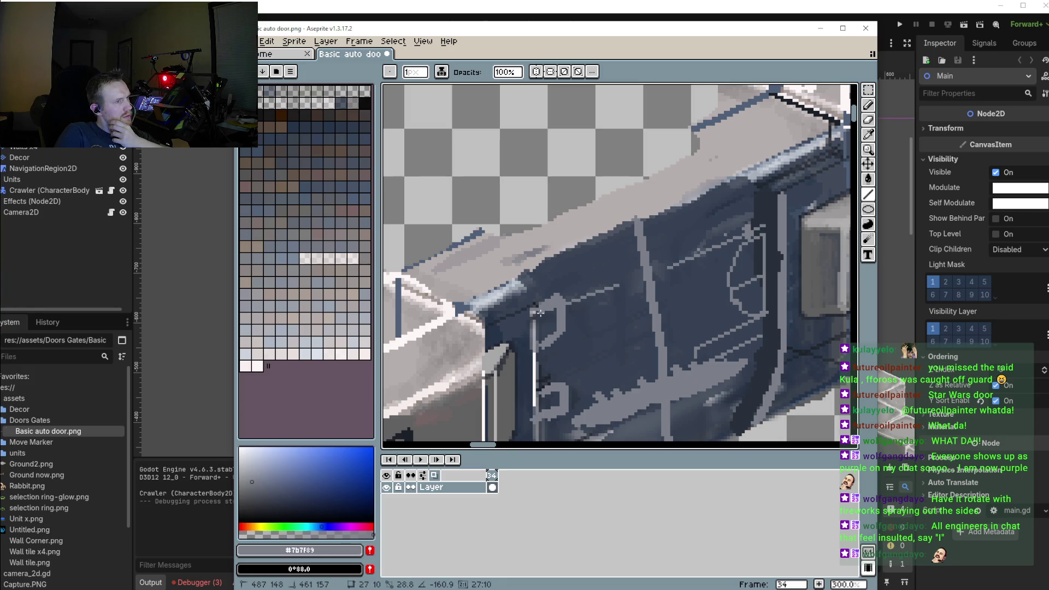
scroll(617, 284, down, 1)
drag(571, 240, 580, 264)
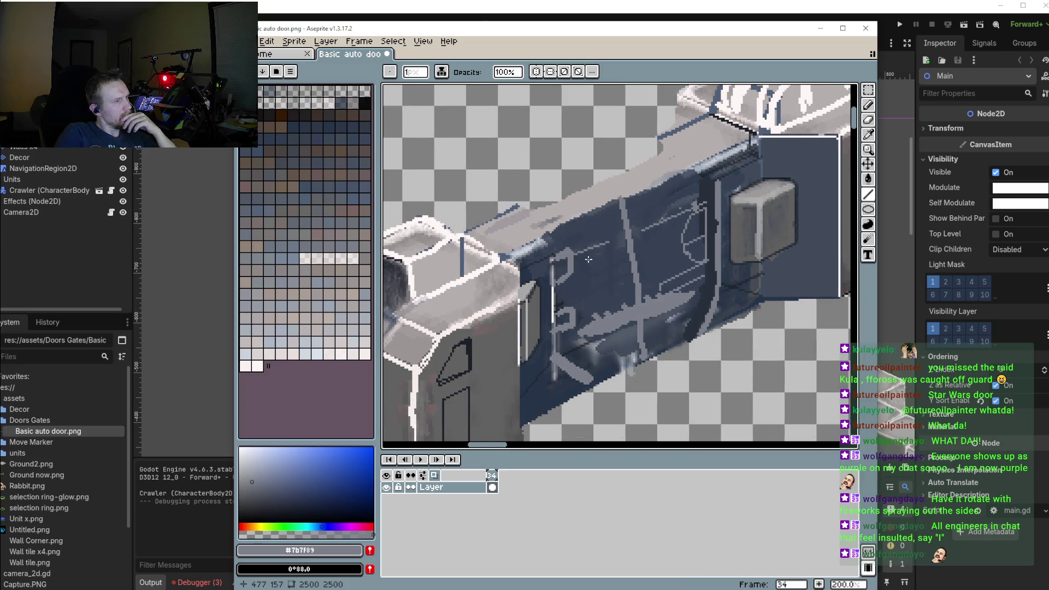
scroll(600, 271, up, 2)
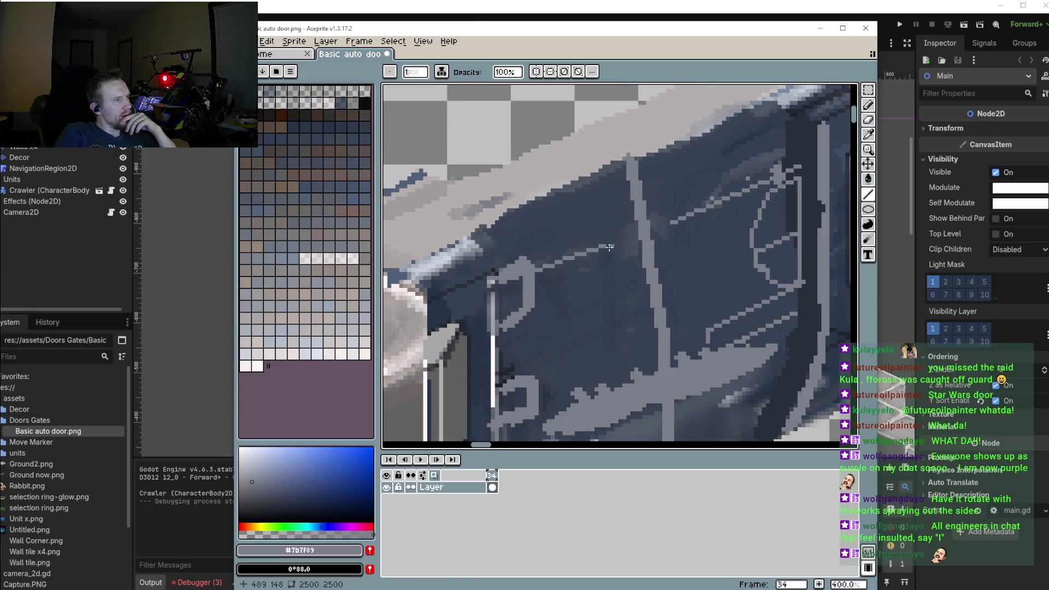
drag(552, 267, 495, 291)
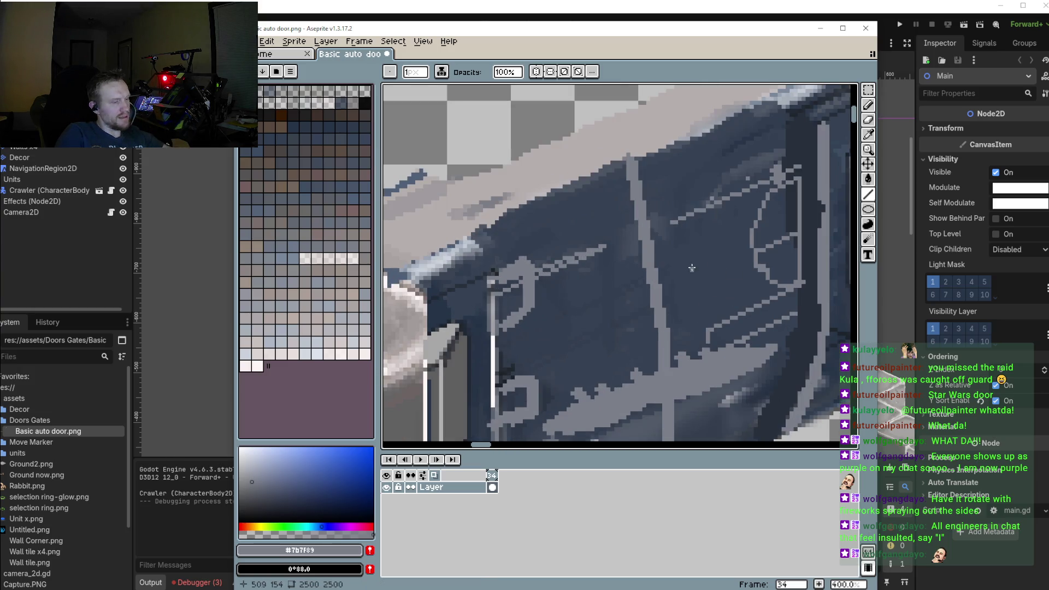
Brush darker blue shading onto the panel
key(i)
click(664, 281)
key(b)
mouse_move(574, 276)
mouse_down()
mouse_move(514, 302)
mouse_move(571, 306)
mouse_move(531, 346)
mouse_up()
scroll(571, 306, down, 2)
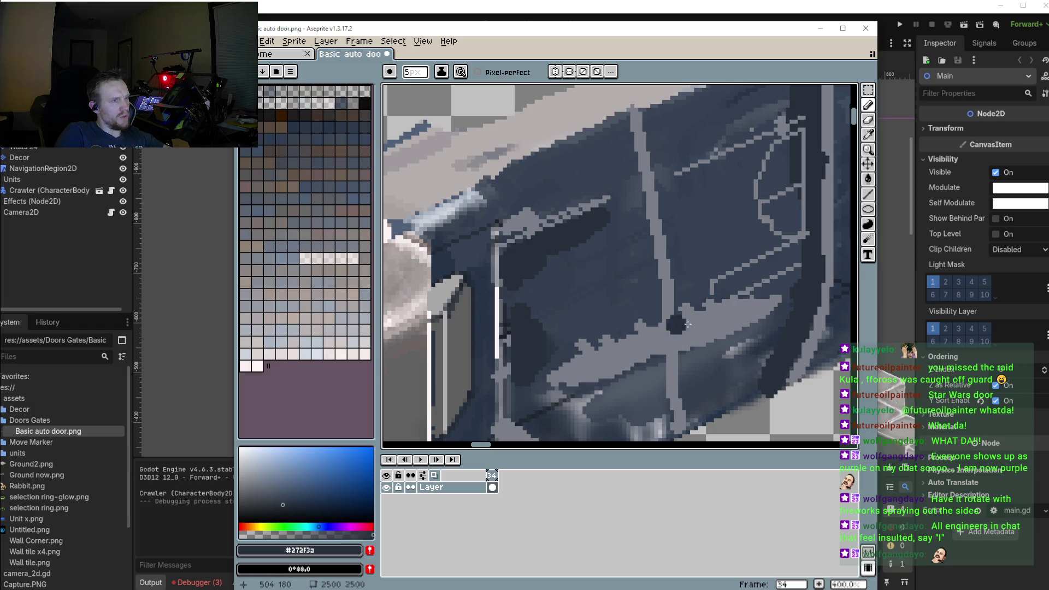
Draw a dark diagonal and a dark vertical line on the panel with a 1-pixel Line tool
scroll(728, 327, down, 2)
scroll(719, 227, up, 2)
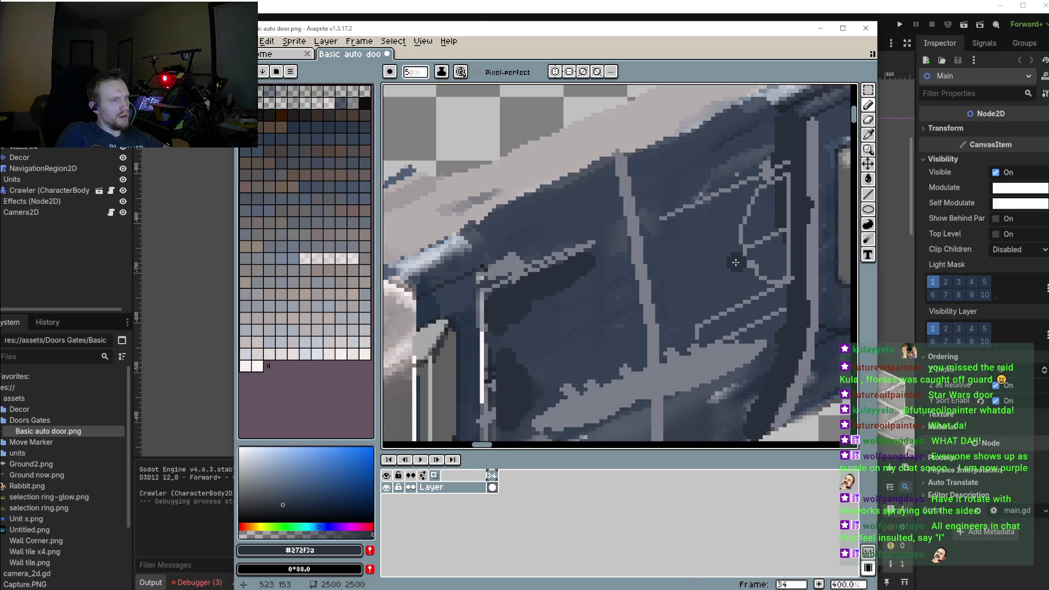
mouse_move(729, 215)
mouse_down()
mouse_move(680, 287)
mouse_move(602, 328)
mouse_up()
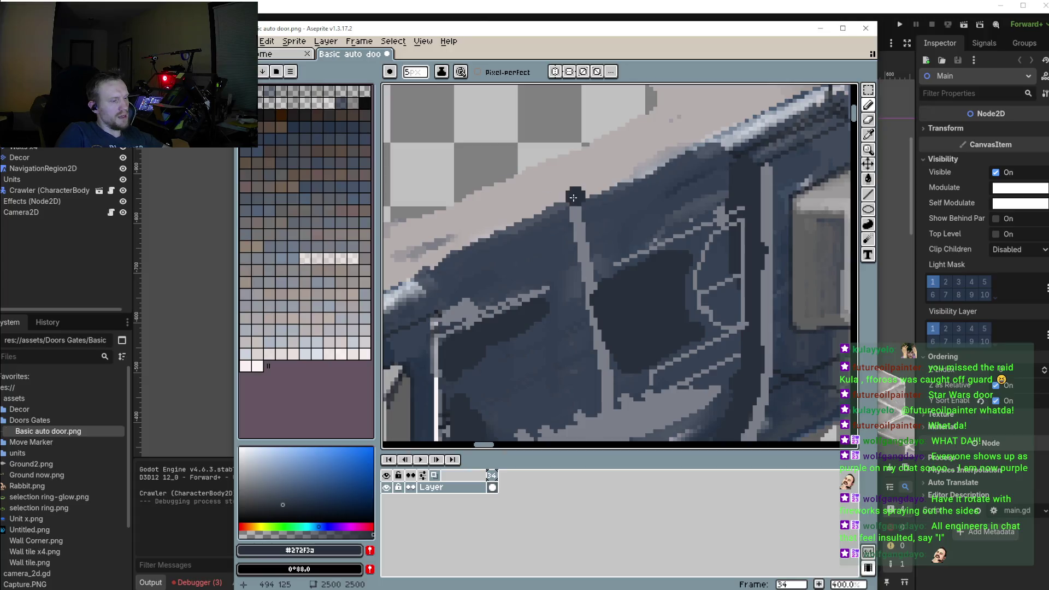
key(minus)
key(minus)
key(minus)
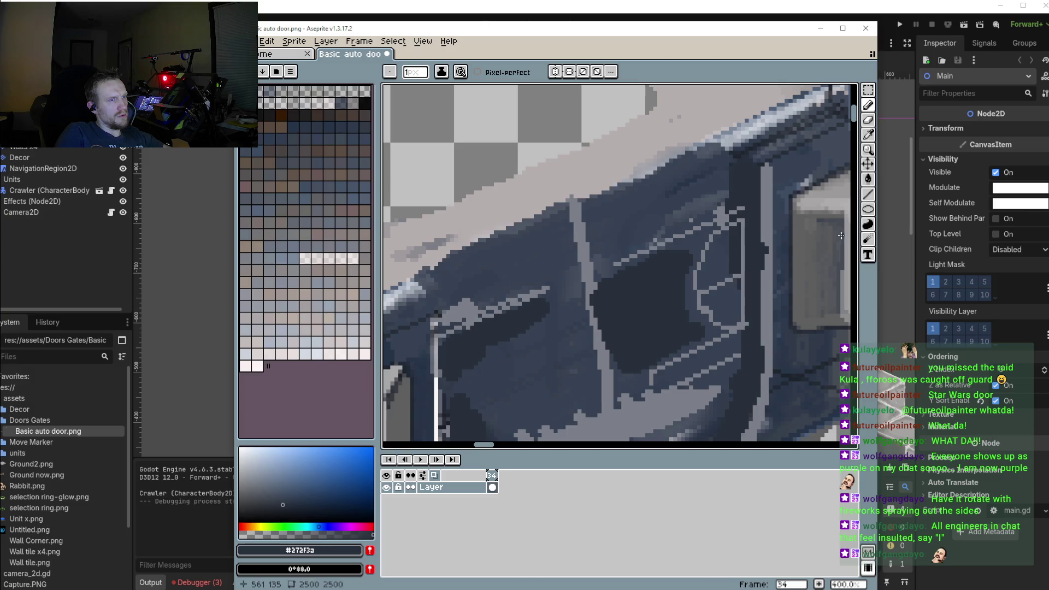
key(u)
key(l)
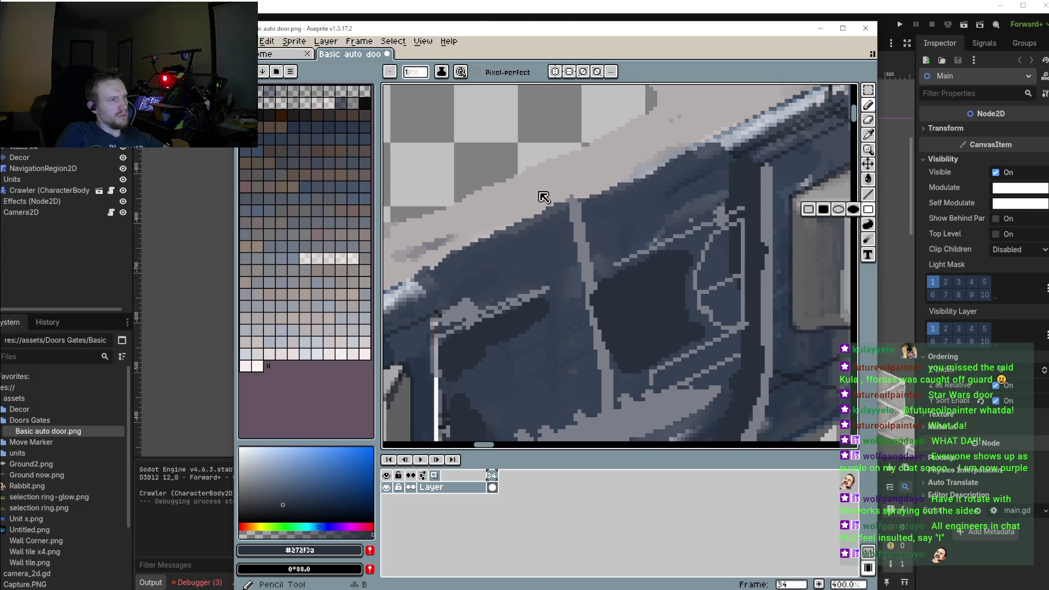
drag(523, 172, 579, 196)
scroll(578, 197, down, 2)
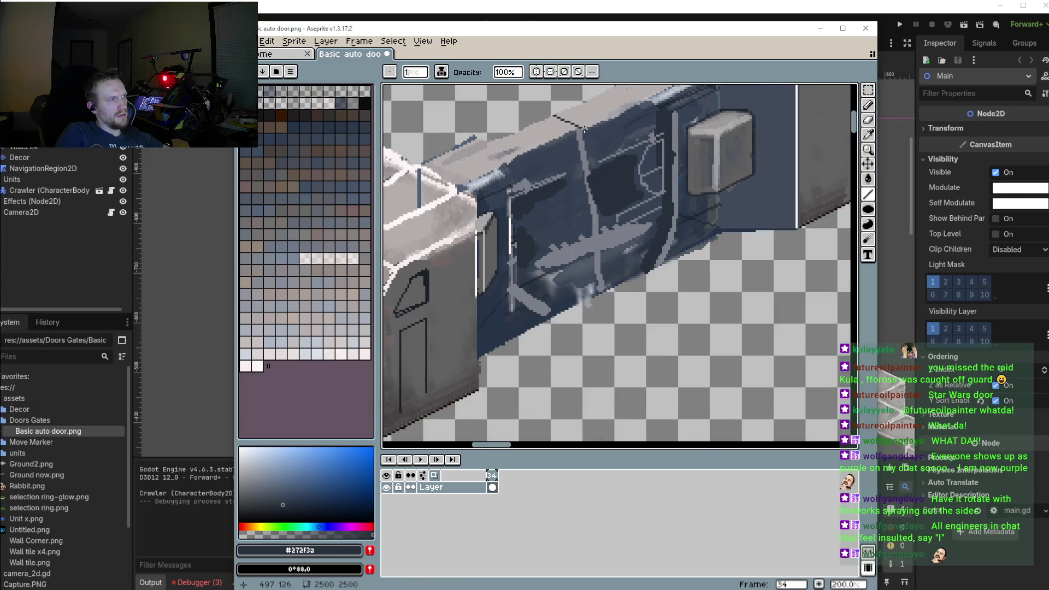
drag(580, 128, 583, 302)
Save the sprite and view the reimported door in Godot
click(249, 41)
click(264, 90)
key(Return)
key(alt+Tab)
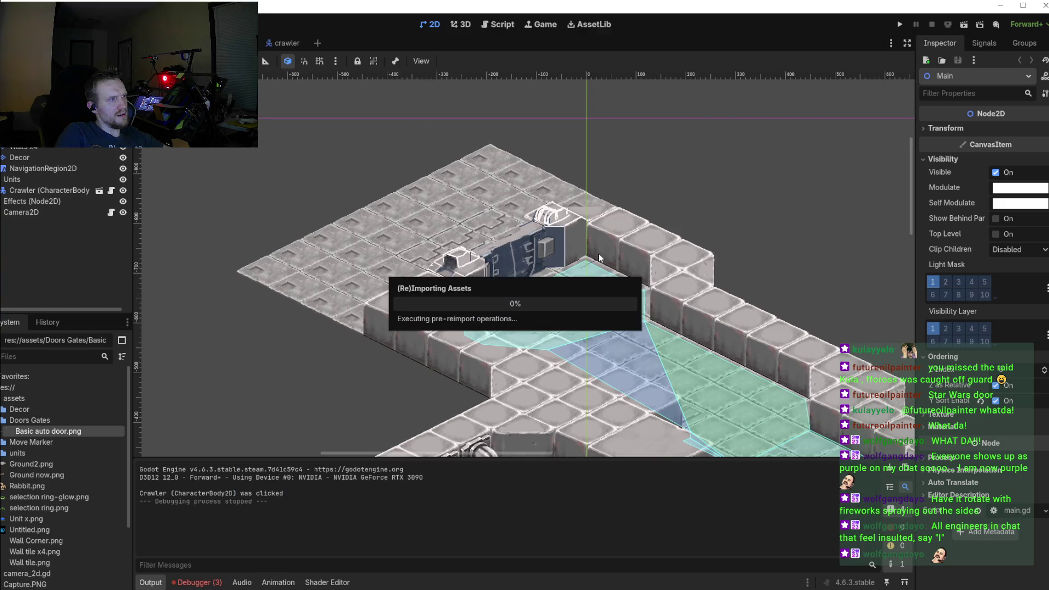
scroll(530, 246, up, 2)
scroll(546, 274, up, 4)
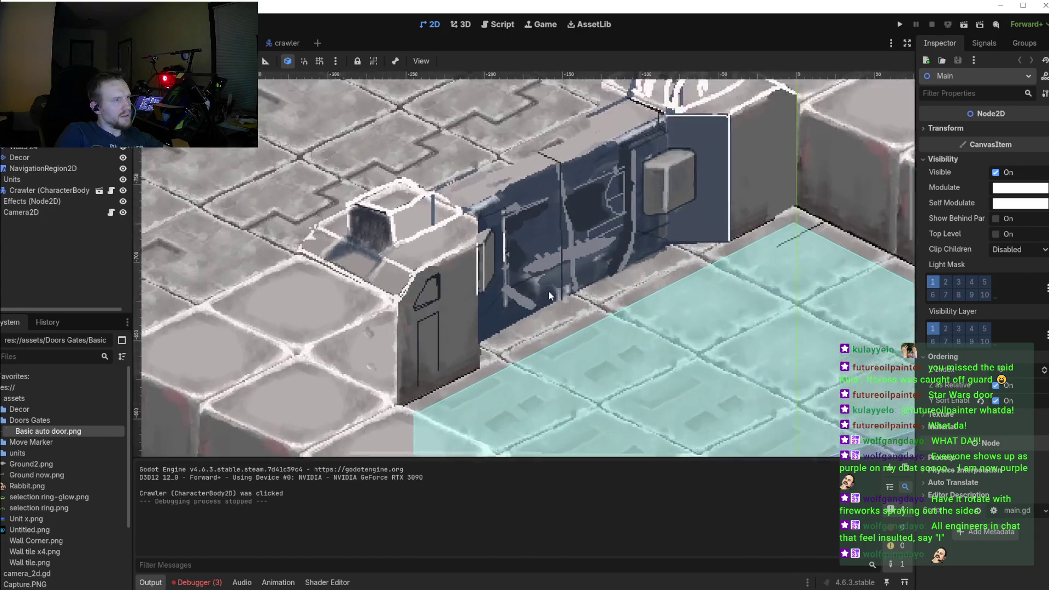
scroll(565, 301, up, 2)
Draw a vertical line down the door panel and save the sprite
key(alt+Tab)
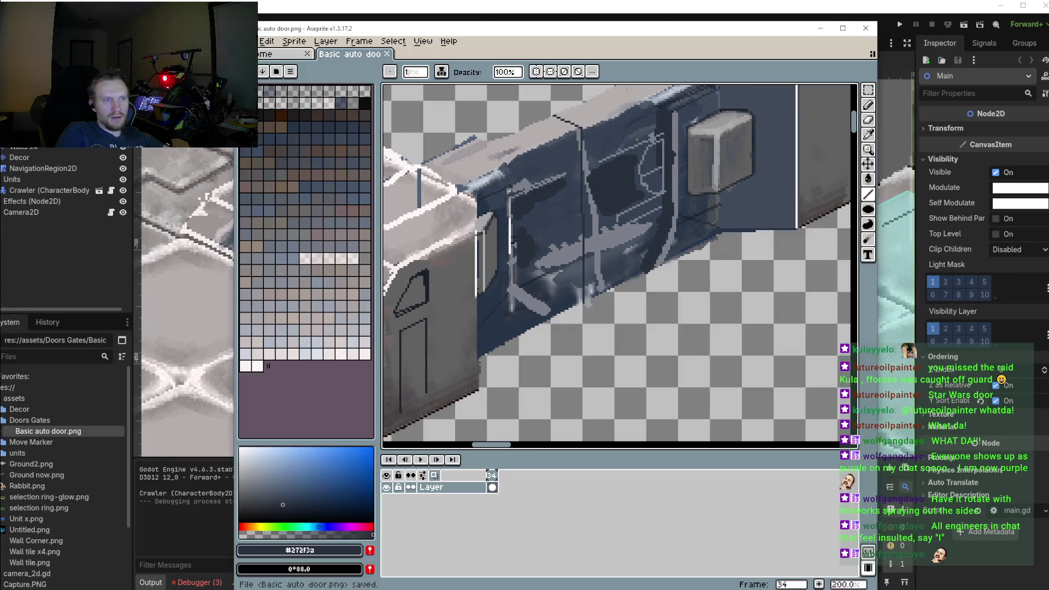
scroll(551, 151, up, 2)
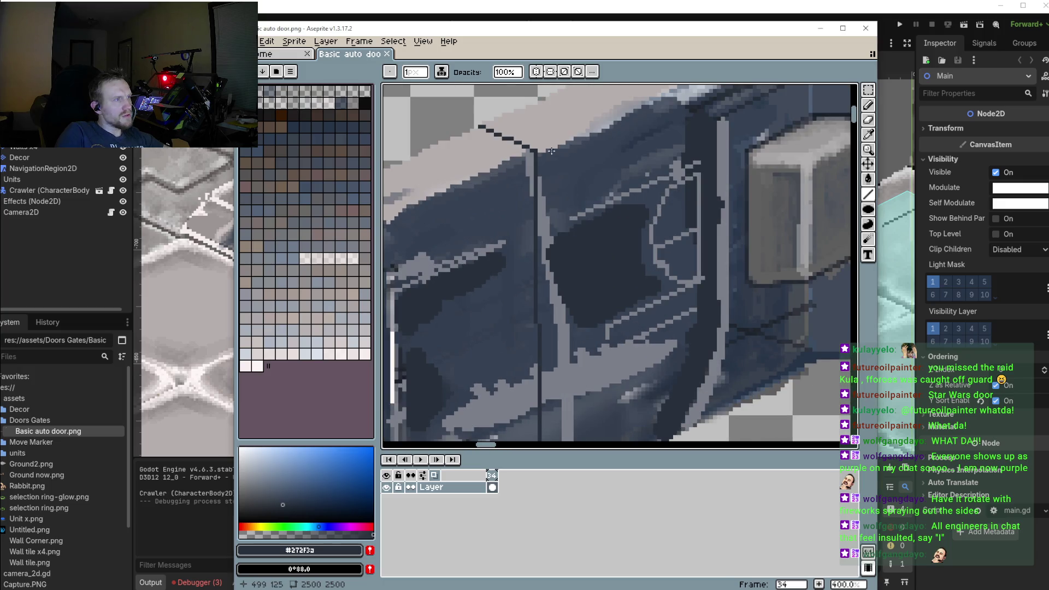
drag(554, 149, 556, 400)
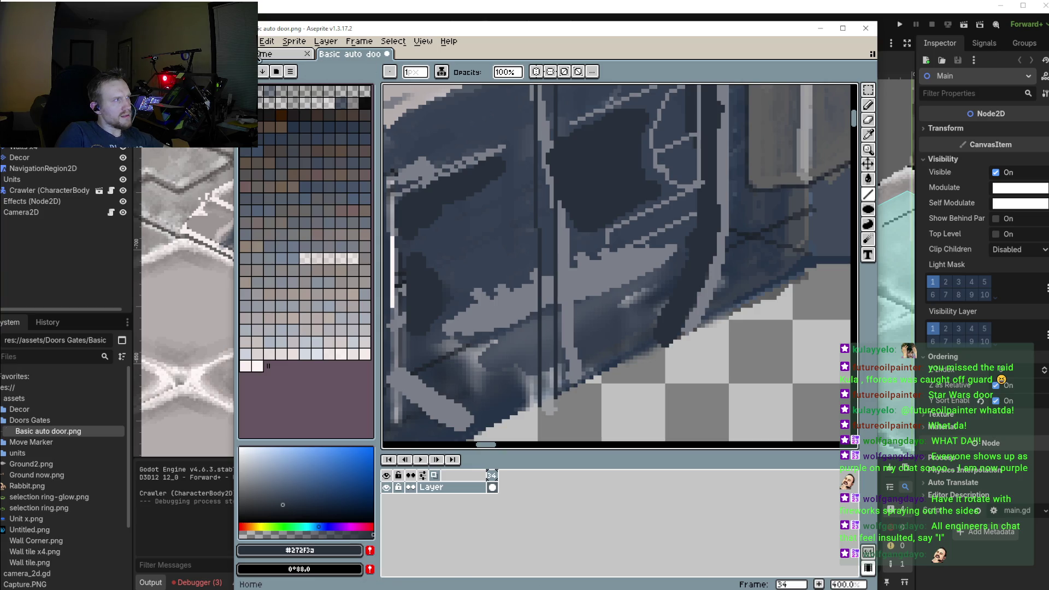
click(248, 41)
click(266, 100)
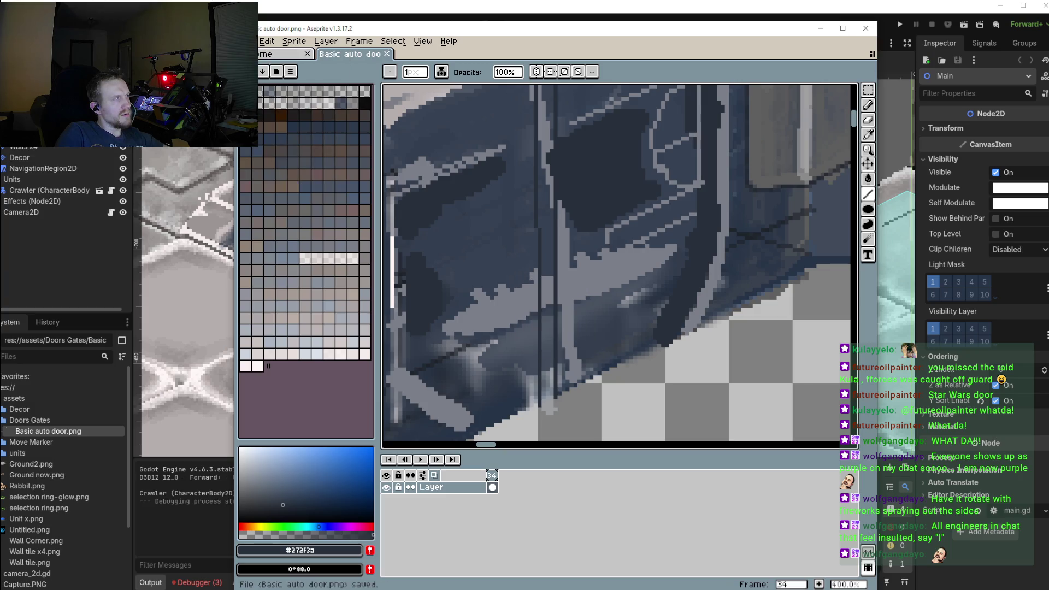
Check the door in Godot, then add a vertical stroke and extend a dark line upward
key(alt+Tab)
scroll(588, 297, up, 5)
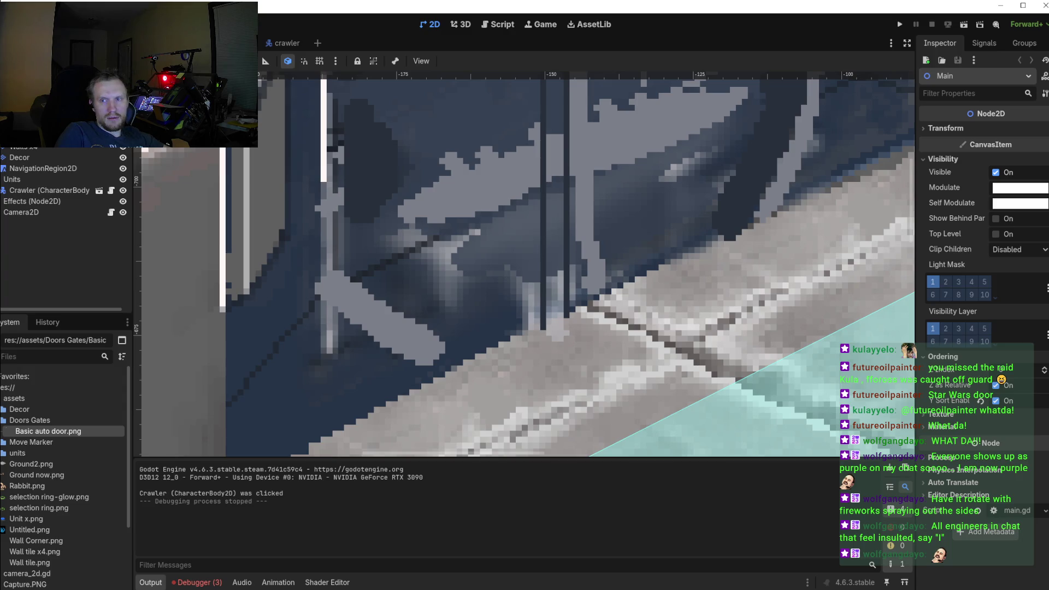
key(alt+Tab)
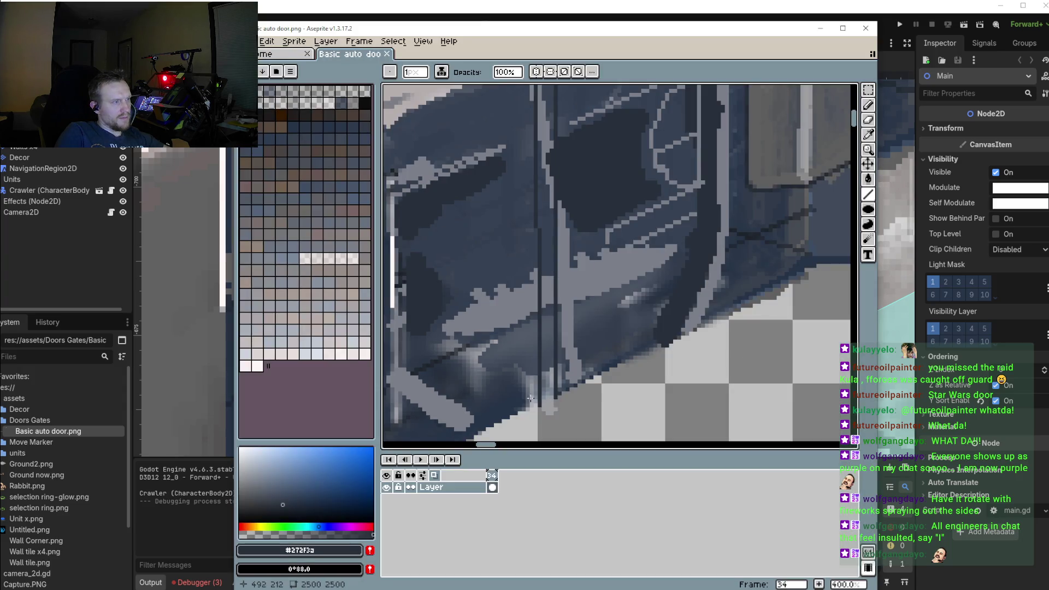
drag(572, 386, 571, 98)
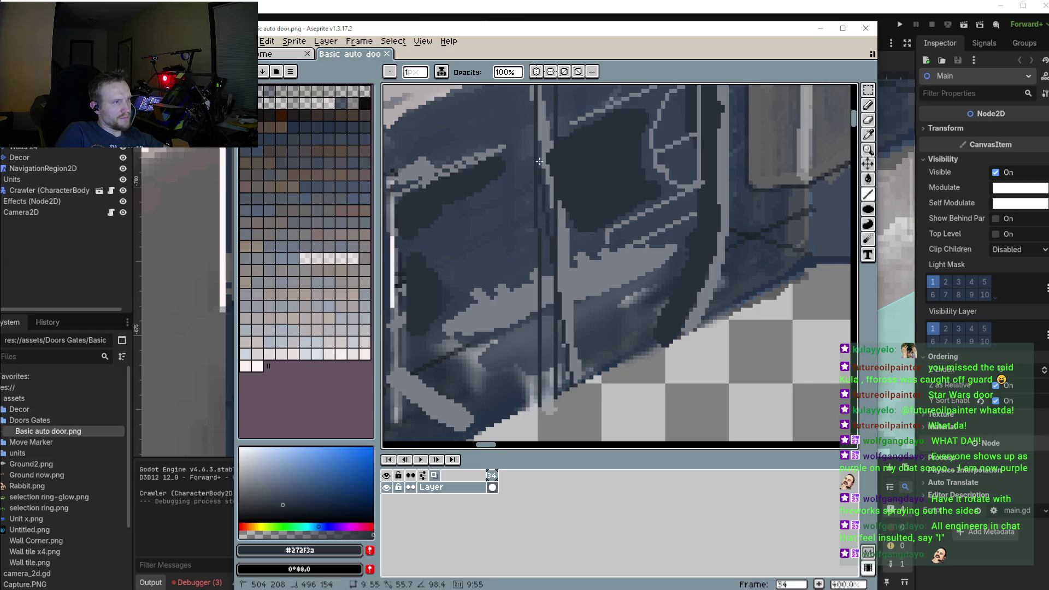
scroll(588, 272, up, 5)
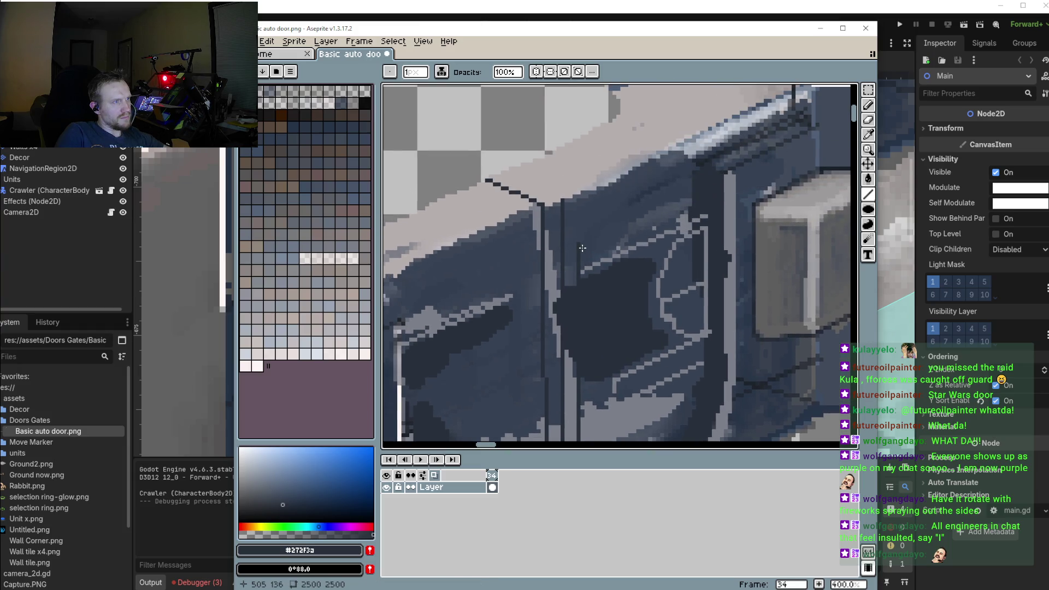
mouse_move(579, 246)
mouse_down()
mouse_move(576, 200)
mouse_move(511, 166)
mouse_up()
With a 4 px brush in the panel's dark blue, paint over two light vertical strokes
key(b)
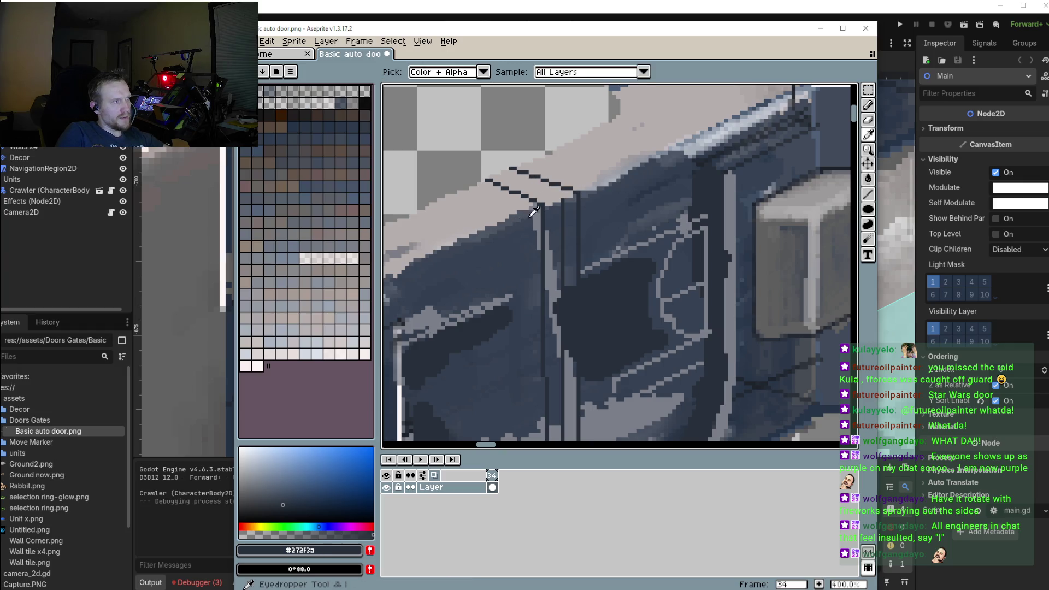
alt+click(535, 206)
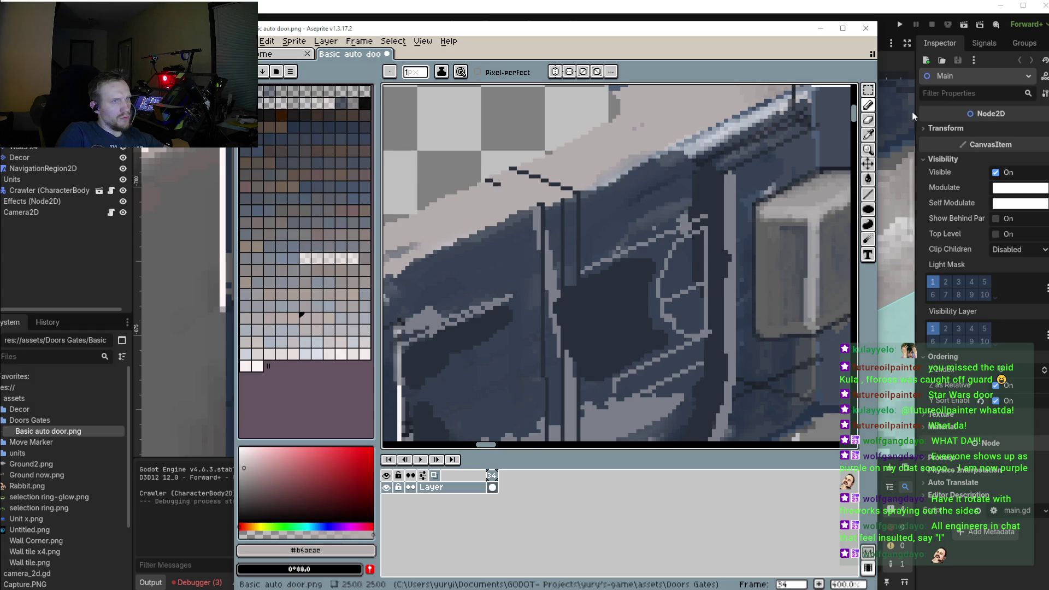
key(plus)
key(plus)
key(plus)
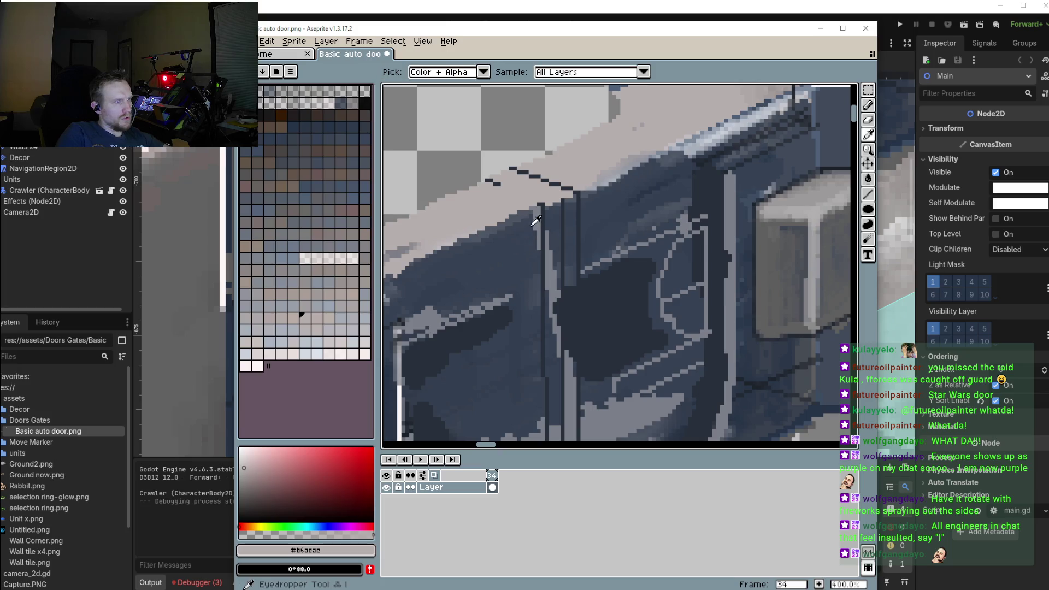
alt+click(536, 221)
drag(545, 248, 546, 281)
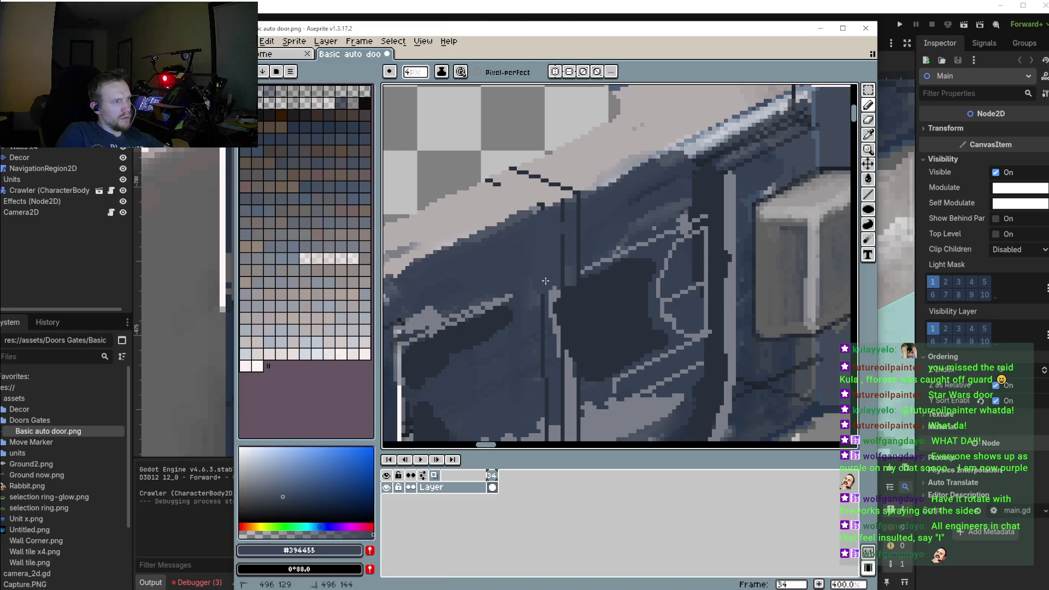
drag(566, 230, 563, 212)
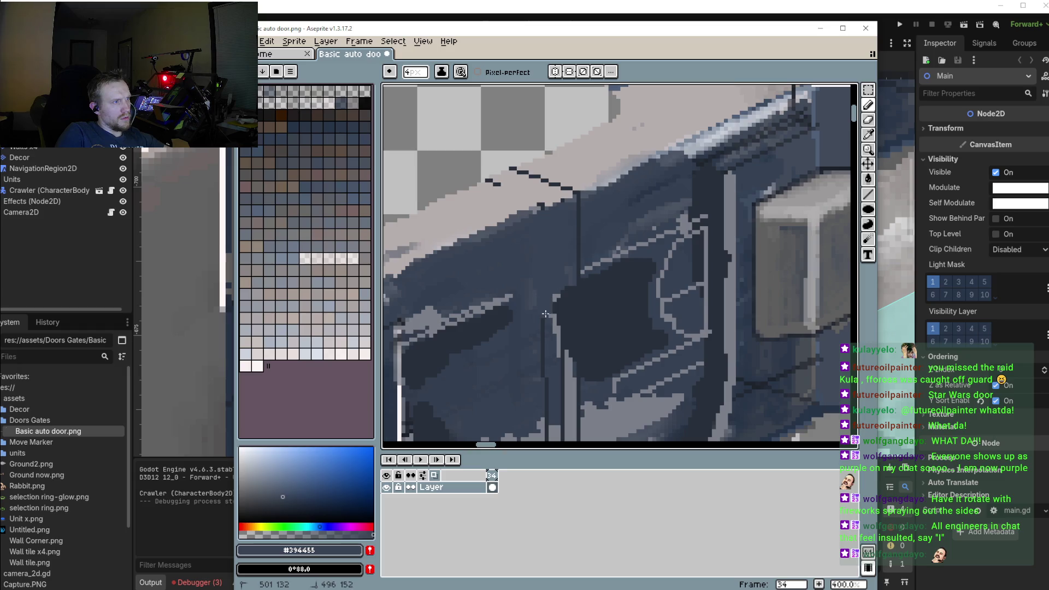
Repaint a vertical strip and the light grey shape in dark blue, touching up dark pixels
scroll(548, 318, down, 3)
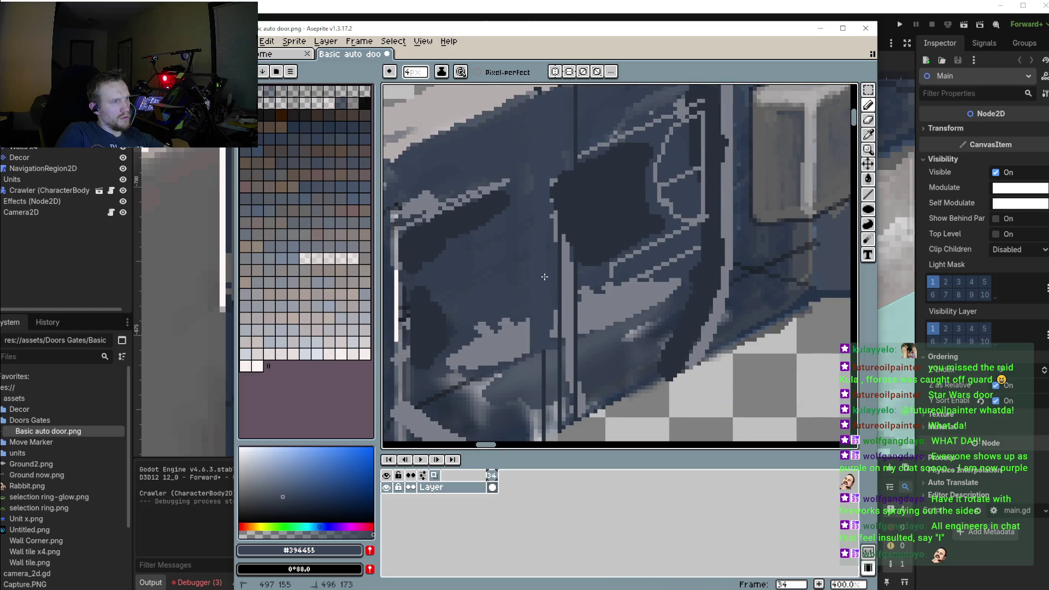
drag(557, 172, 548, 389)
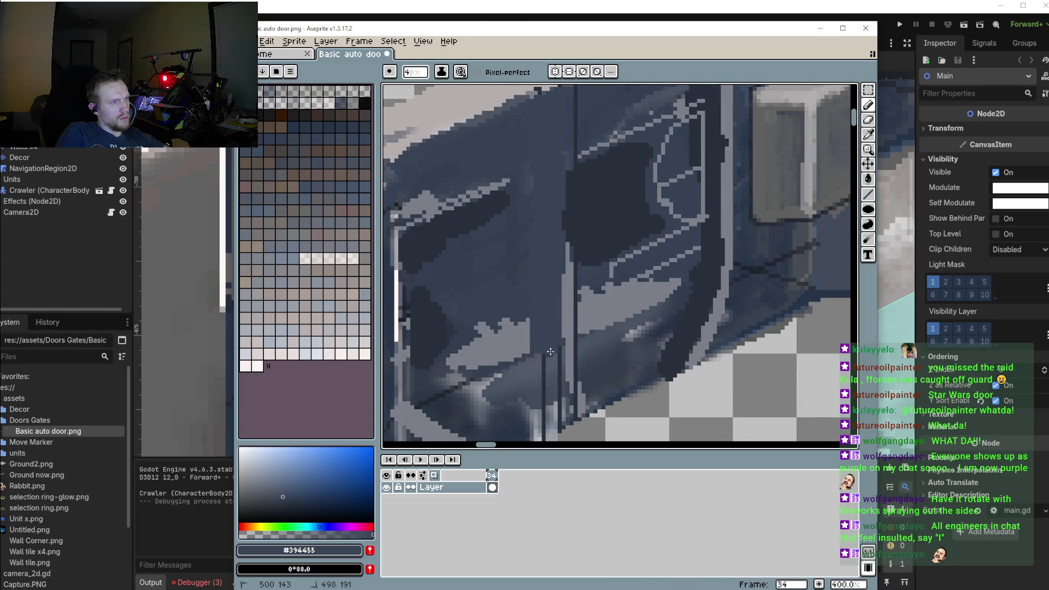
scroll(547, 371, down, 2)
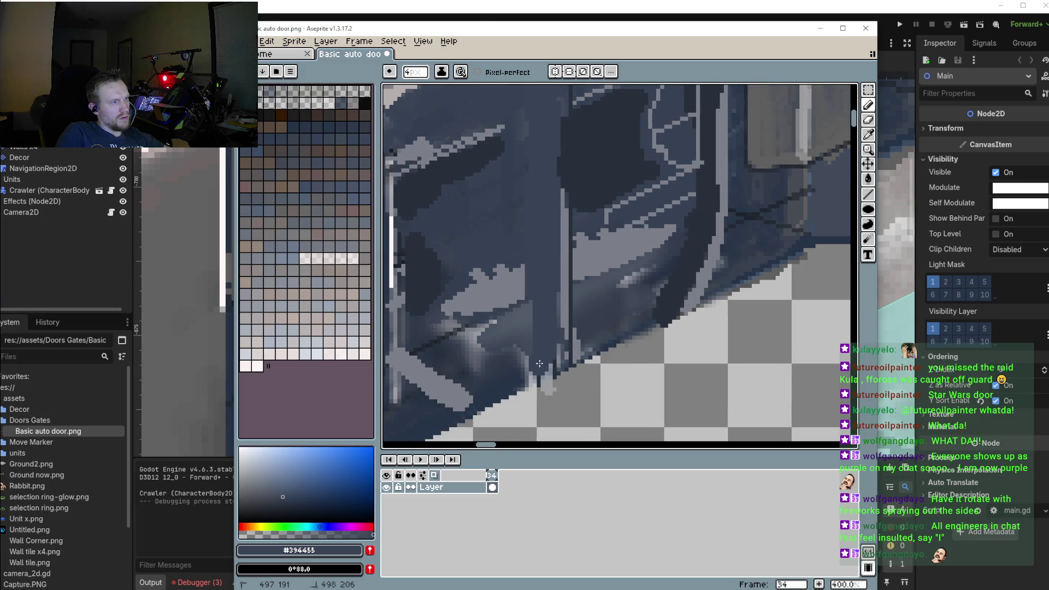
scroll(523, 319, down, 1)
scroll(524, 318, up, 1)
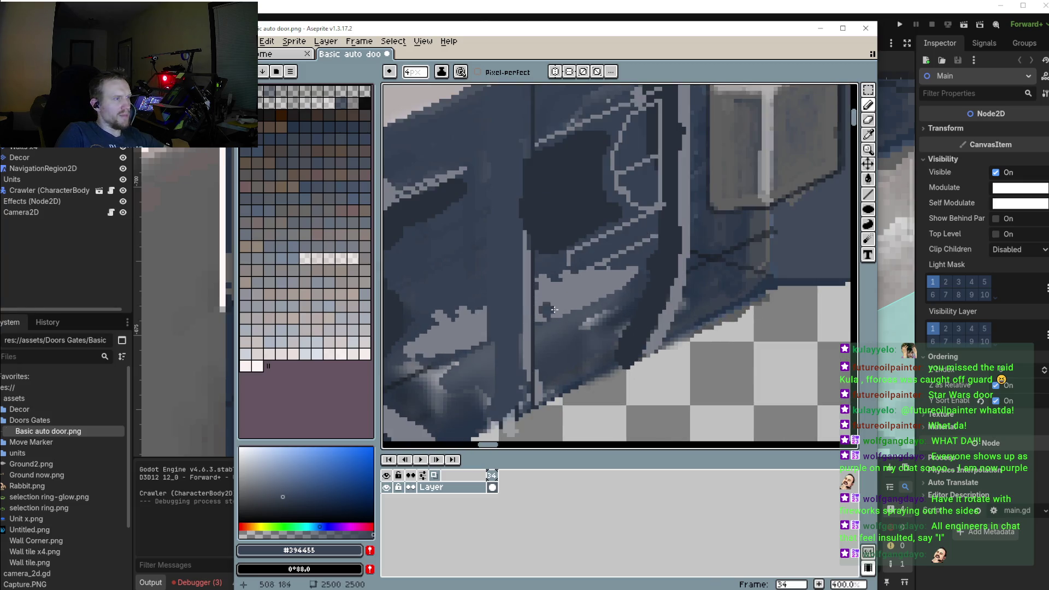
mouse_move(629, 272)
mouse_down()
mouse_move(594, 281)
mouse_move(577, 305)
mouse_up()
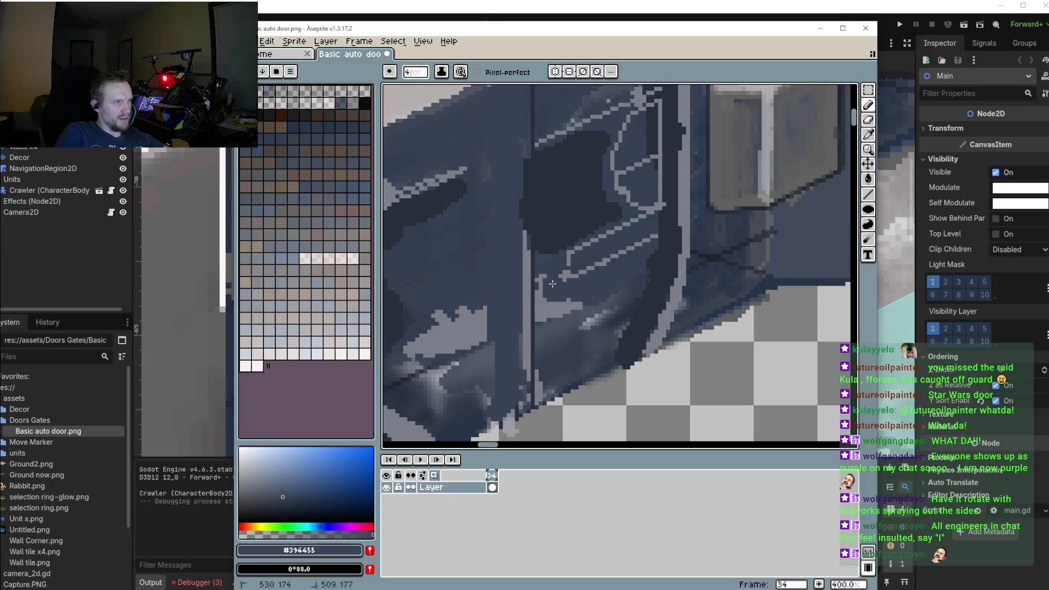
drag(488, 309, 425, 355)
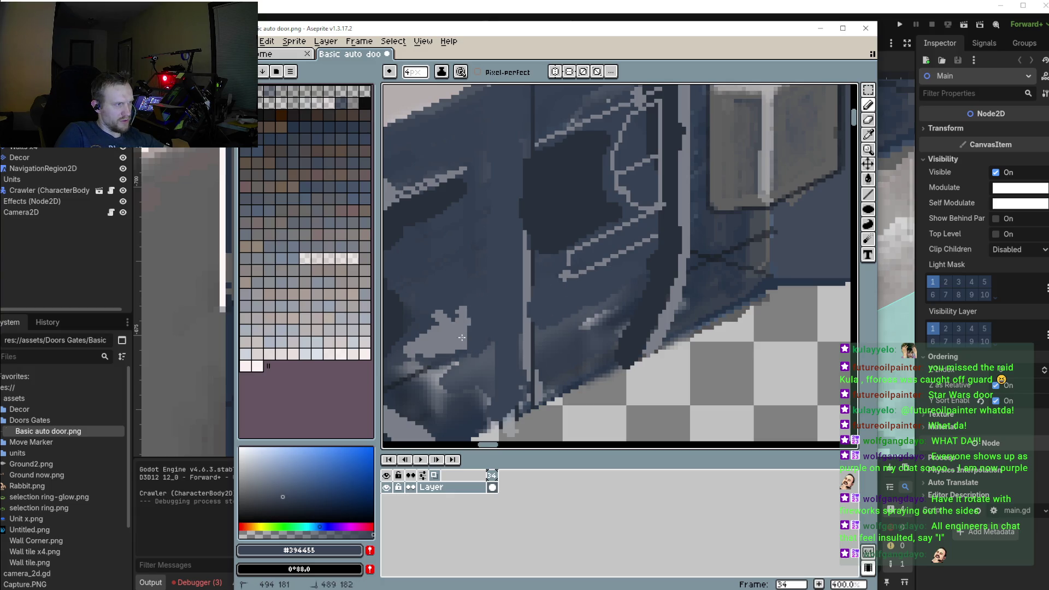
scroll(426, 354, down, 2)
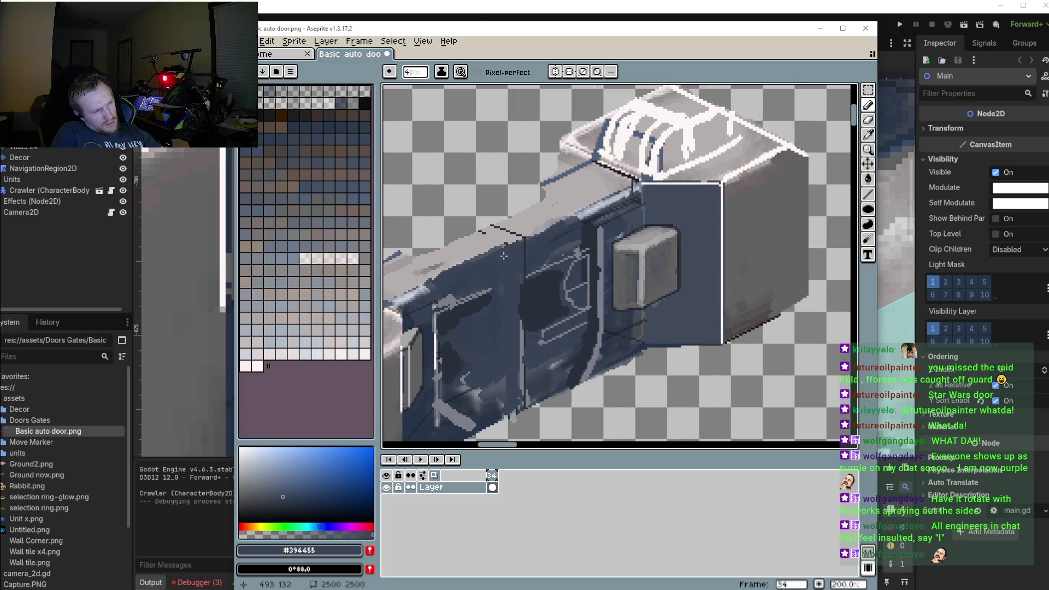
Sample the door's light grey as the pencil colour
scroll(493, 242, up, 3)
key(i)
click(513, 206)
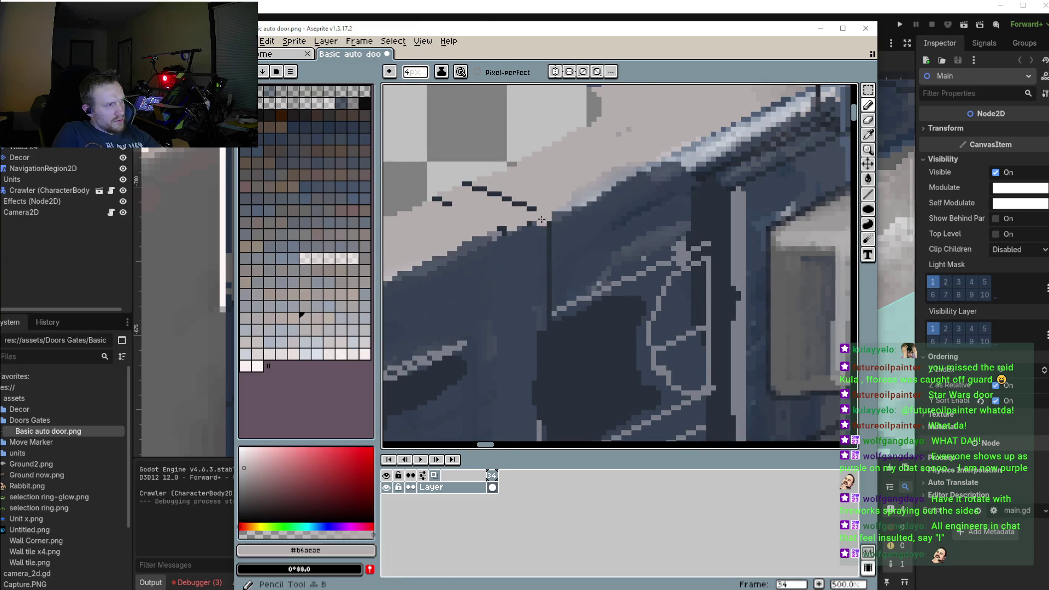
key(b)
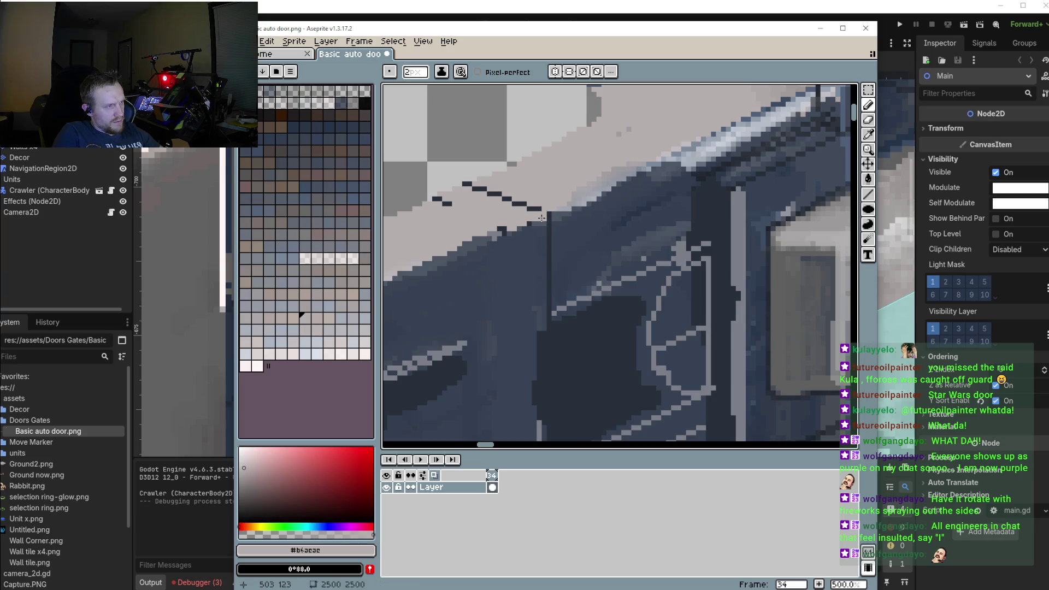
Draw a light grey highlight line down the blue panel's vertical edge, redrawing until it fits
drag(542, 217, 542, 338)
key(ctrl+z)
drag(540, 214, 543, 344)
scroll(551, 216, down, 1)
scroll(550, 216, down, 1)
scroll(551, 216, up, 2)
mouse_move(557, 167)
mouse_down()
mouse_move(556, 354)
mouse_move(562, 211)
mouse_move(558, 343)
mouse_move(558, 232)
mouse_up()
key(ctrl+z)
click(560, 334)
scroll(579, 273, down, 2)
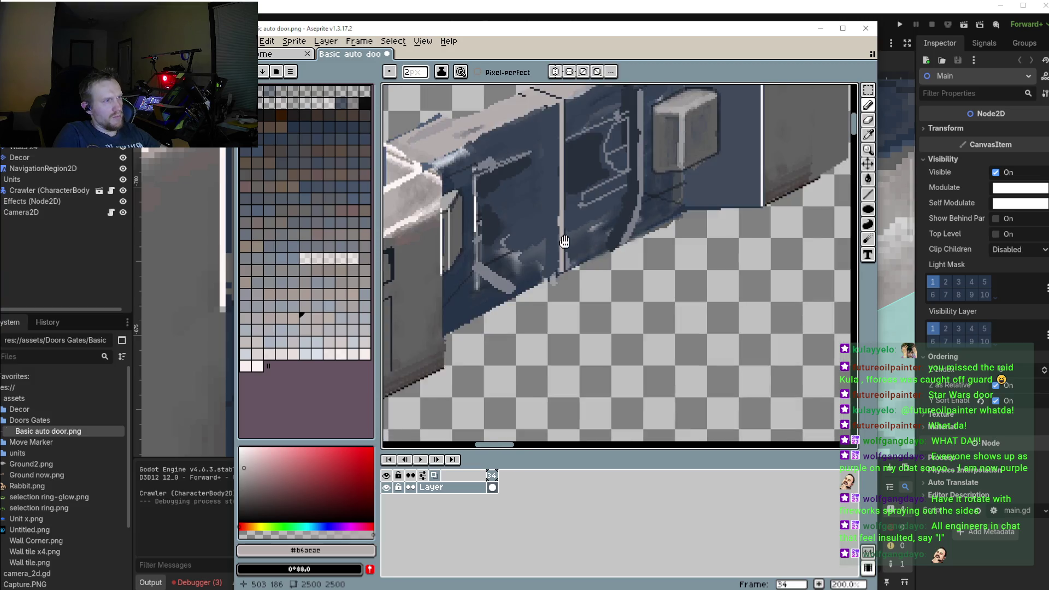
scroll(586, 263, down, 1)
scroll(585, 259, down, 1)
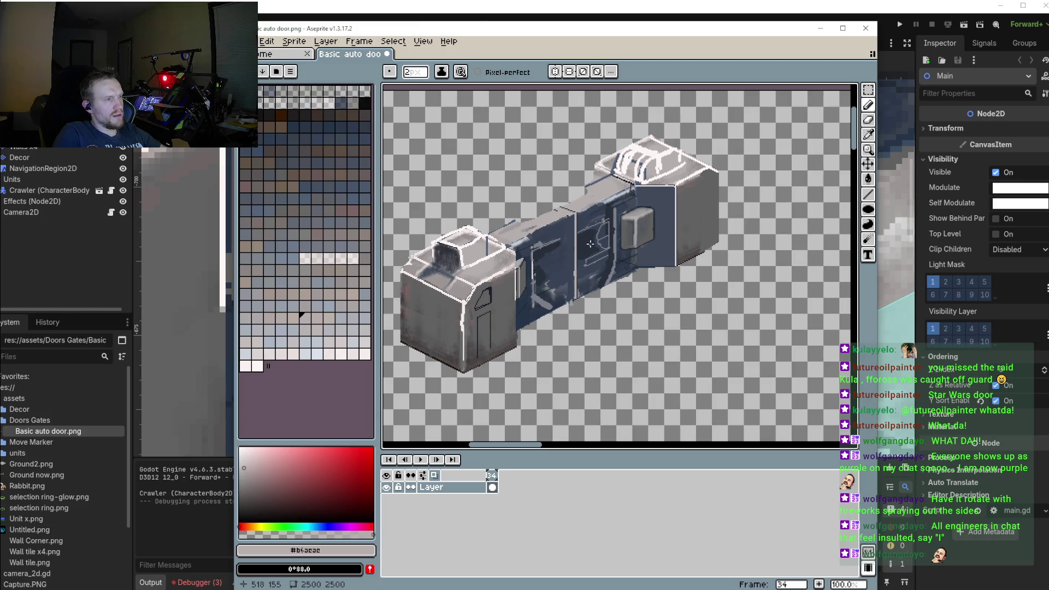
scroll(591, 241, up, 2)
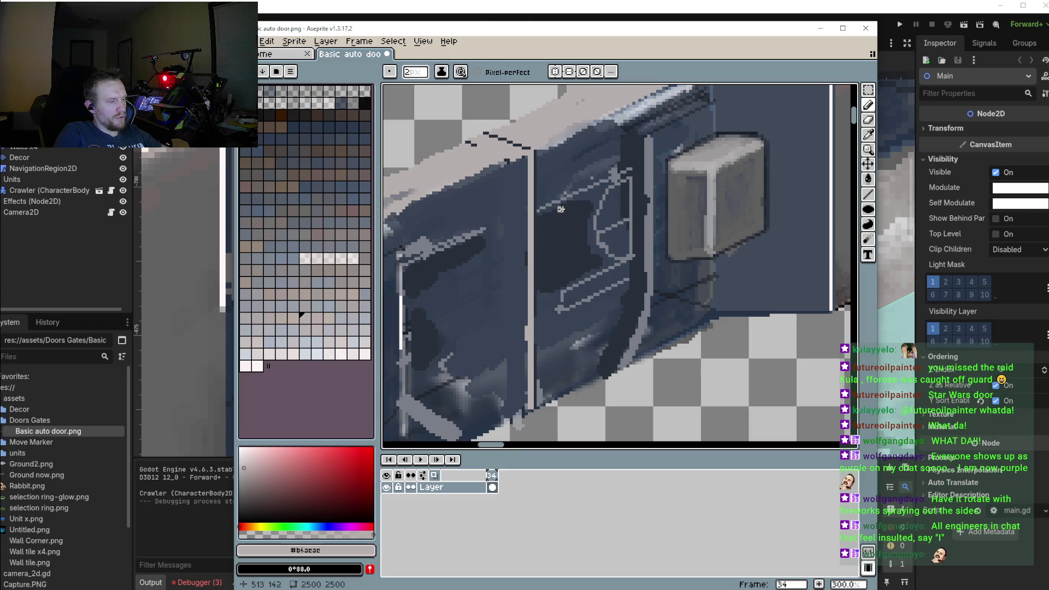
Pick the mid grey and draw straight panel lines on the door with the Line tool
scroll(561, 206, up, 2)
alt+click(555, 193)
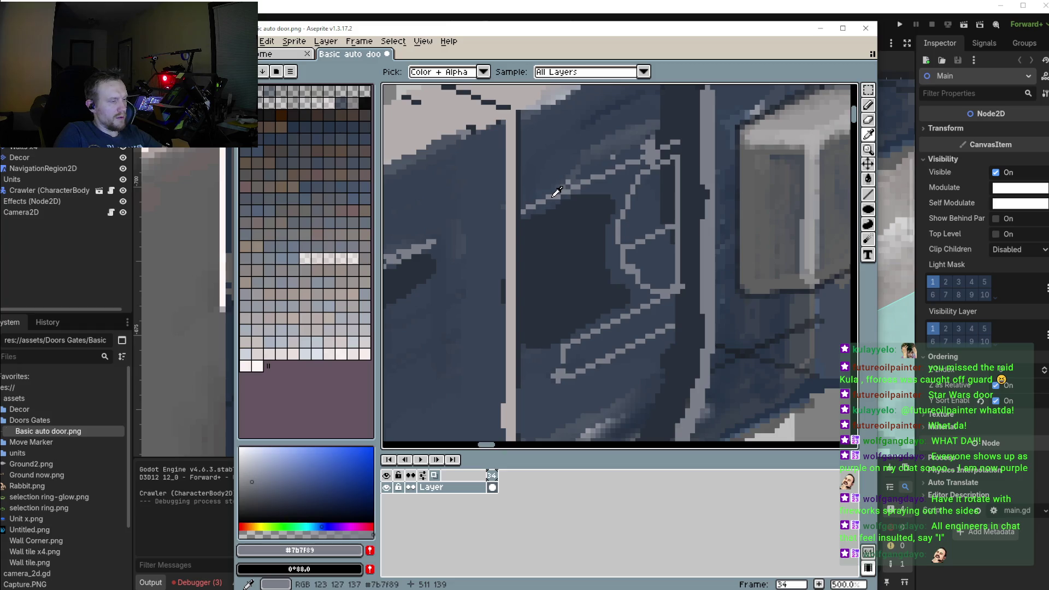
drag(548, 200, 550, 342)
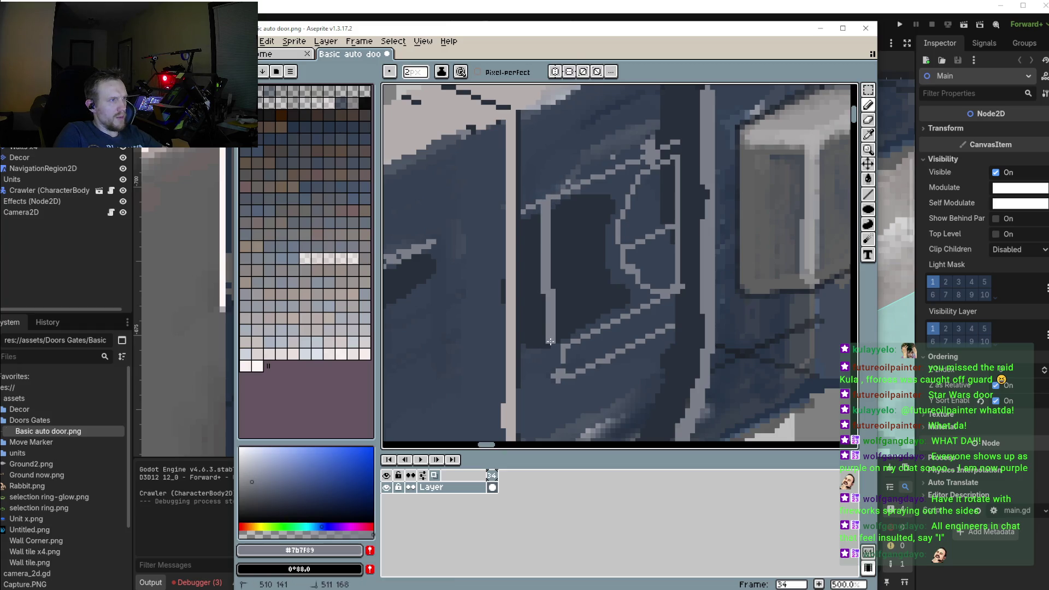
key(ctrl+z)
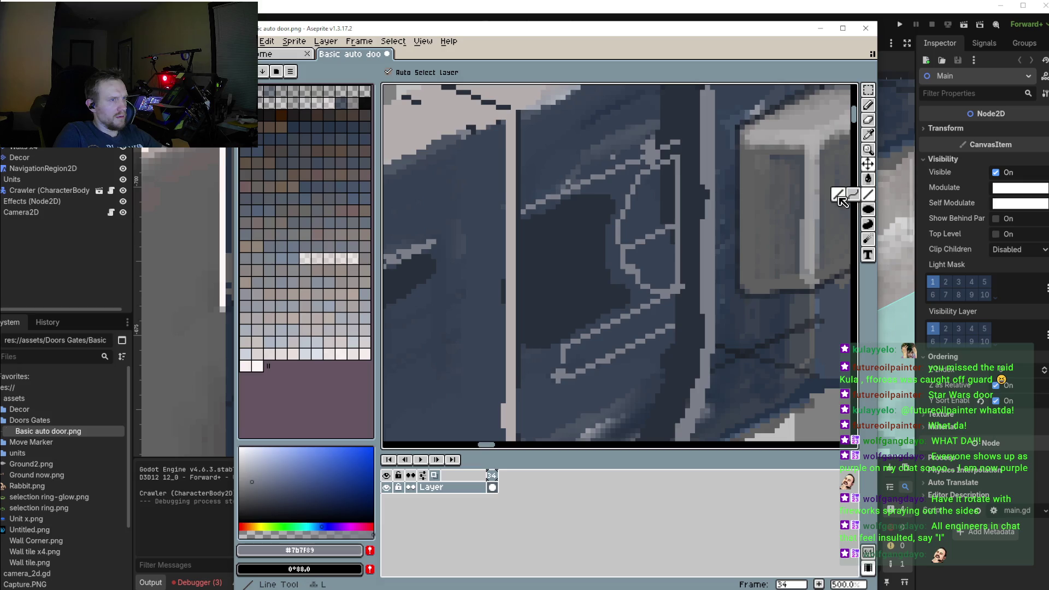
click(839, 195)
mouse_move(544, 201)
mouse_down()
mouse_move(543, 356)
mouse_move(651, 284)
mouse_up()
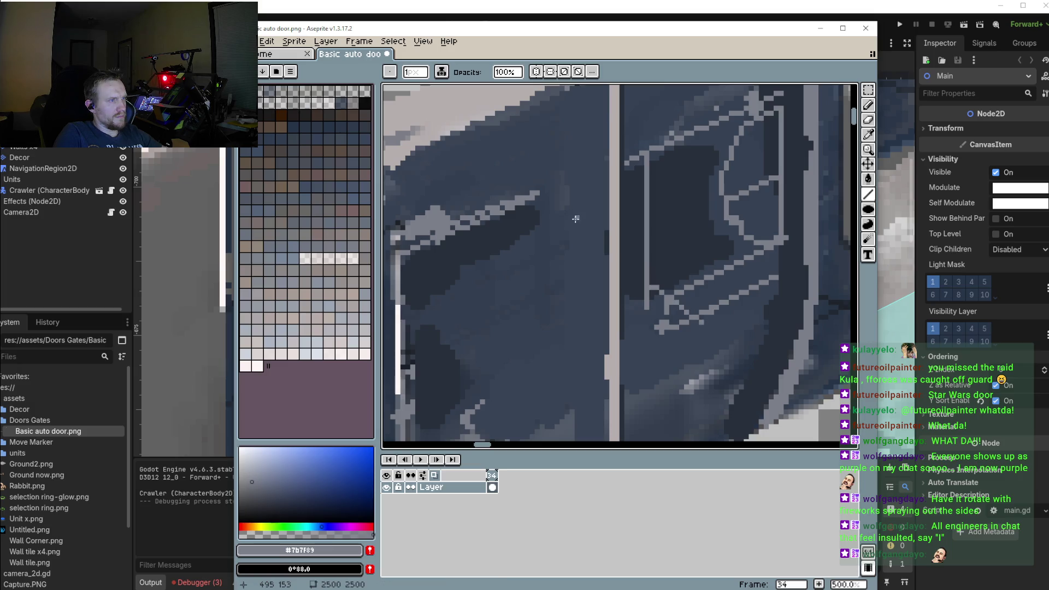
mouse_move(579, 177)
mouse_down()
mouse_move(583, 308)
mouse_move(567, 369)
mouse_move(615, 295)
mouse_move(464, 350)
mouse_up()
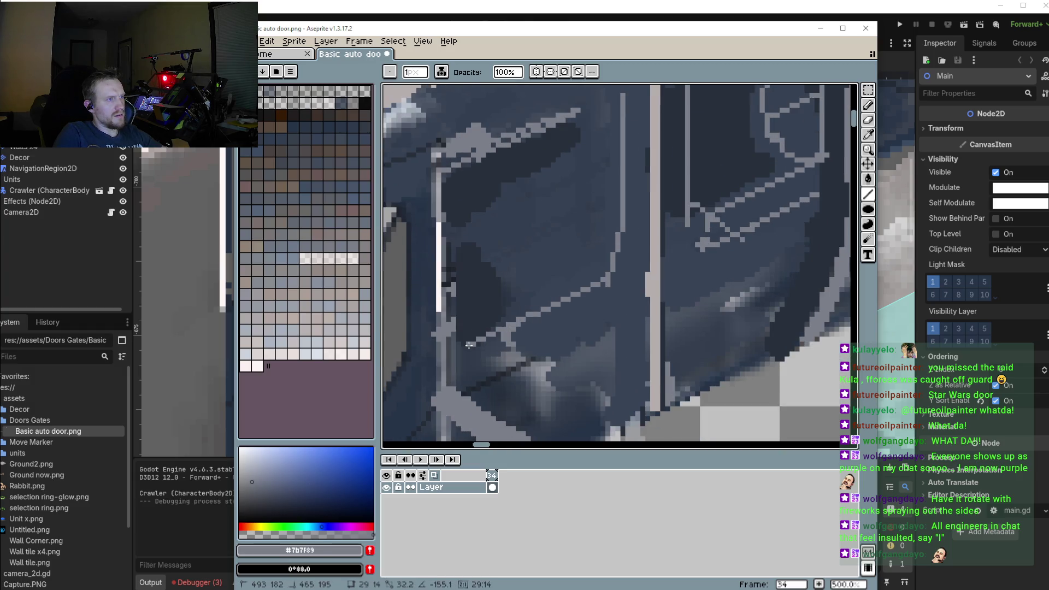
scroll(547, 316, down, 5)
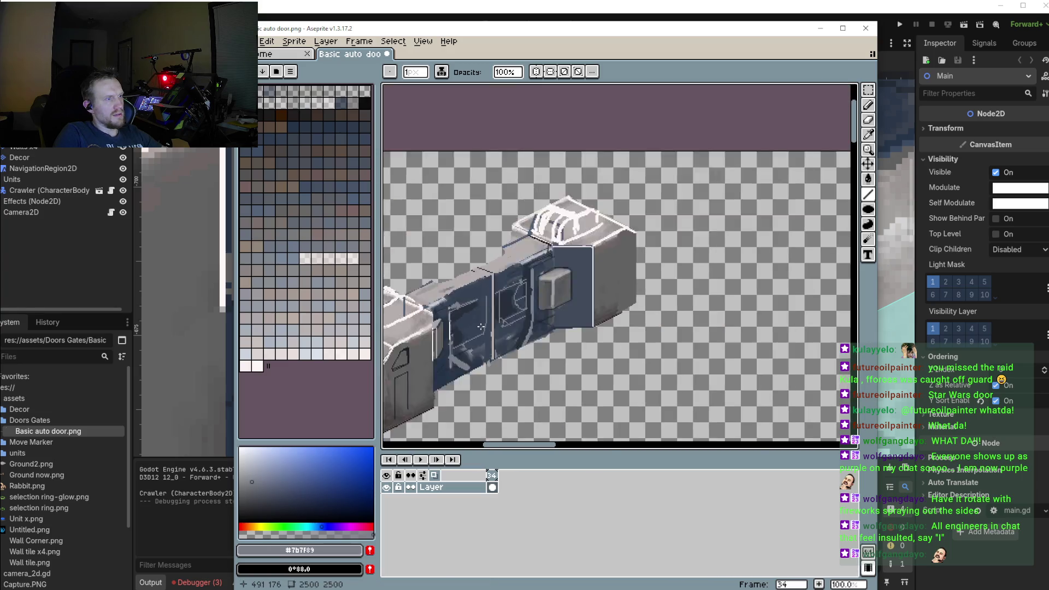
scroll(547, 315, up, 3)
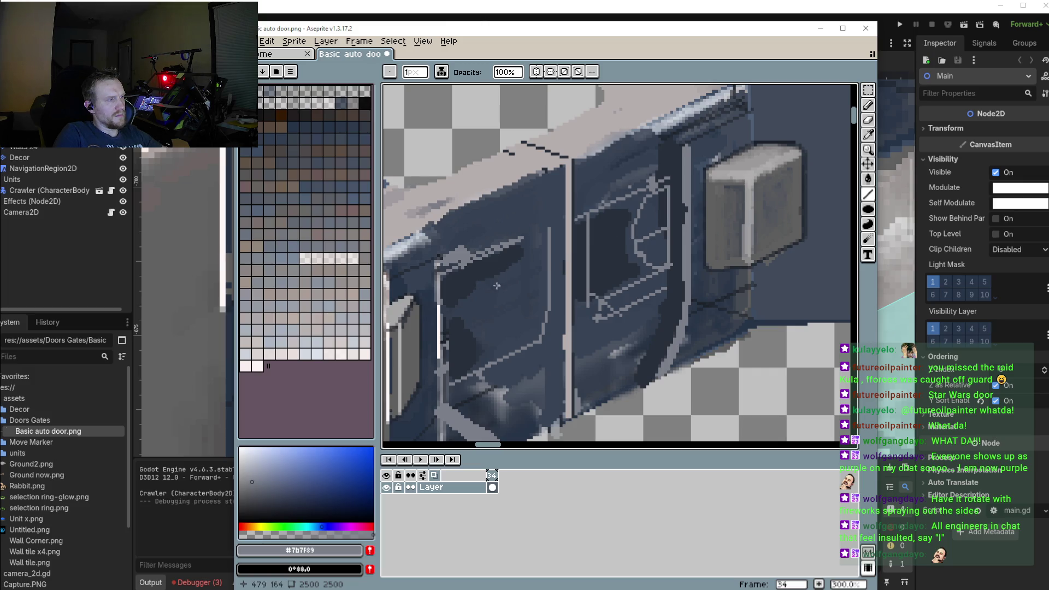
Draw a vertical grey line down the door panel ending in a short diagonal
drag(524, 249, 522, 333)
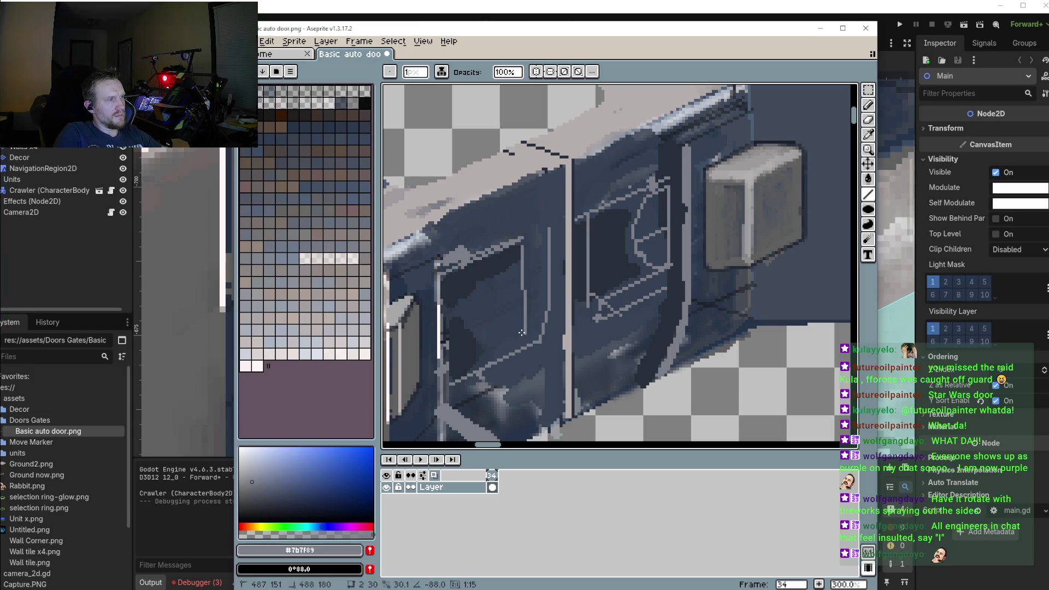
mouse_move(522, 333)
mouse_down()
mouse_move(540, 340)
mouse_move(441, 363)
mouse_up()
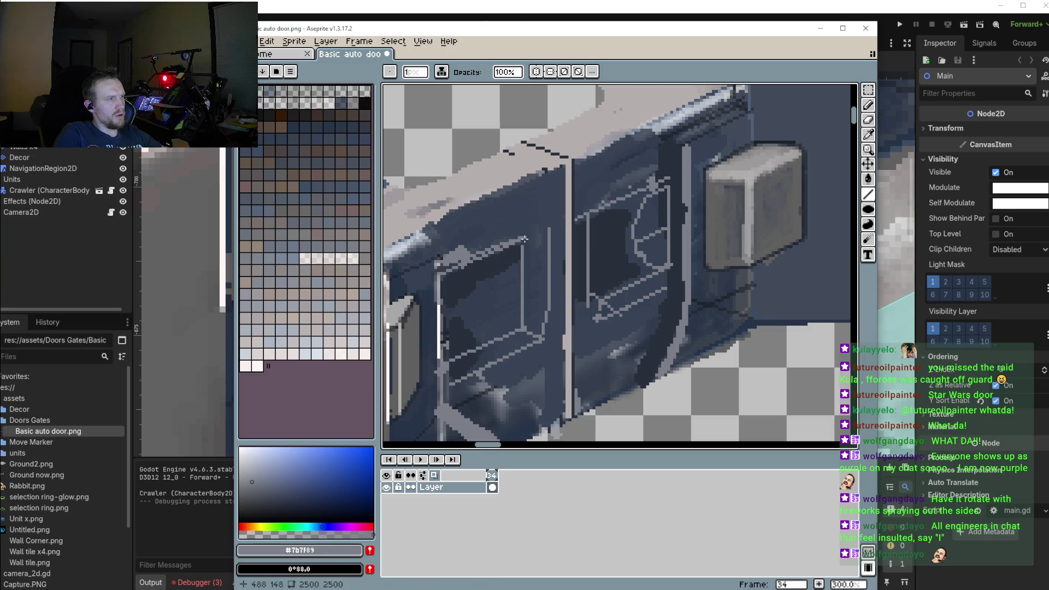
scroll(527, 262, down, 4)
scroll(531, 294, up, 3)
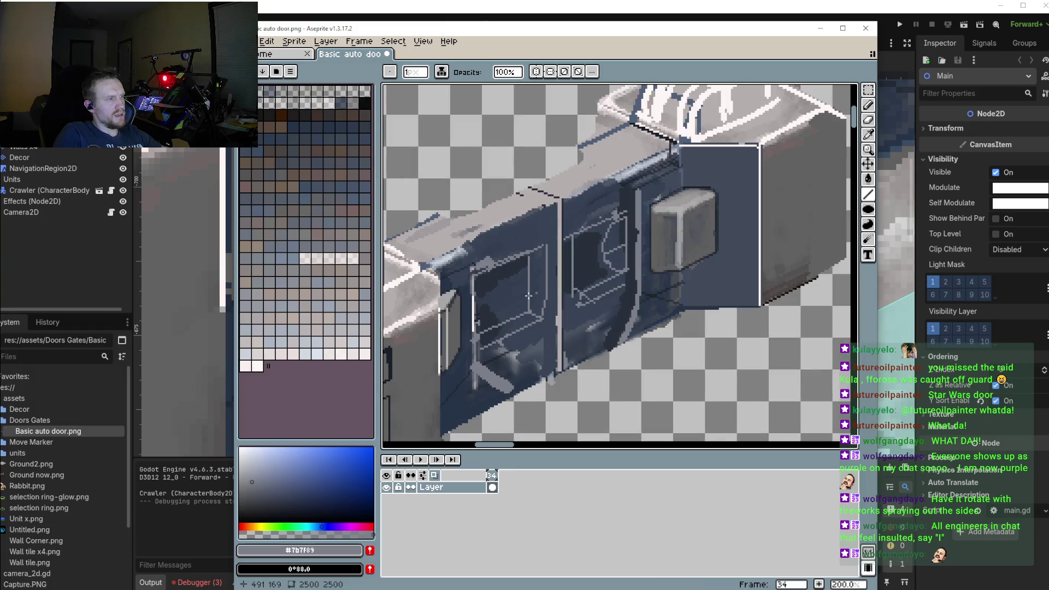
scroll(532, 294, up, 1)
Add a curve and short line on the symbol panel, restore undone lines, and hatch below the symbol
mouse_move(621, 219)
mouse_down()
mouse_move(615, 242)
mouse_move(650, 260)
mouse_up()
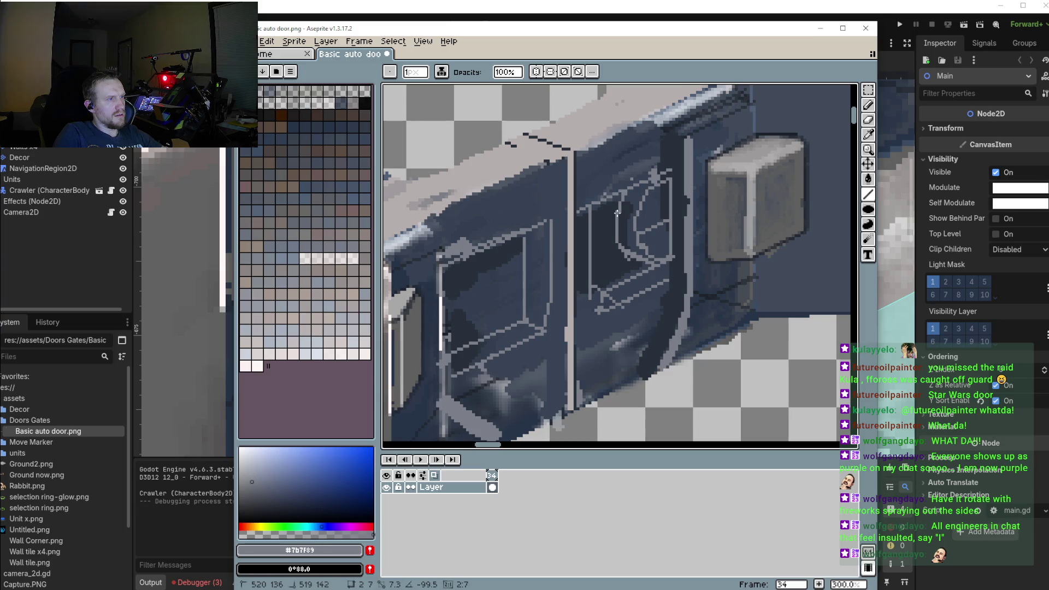
drag(615, 211, 615, 240)
scroll(623, 256, down, 1)
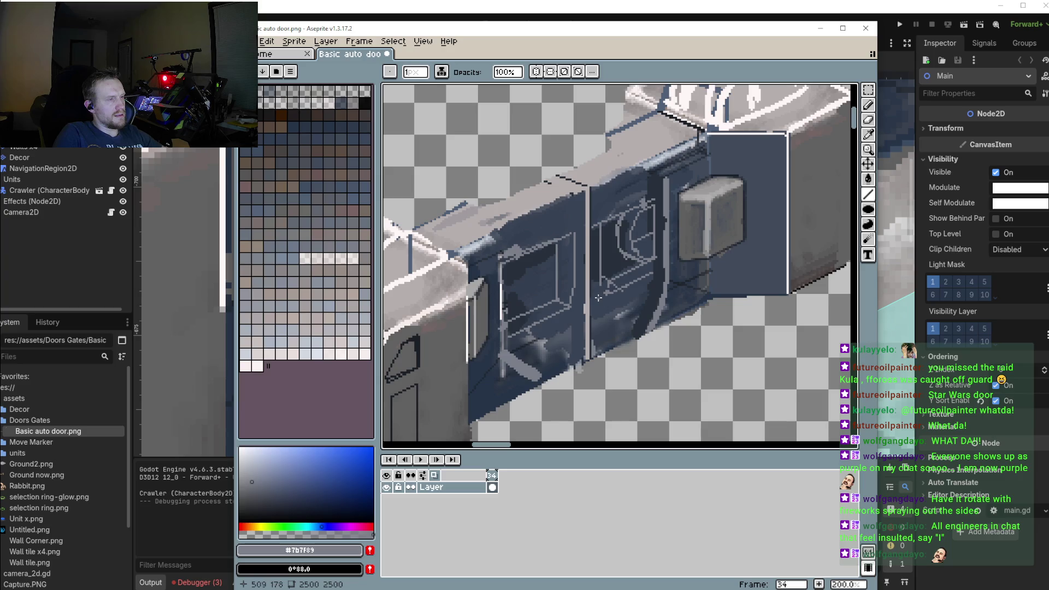
scroll(615, 277, up, 3)
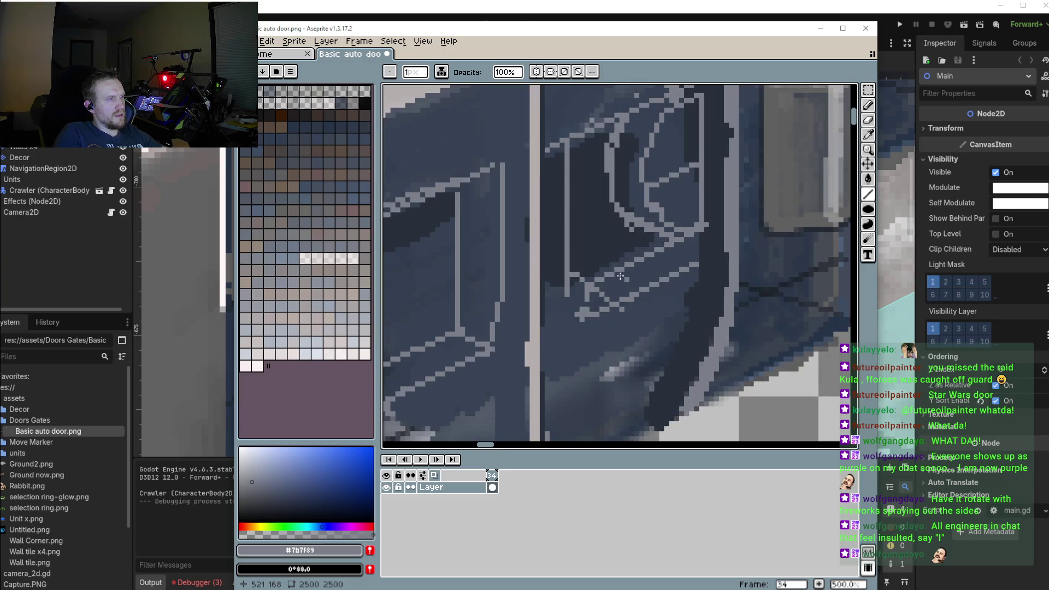
key(ctrl+y)
key(ctrl+y)
key(ctrl+y)
key(ctrl+y)
key(ctrl+y)
key(ctrl+y)
key(ctrl+y)
key(ctrl+y)
key(ctrl+y)
key(ctrl+y)
drag(639, 312, 698, 286)
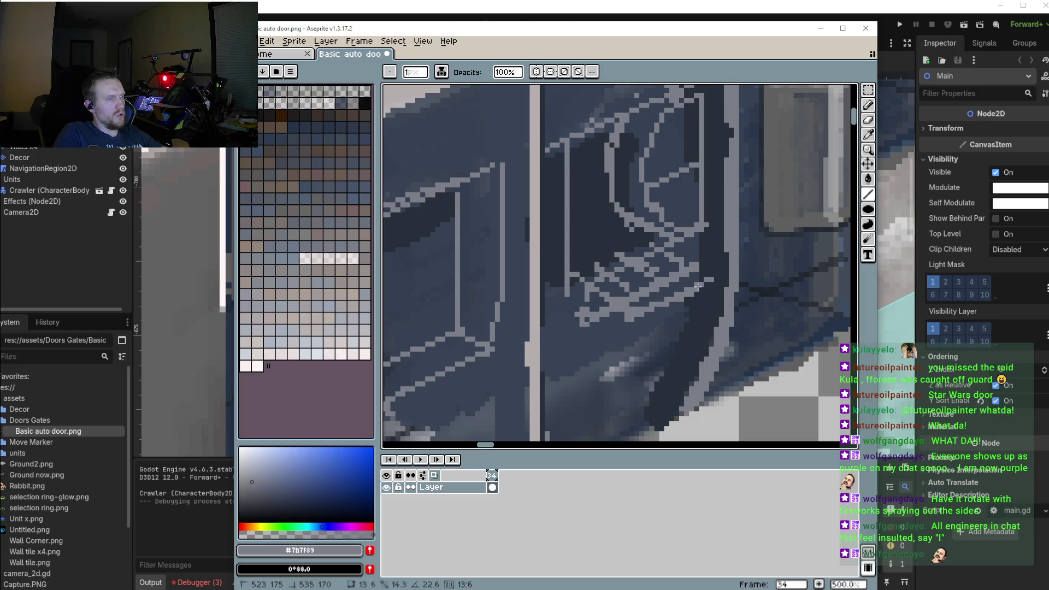
Switch to the Pencil and sample the dark slate blue #344152 from the door panel
key(b)
alt+click(588, 350)
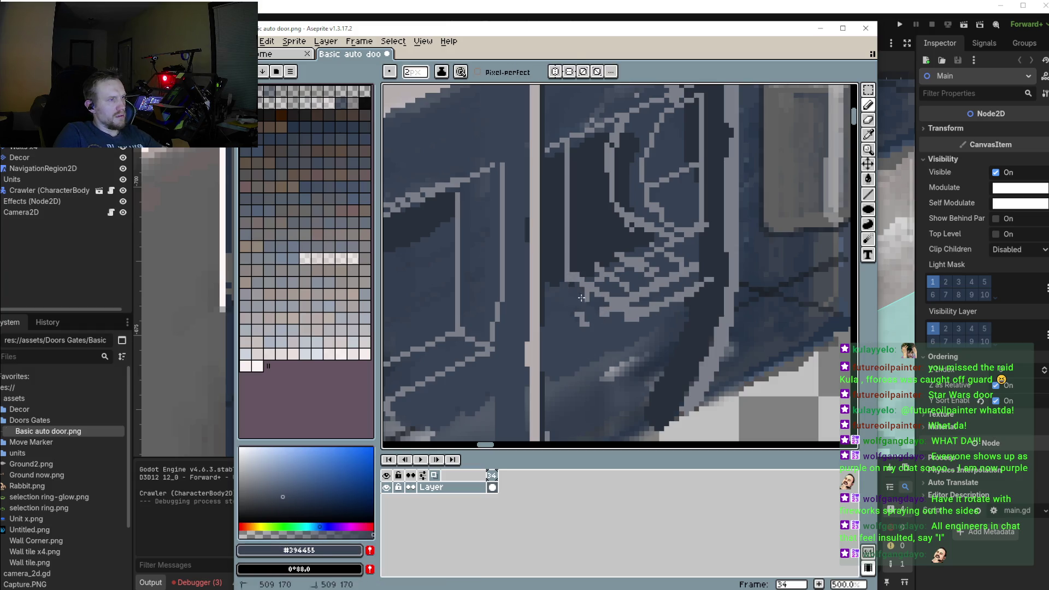
scroll(578, 333, down, 2)
scroll(578, 338, down, 2)
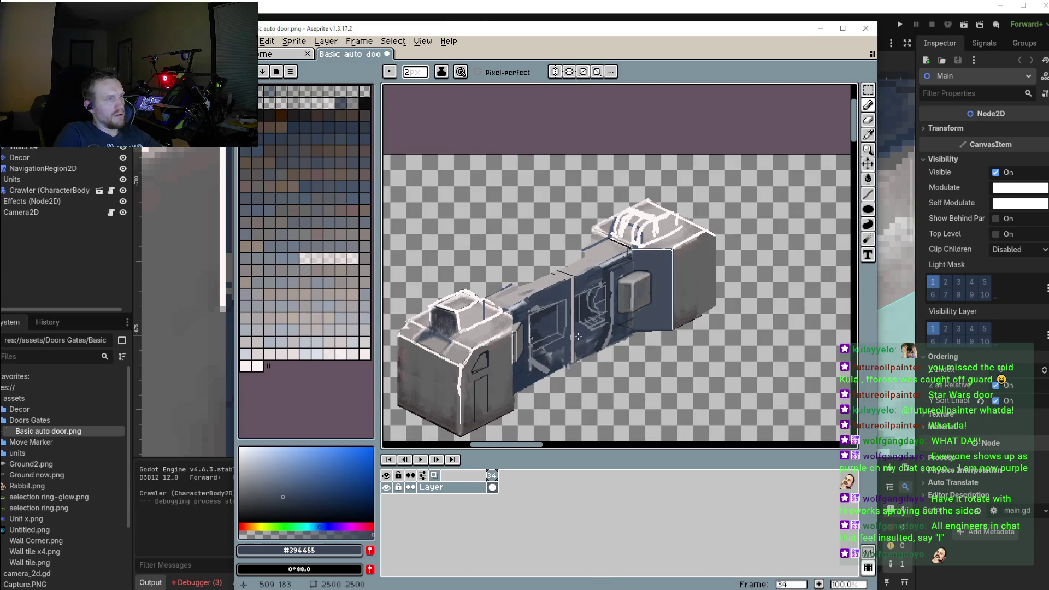
drag(575, 352, 613, 345)
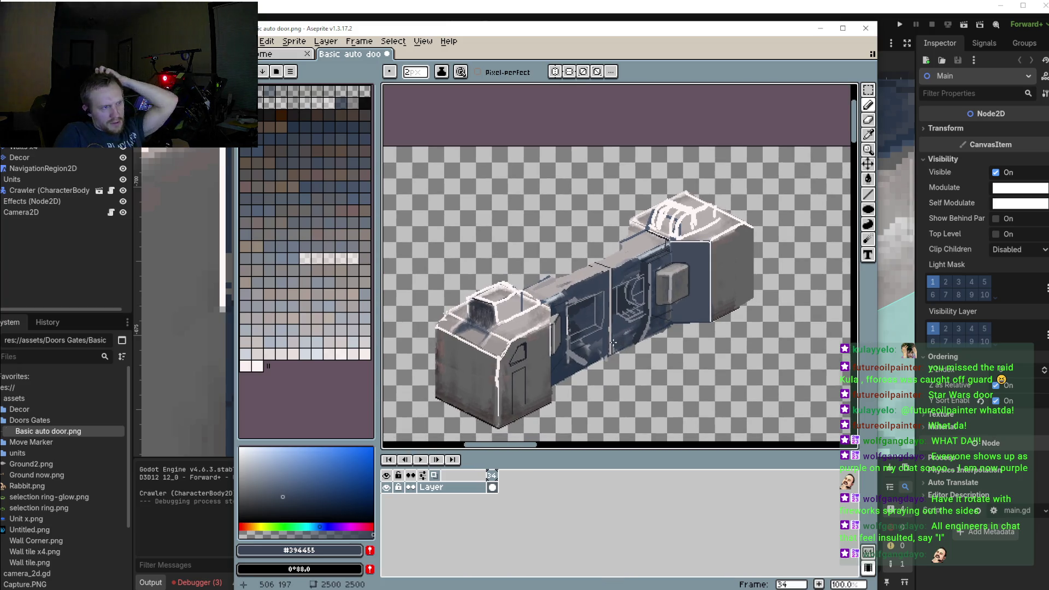
scroll(614, 339, up, 1)
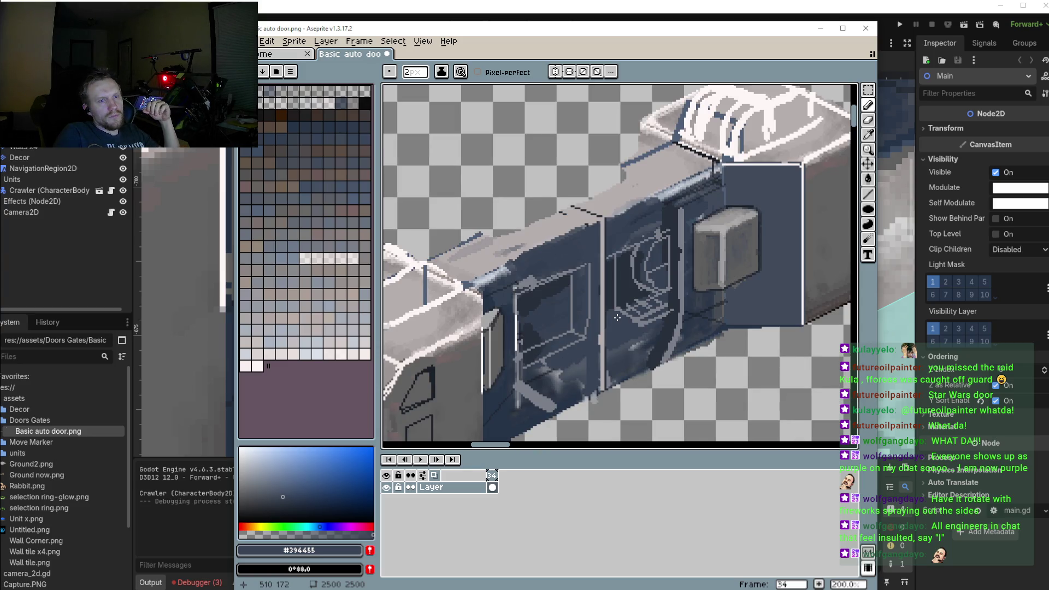
drag(617, 318, 611, 329)
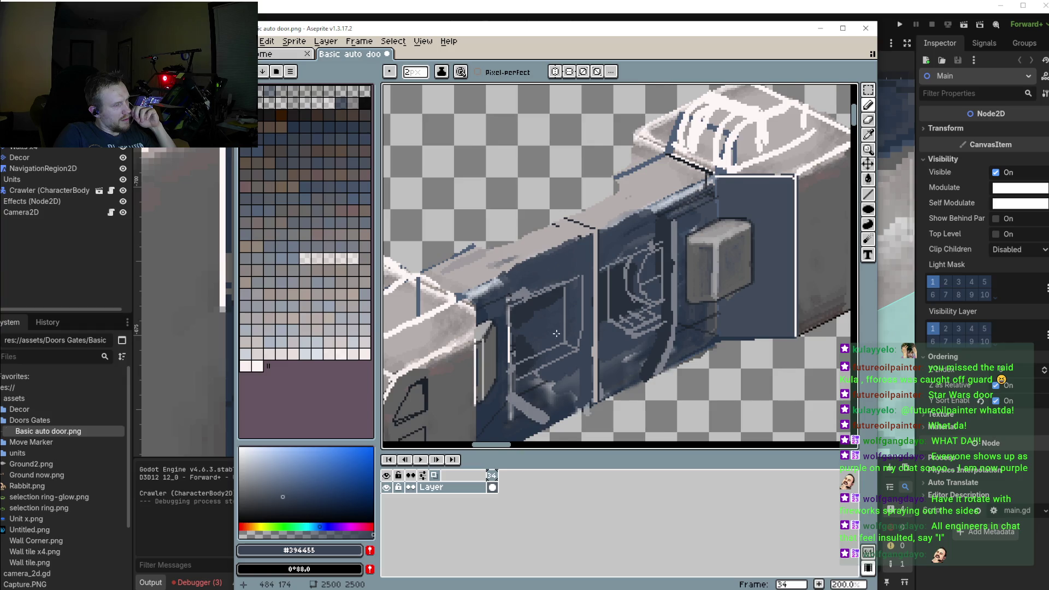
scroll(541, 317, down, 1)
scroll(535, 344, right, 1)
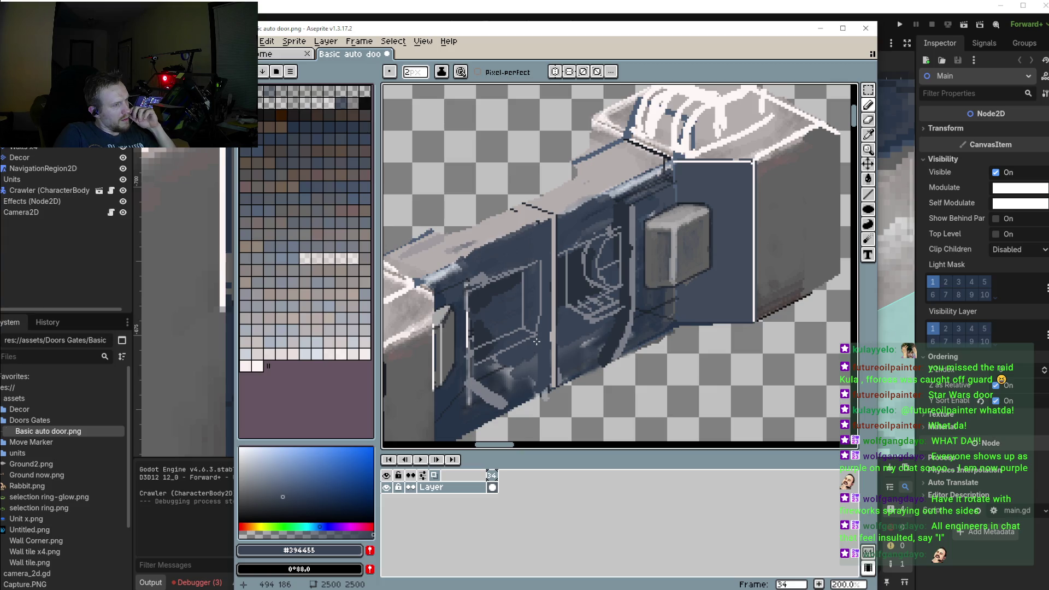
scroll(573, 282, left, 2)
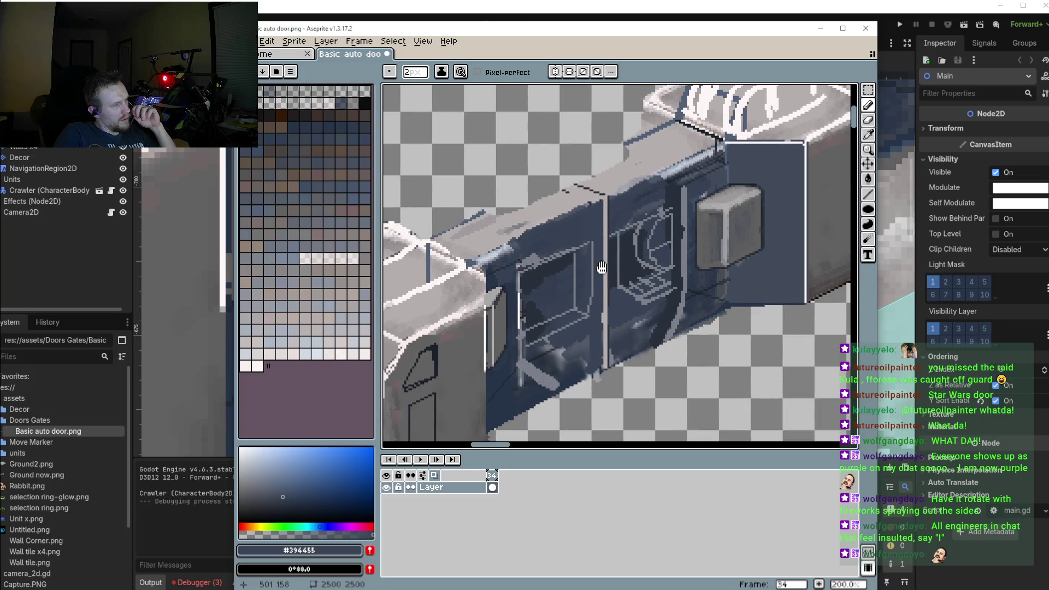
scroll(596, 273, right, 1)
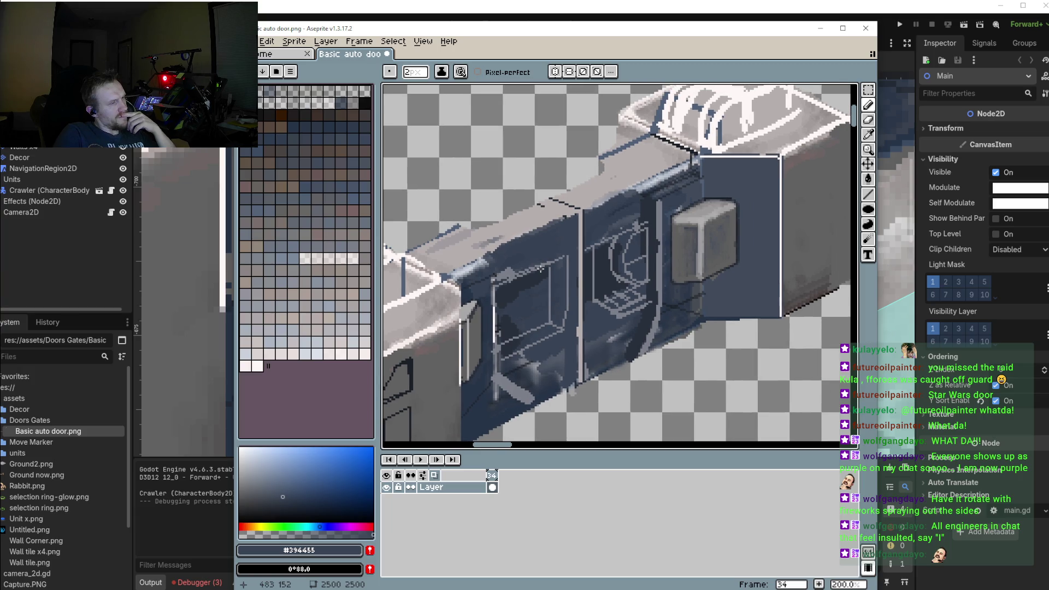
scroll(594, 233, up, 1)
Sample dark blue from the panel, dab a dark pixel, then sample #272f3a and #364152 shades
alt+click(616, 214)
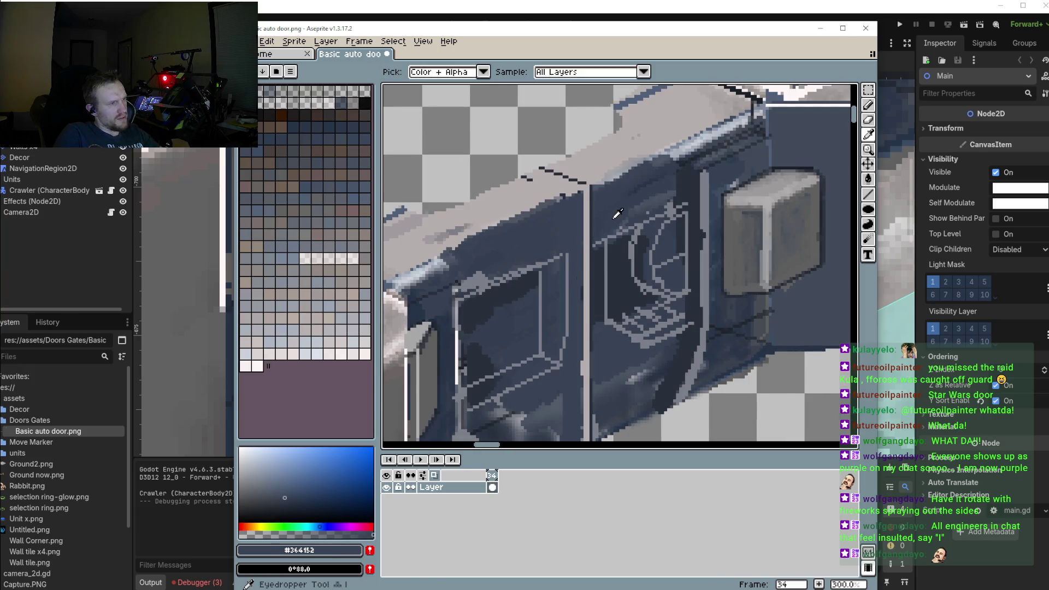
click(590, 237)
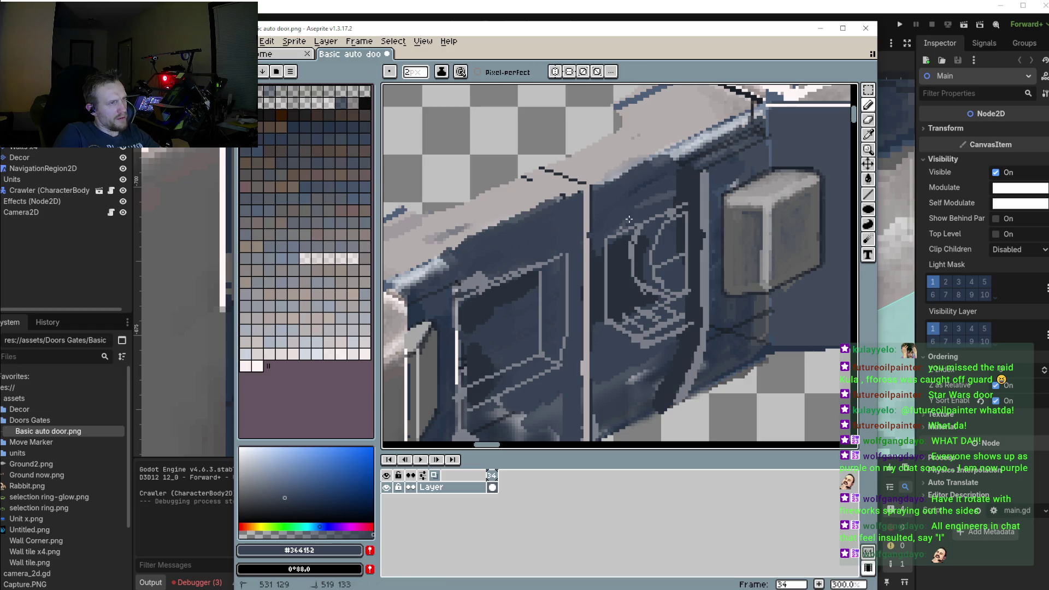
alt+click(675, 209)
scroll(615, 221, down, 1)
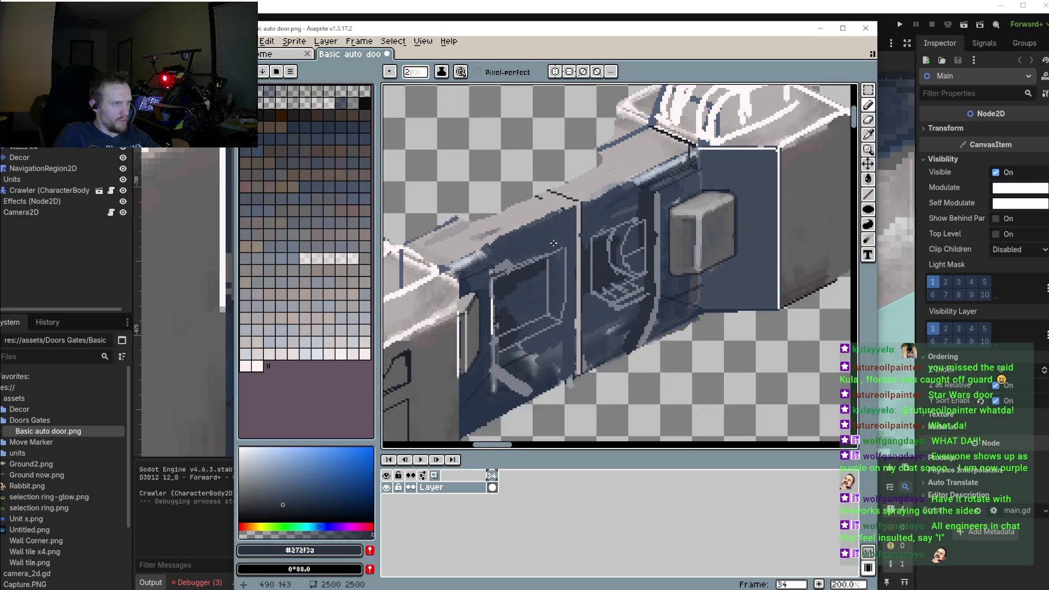
scroll(526, 253, up, 3)
alt+click(526, 252)
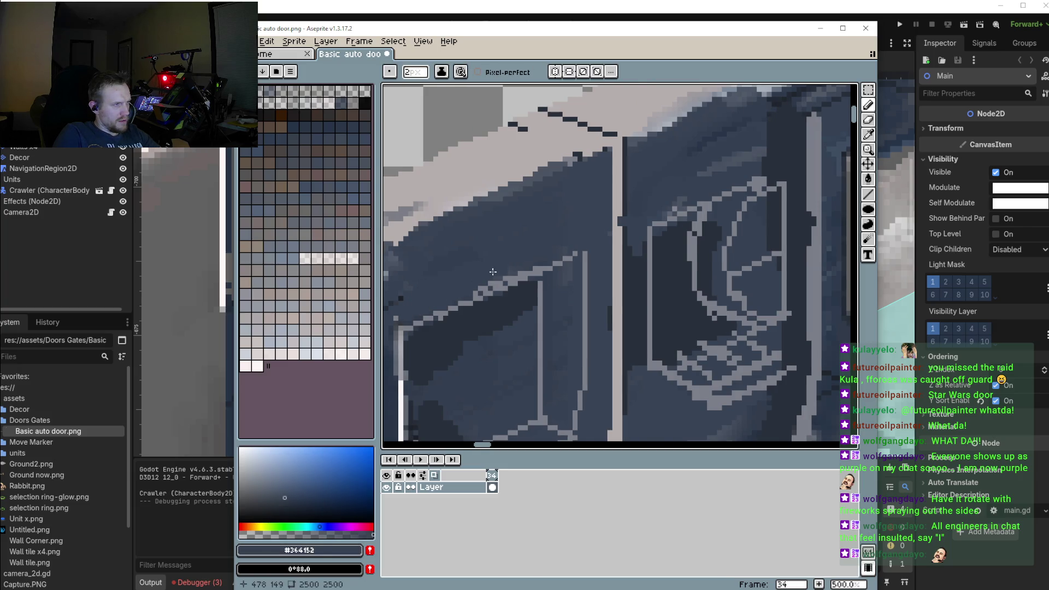
Zoom and pan around the door sprite to review the touched-up blue panel
scroll(558, 253, down, 1)
scroll(557, 253, down, 1)
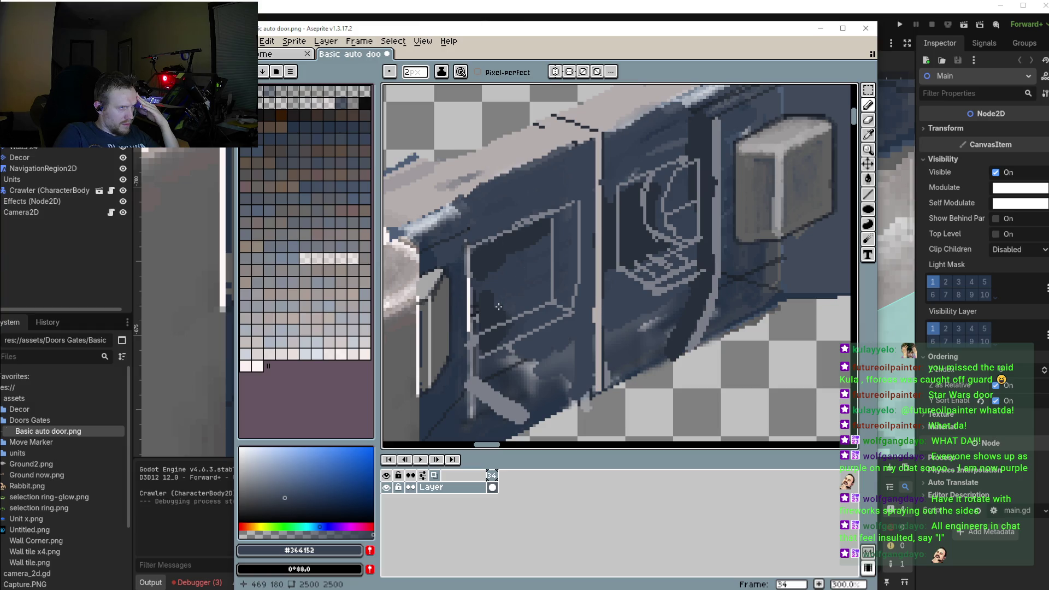
scroll(498, 307, down, 1)
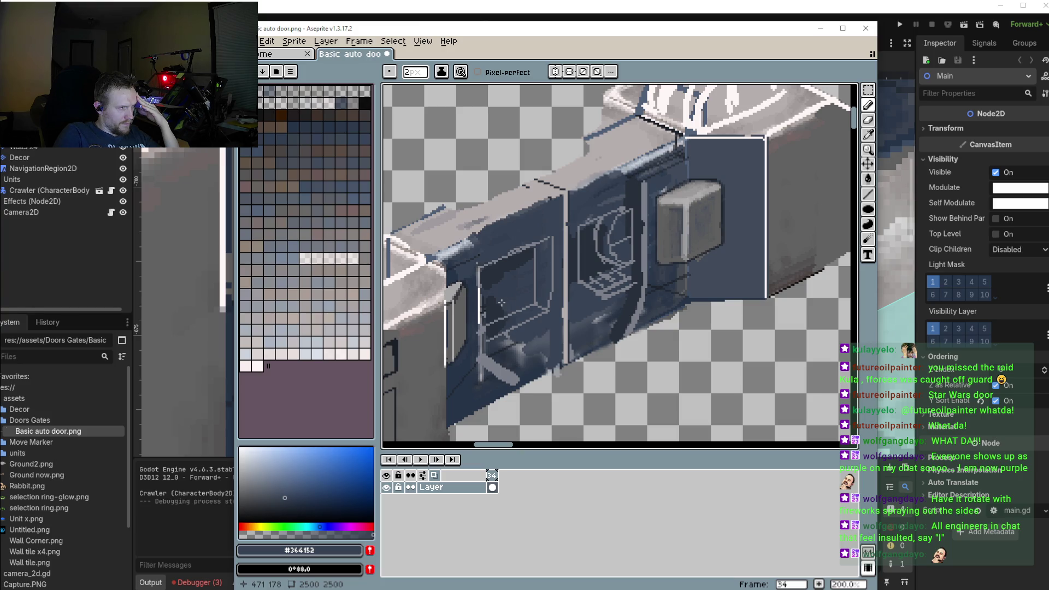
scroll(508, 298, down, 2)
scroll(509, 297, up, 2)
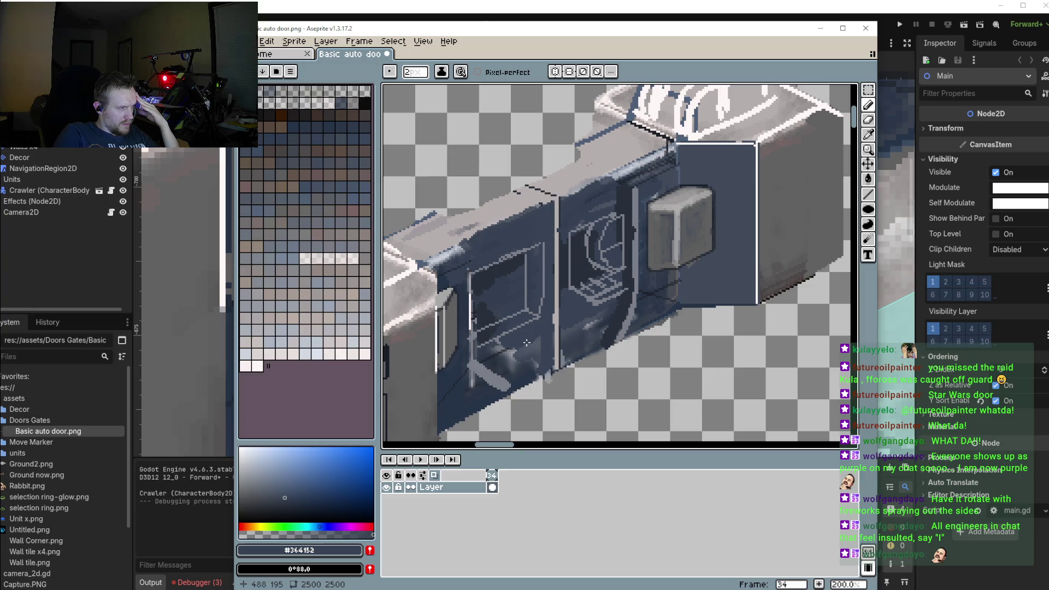
scroll(501, 320, down, 1)
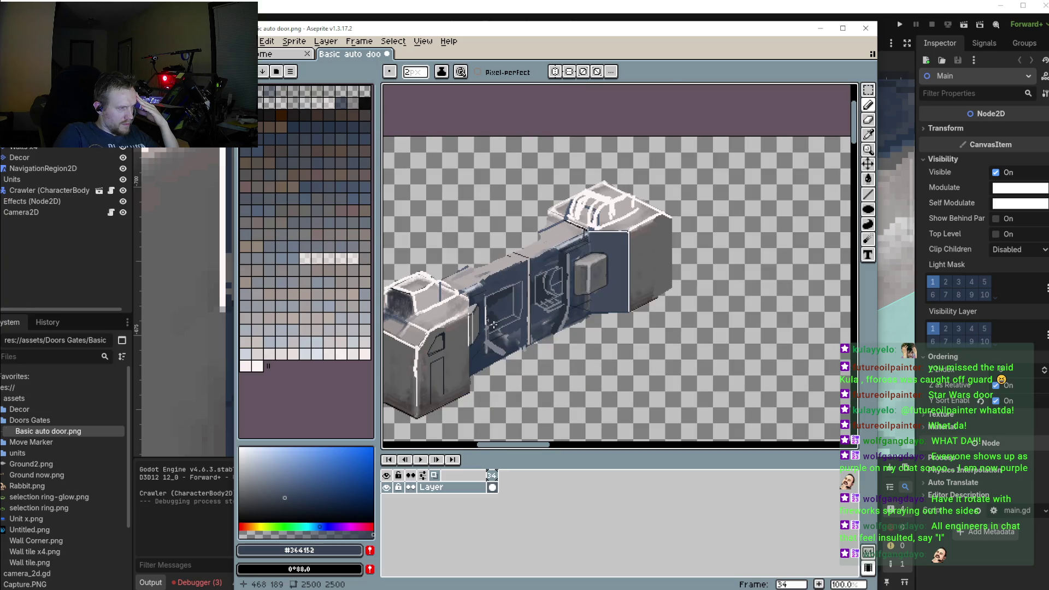
scroll(493, 325, up, 1)
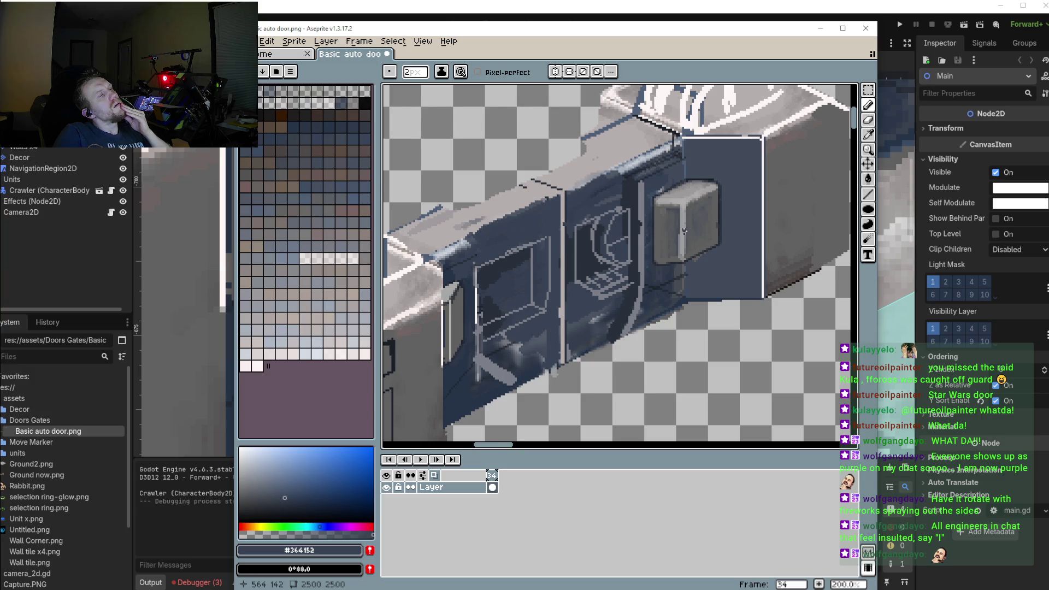
drag(684, 231, 751, 274)
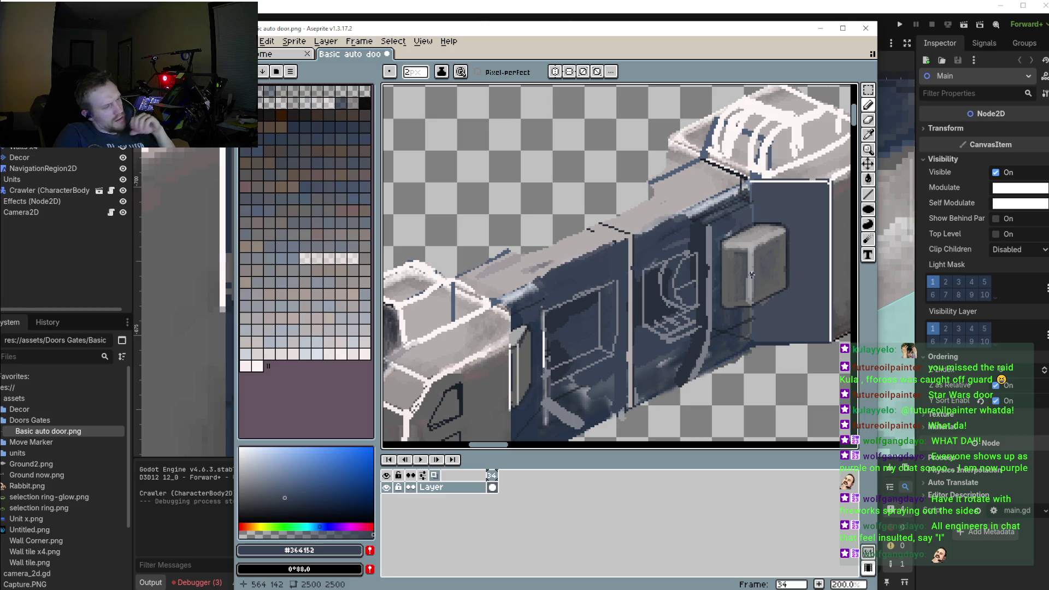
drag(751, 275, 732, 236)
scroll(637, 323, down, 1)
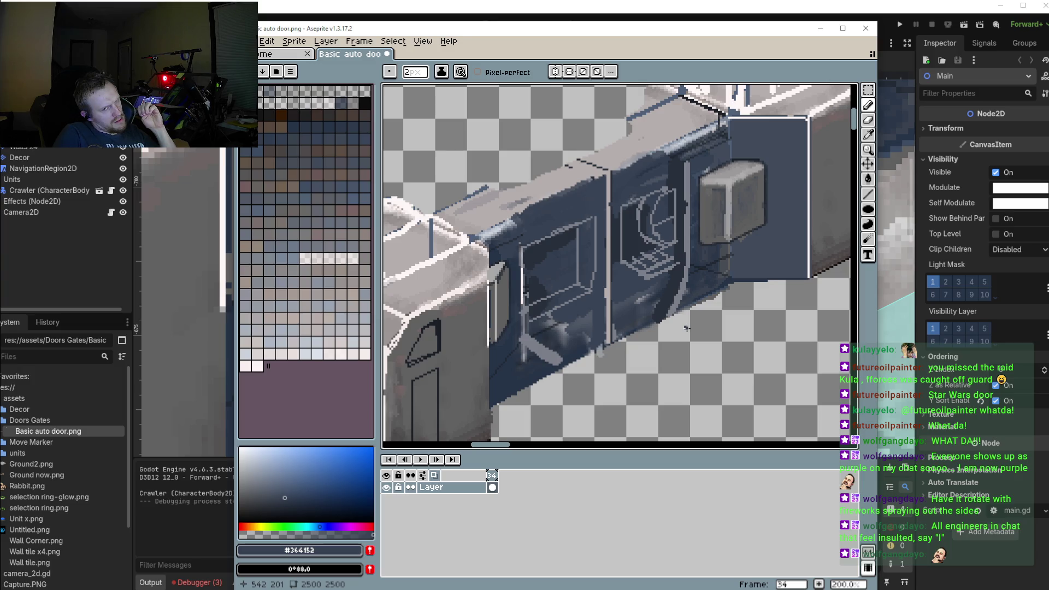
scroll(596, 260, down, 1)
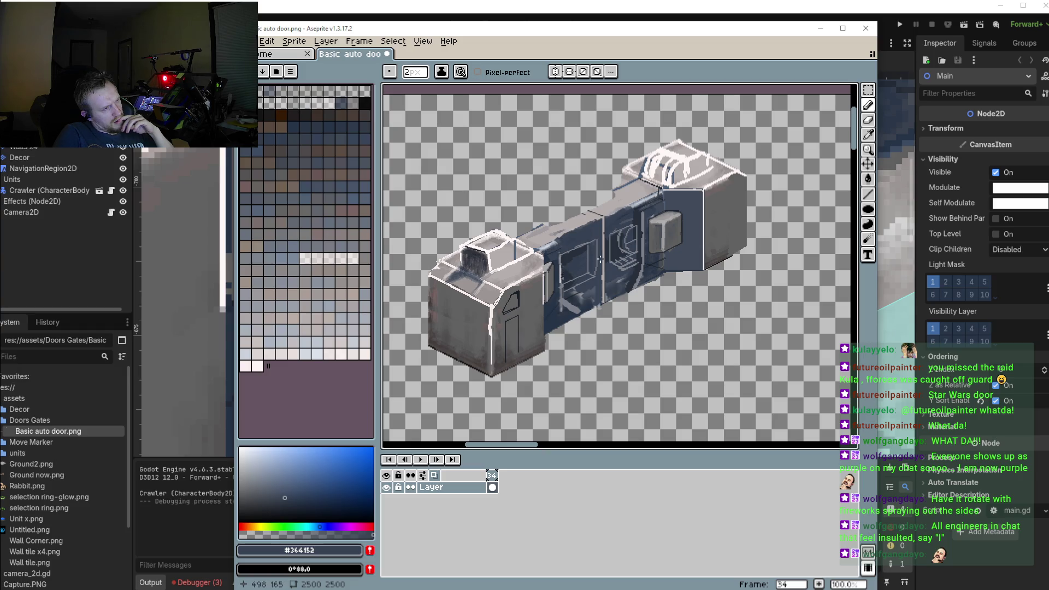
drag(693, 281, 667, 315)
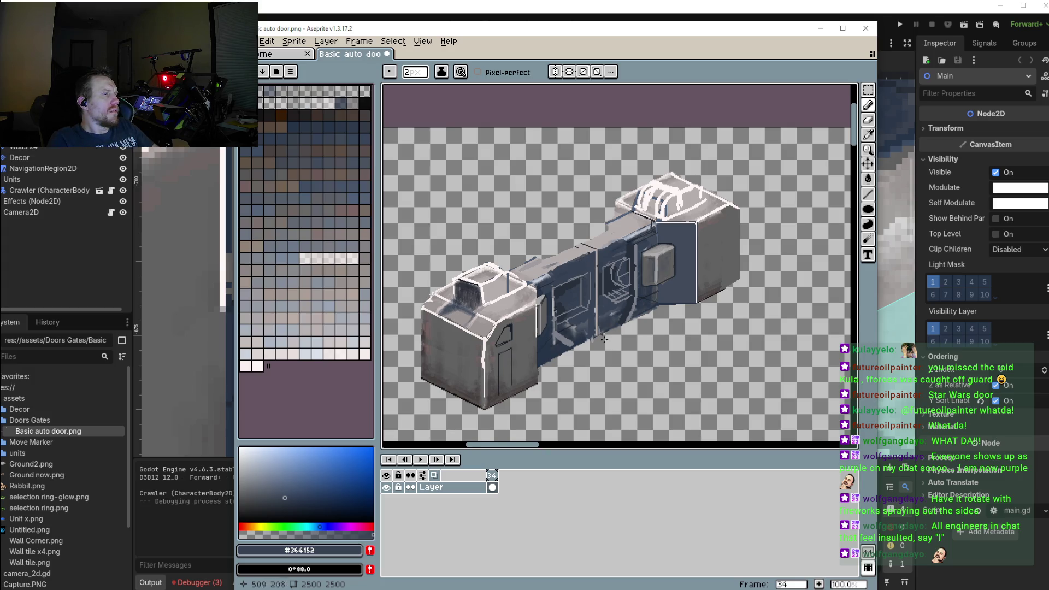
scroll(599, 330, up, 1)
scroll(574, 312, up, 1)
key(i)
Paint over the light vertical edge line in dark blue, then sample the light grey again
alt+click(542, 288)
drag(561, 293, 564, 316)
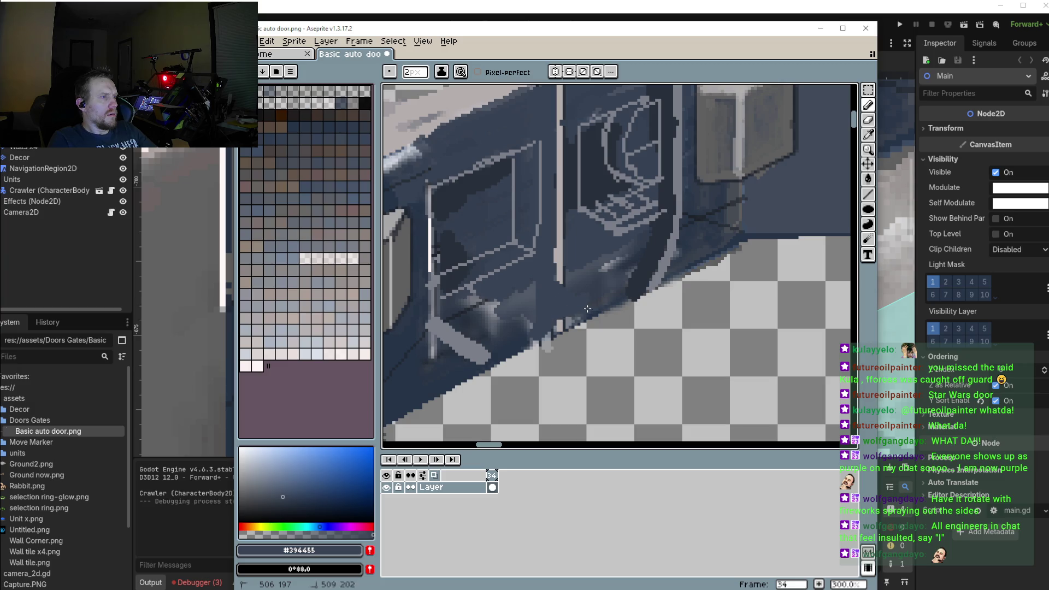
alt+click(563, 282)
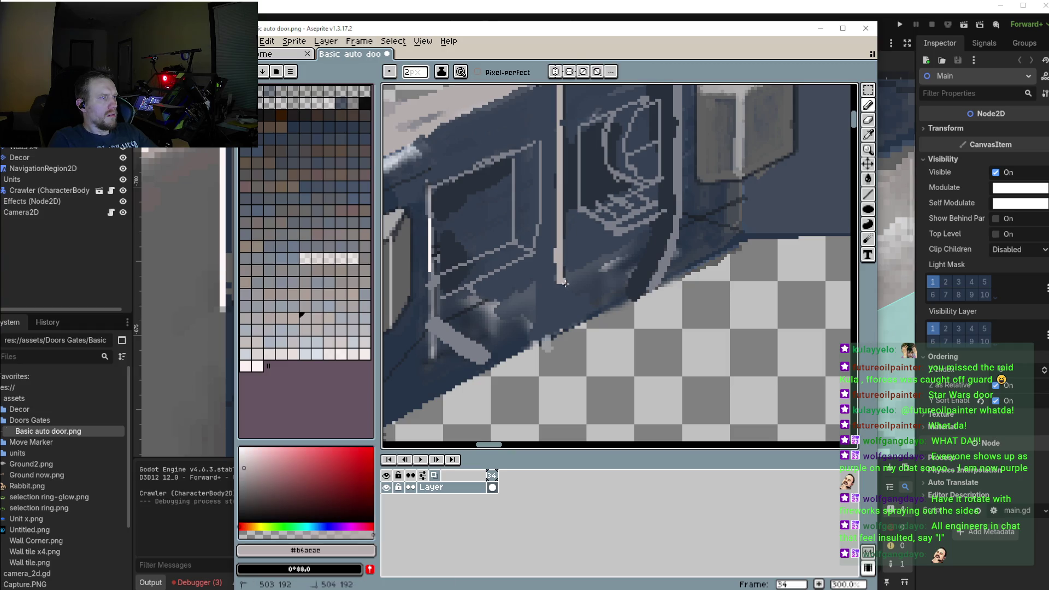
scroll(590, 304, up, 3)
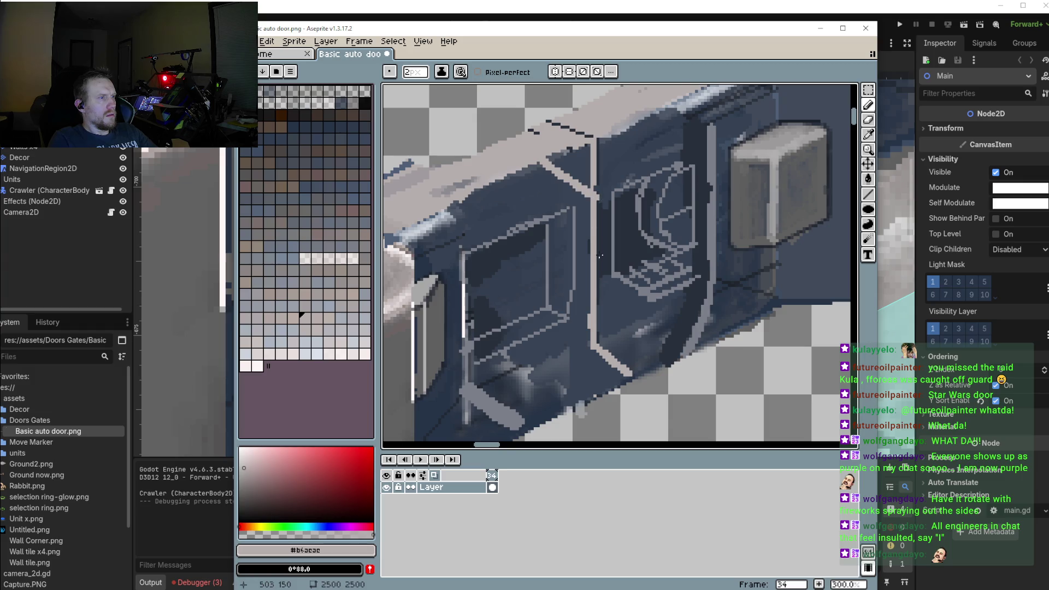
scroll(601, 205, down, 1)
Set the drawing colour back to the door's dark blue #344152 and undo the last pencil stroke
alt+click(604, 218)
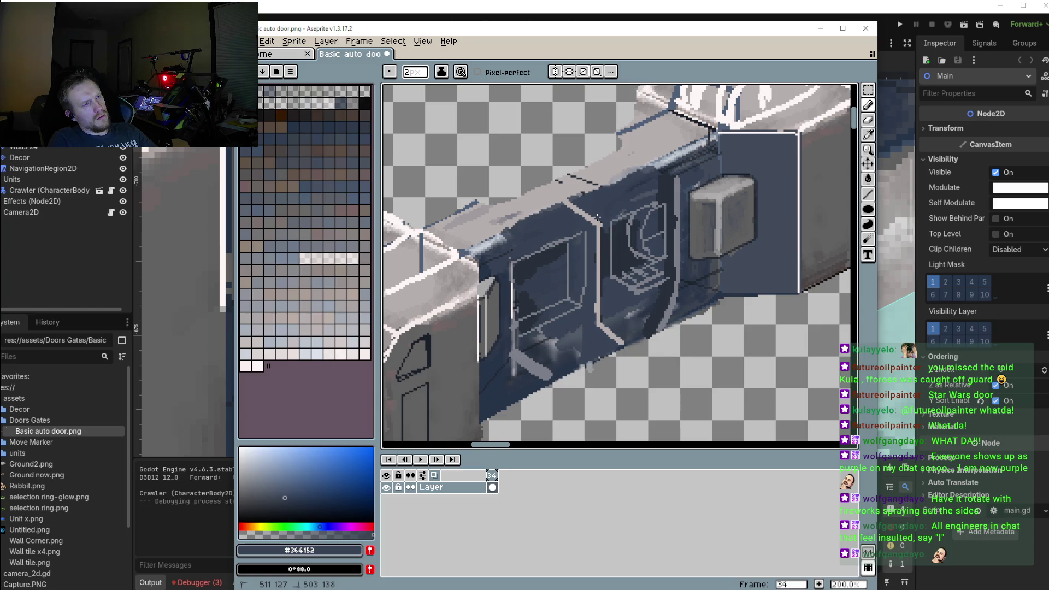
scroll(598, 217, right, 2)
scroll(534, 361, right, 3)
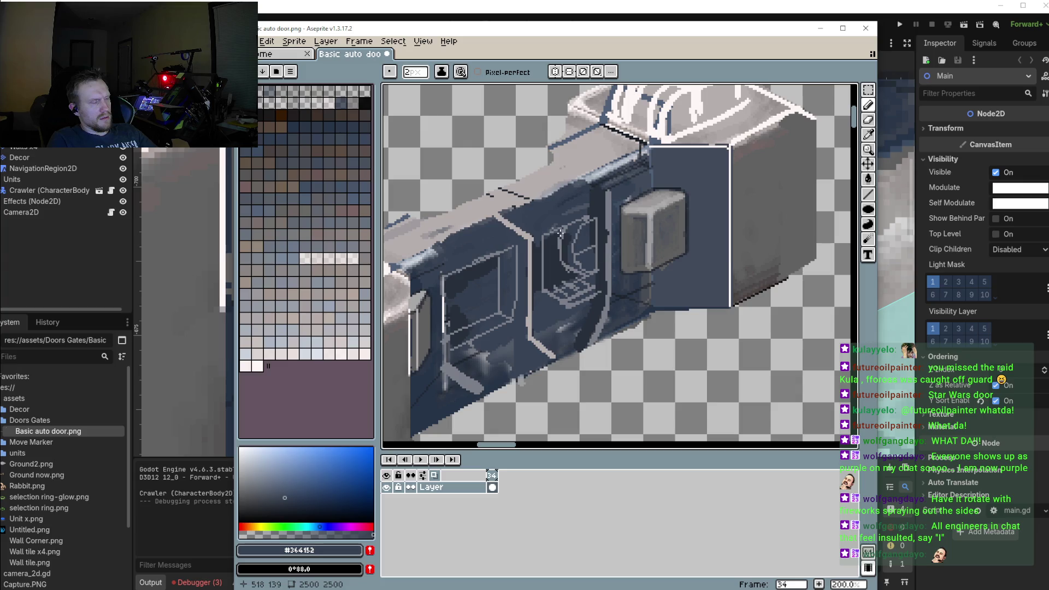
scroll(655, 268, down, 1)
scroll(640, 268, down, 2)
scroll(611, 269, up, 1)
scroll(611, 269, up, 1)
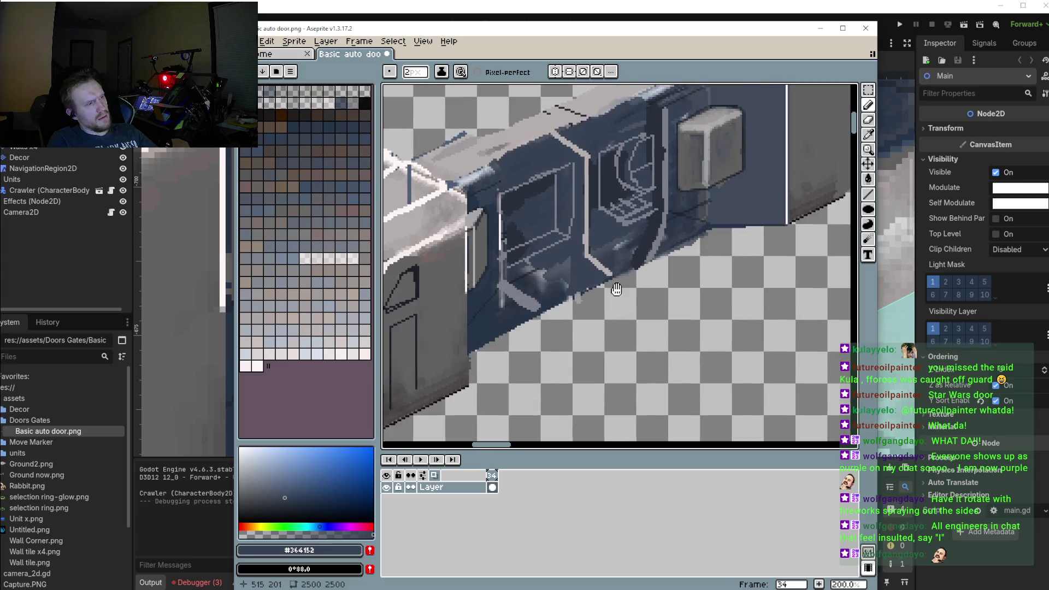
scroll(598, 345, up, 1)
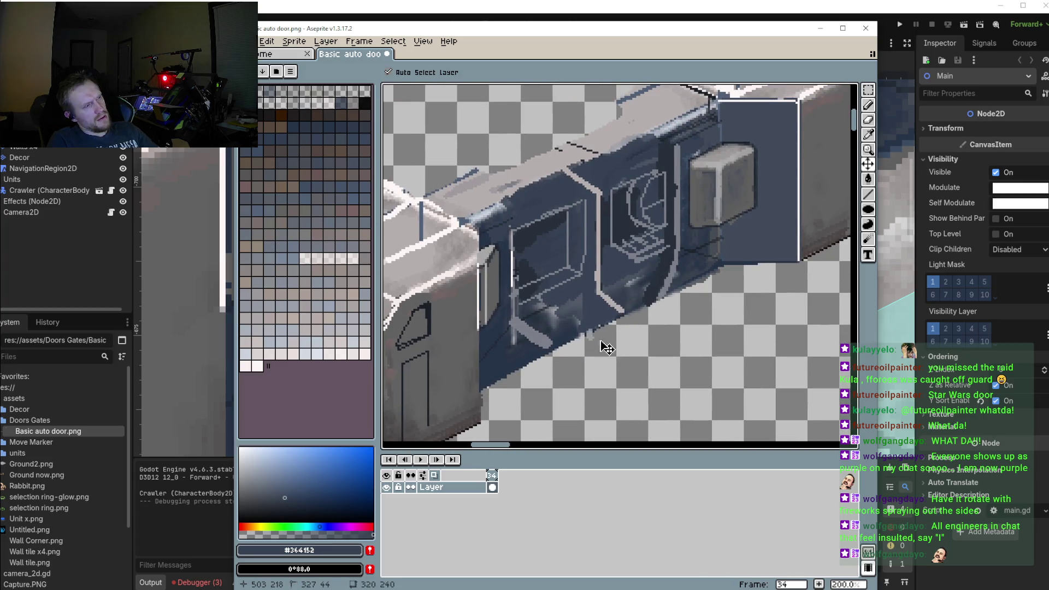
key(ctrl+z)
key(ctrl+z)
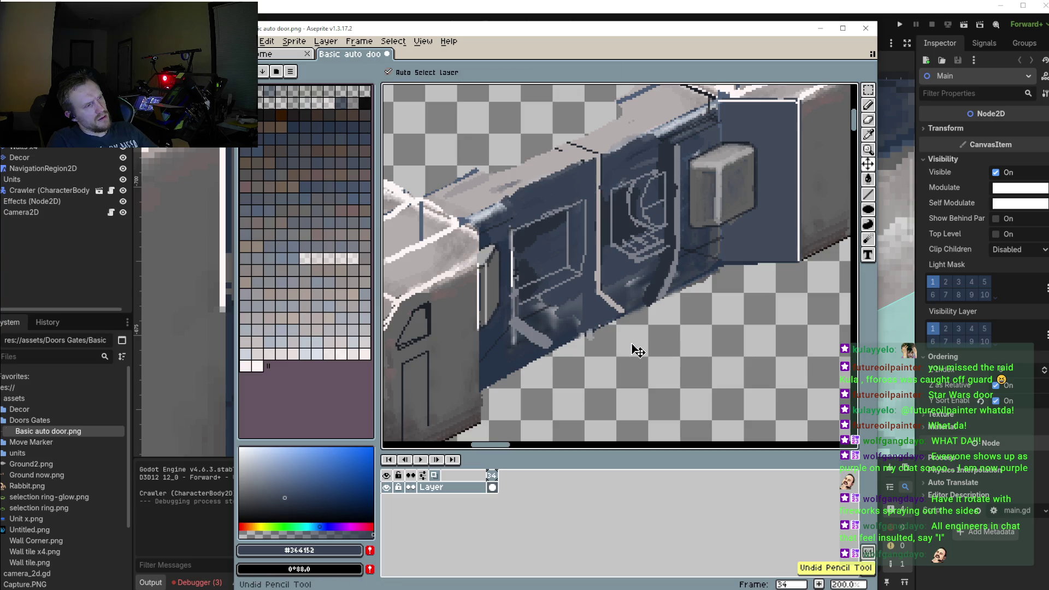
scroll(632, 350, down, 1)
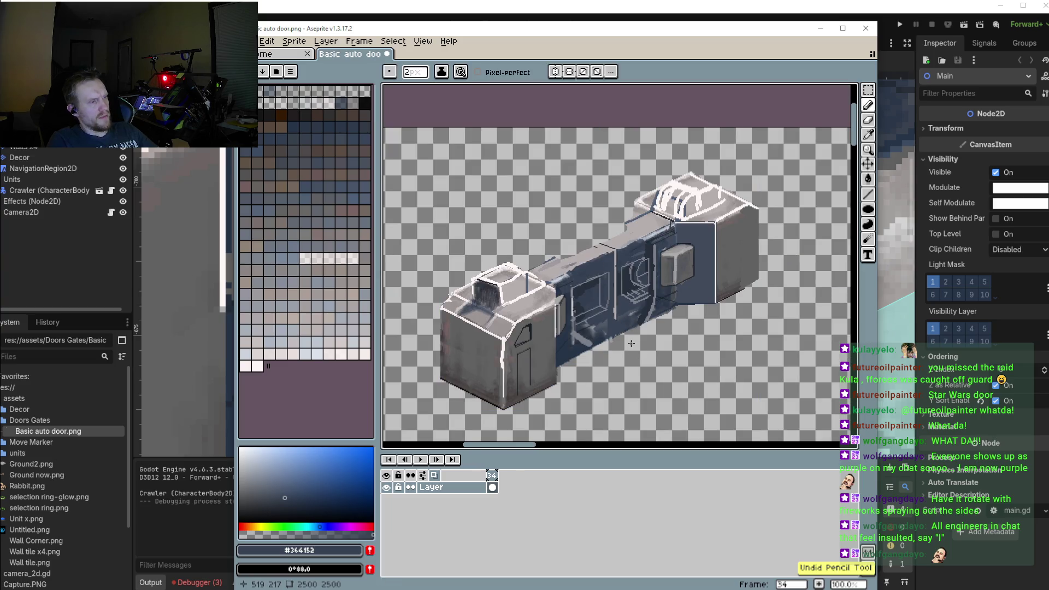
scroll(632, 344, up, 1)
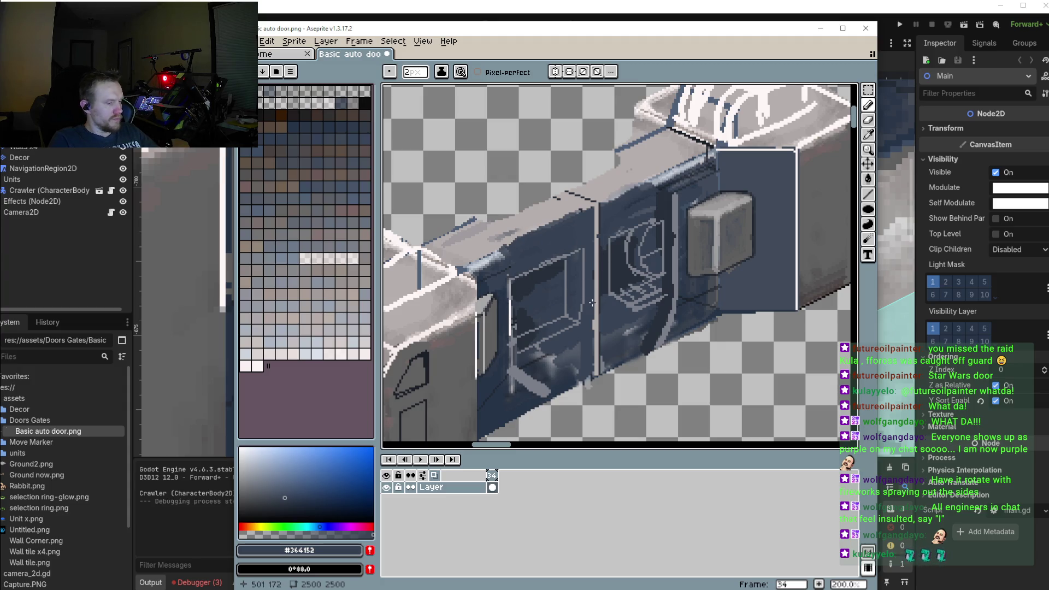
Sample the cube's light grey as the drawing colour and bring the door frame into view
click(869, 195)
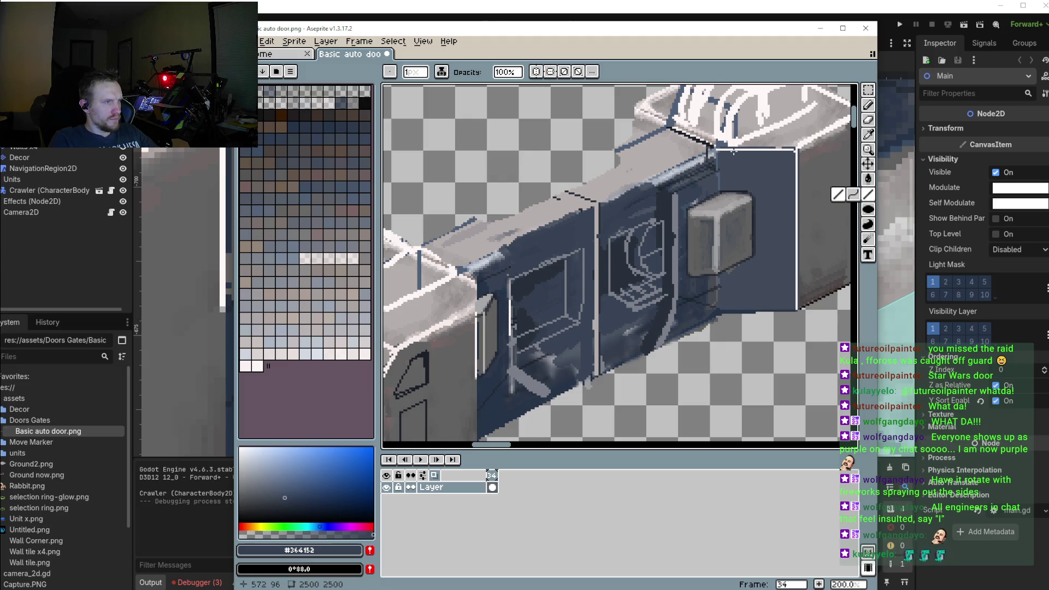
scroll(719, 213, up, 1)
key(i)
click(719, 204)
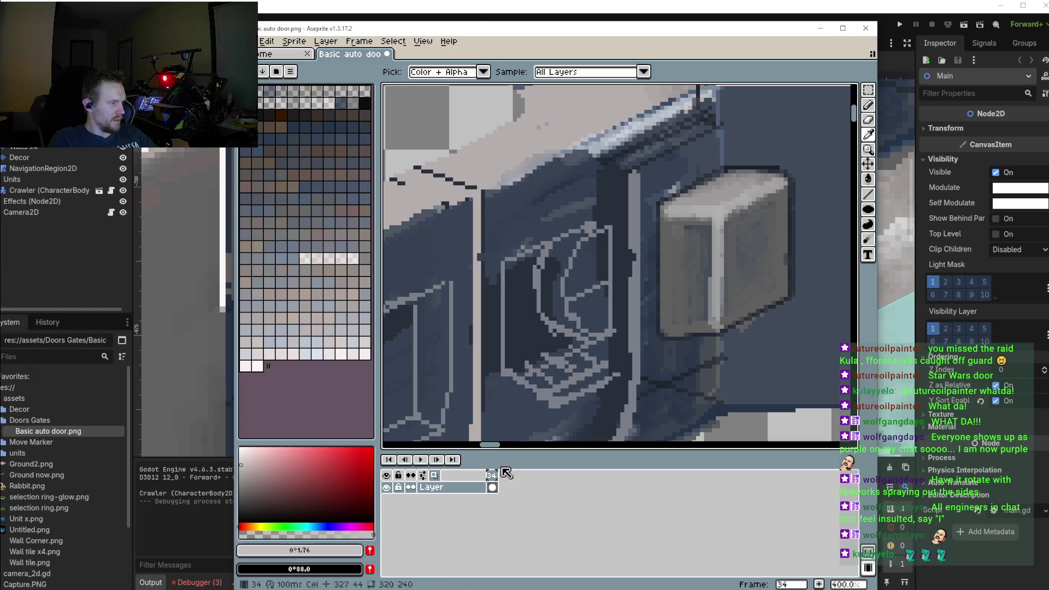
drag(625, 402, 730, 377)
key(b)
drag(401, 350, 484, 314)
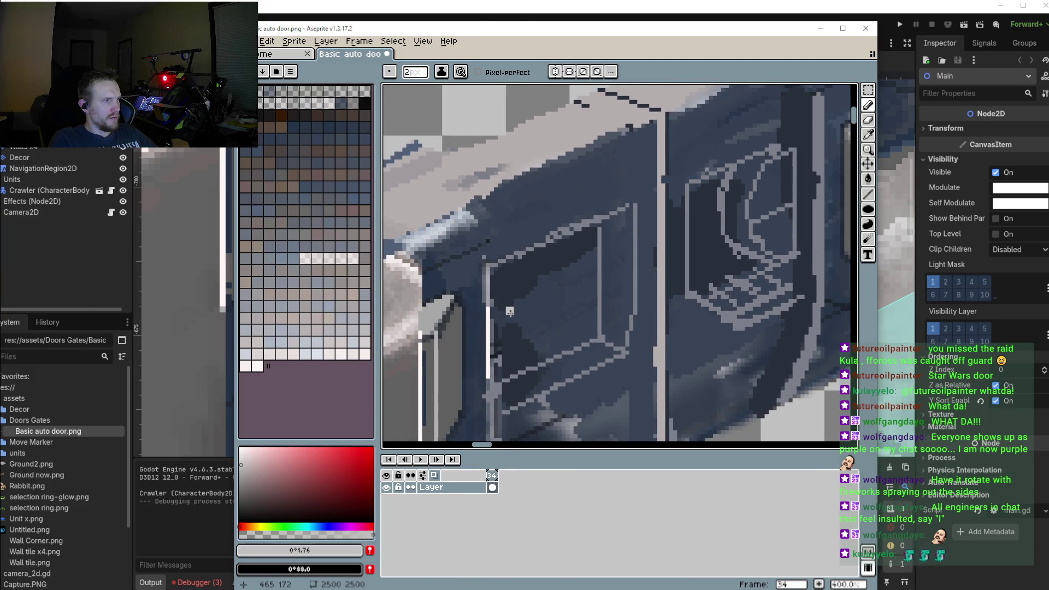
Draw a light grey arc inside the door's framed opening, redoing its right side
drag(493, 362, 537, 337)
key(ctrl+z)
mouse_move(489, 310)
mouse_down()
mouse_move(536, 312)
mouse_move(549, 377)
mouse_up()
key(ctrl+z)
drag(548, 338, 543, 388)
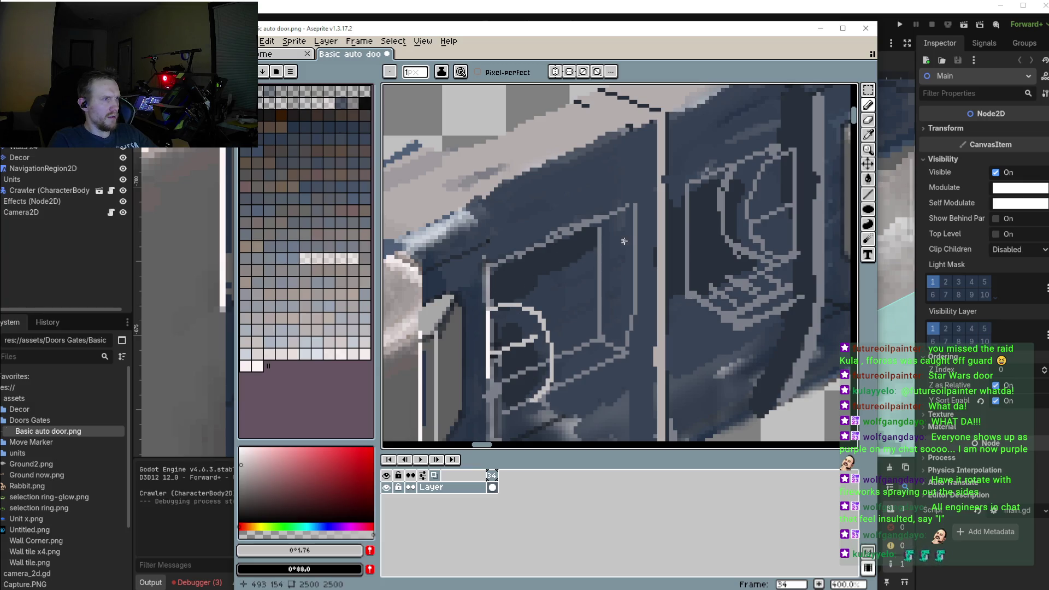
Draw a straight light grey line across the door frame and a line down the arc's right side
drag(625, 230, 502, 272)
drag(615, 231, 491, 282)
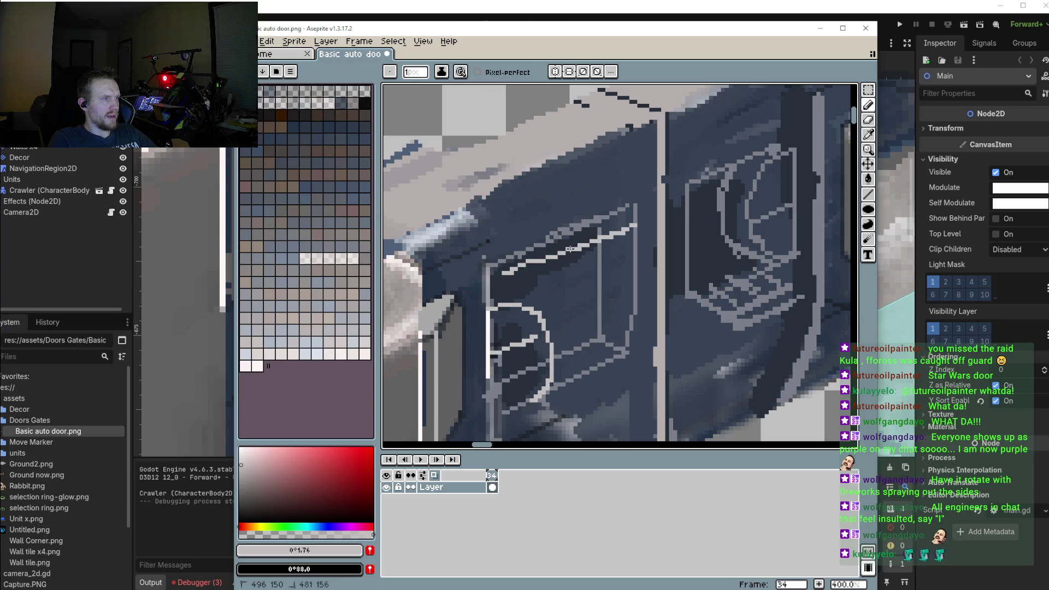
drag(633, 224, 494, 282)
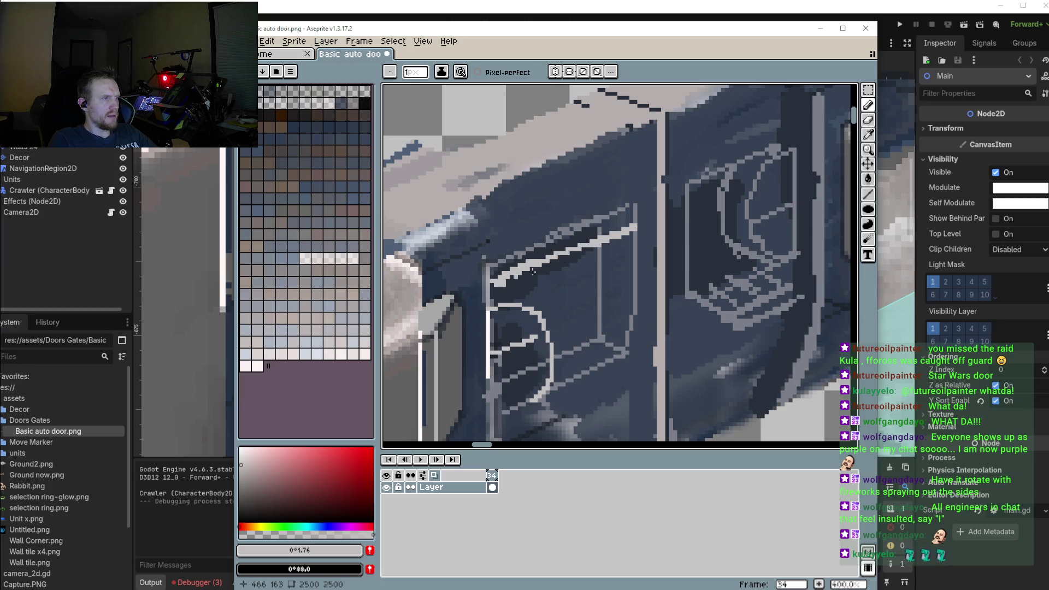
drag(617, 239, 482, 299)
key(ctrl+z)
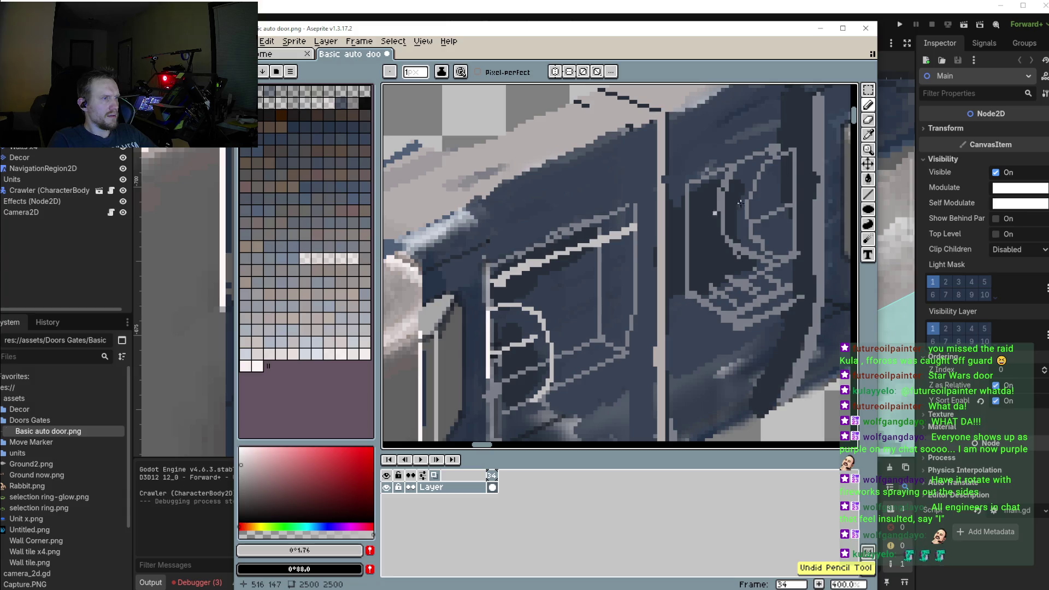
click(869, 195)
mouse_move(618, 240)
mouse_down()
mouse_move(491, 290)
mouse_move(487, 303)
mouse_up()
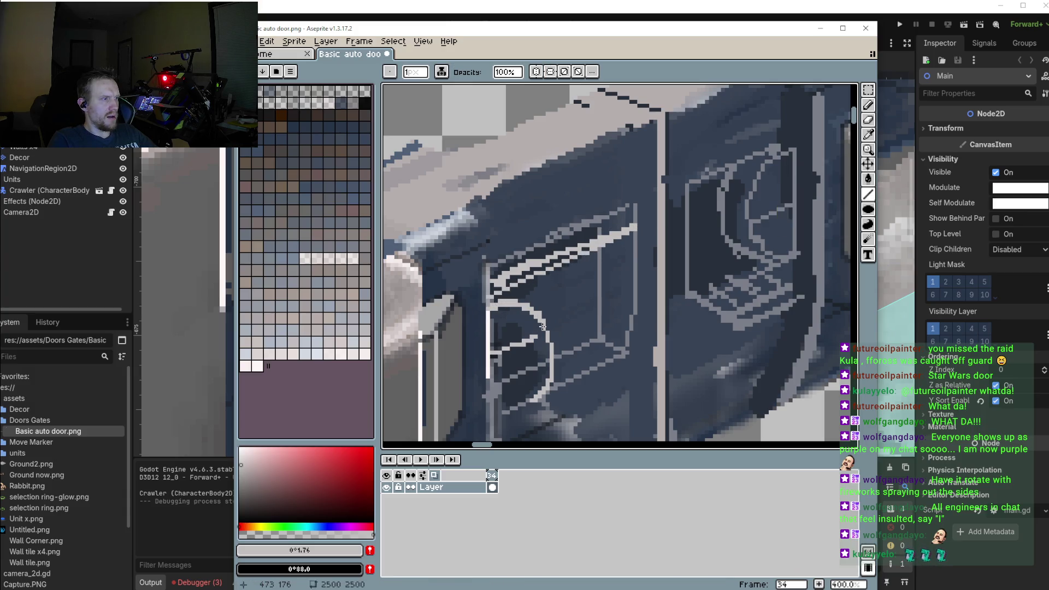
mouse_move(550, 360)
mouse_down()
mouse_move(538, 397)
mouse_move(500, 416)
mouse_up()
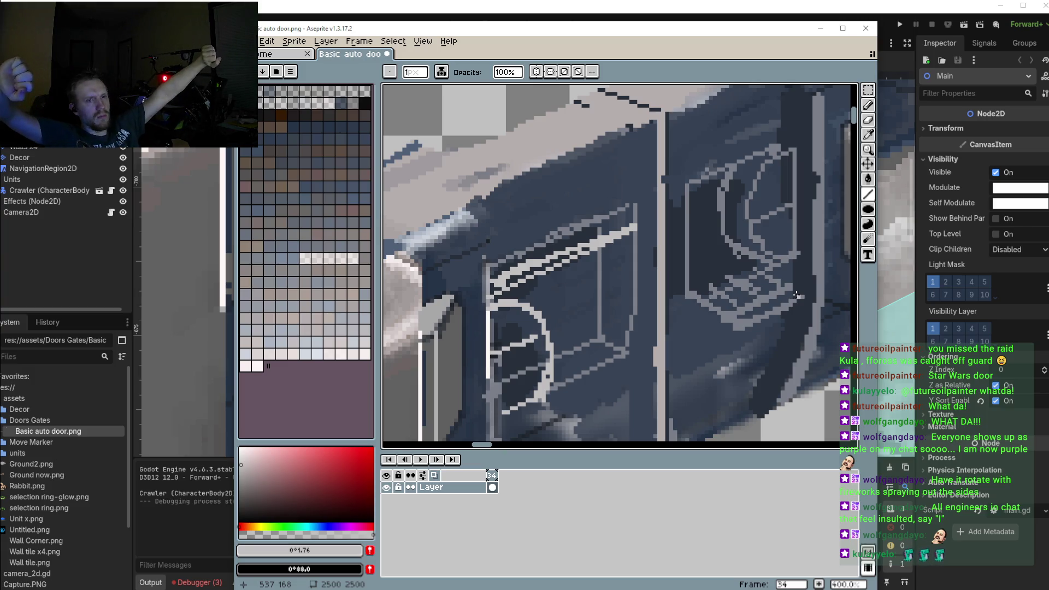
Add a light diagonal on the panel plus the monitor symbol's bottom and right edges
scroll(774, 342, down, 2)
scroll(711, 356, down, 1)
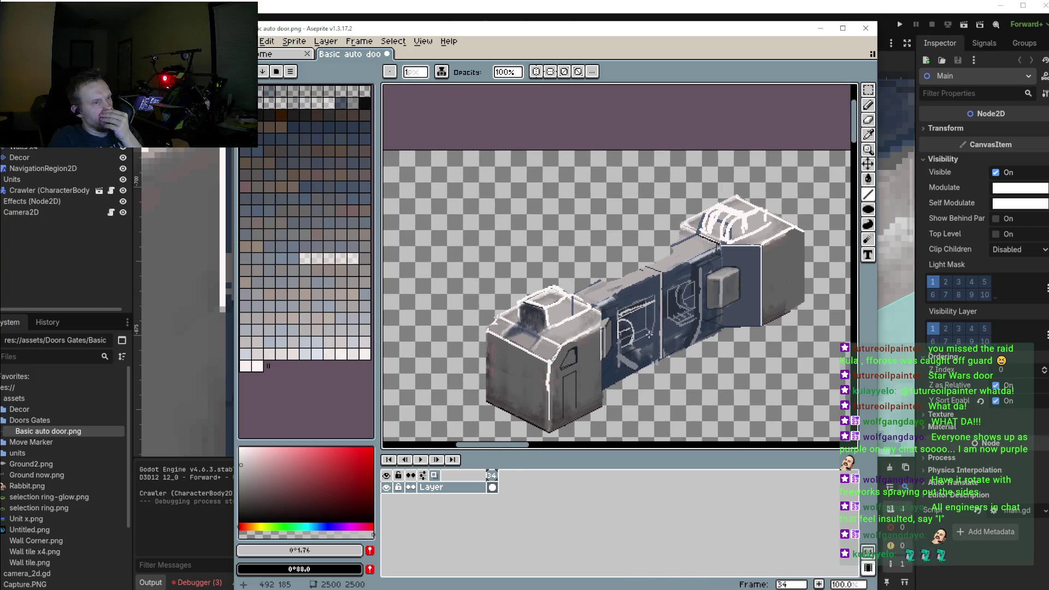
scroll(613, 374, down, 1)
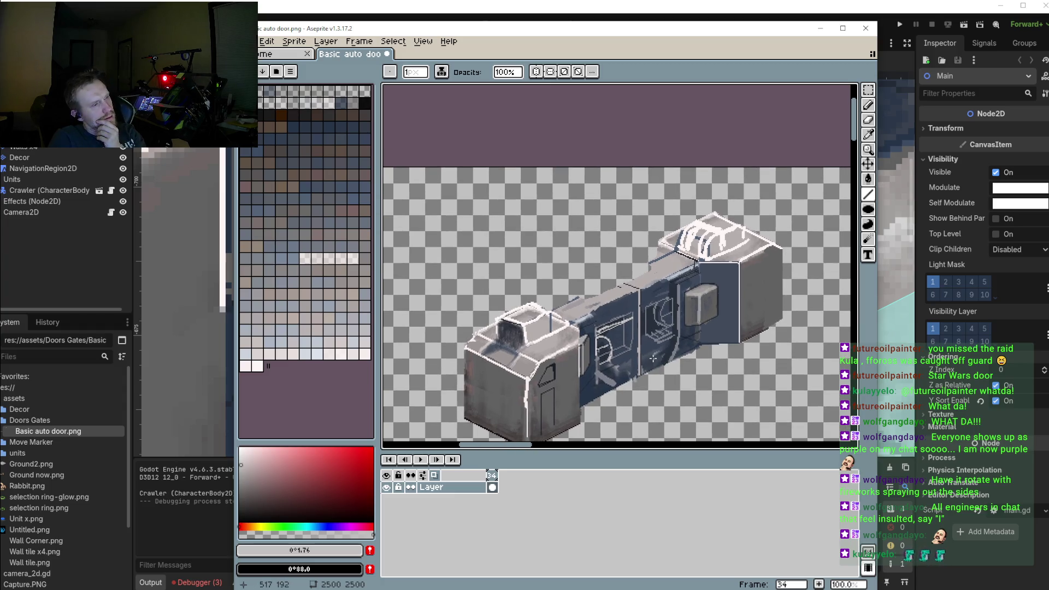
scroll(639, 319, up, 1)
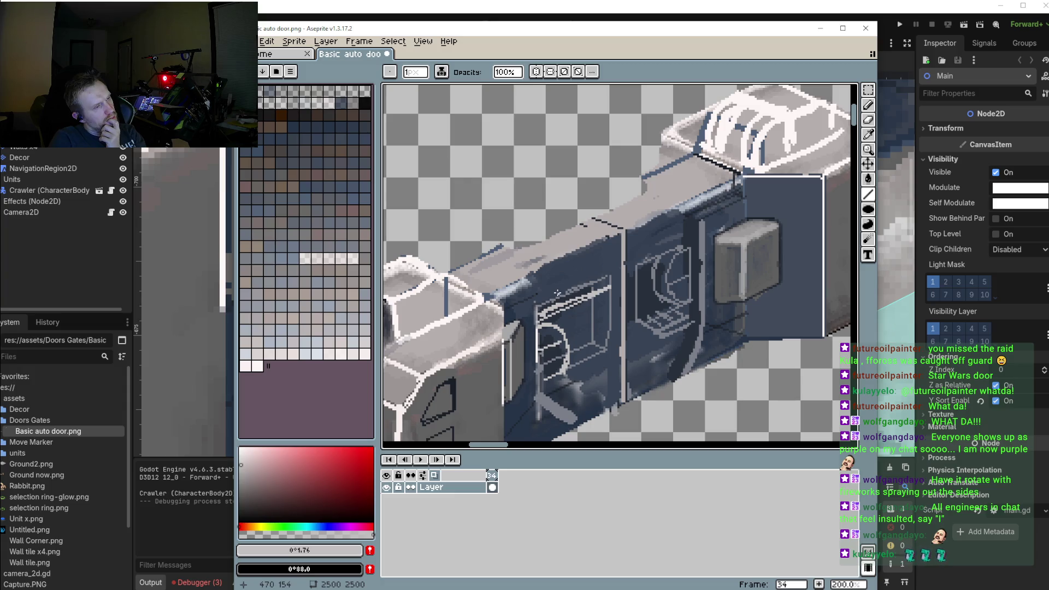
scroll(596, 329, up, 1)
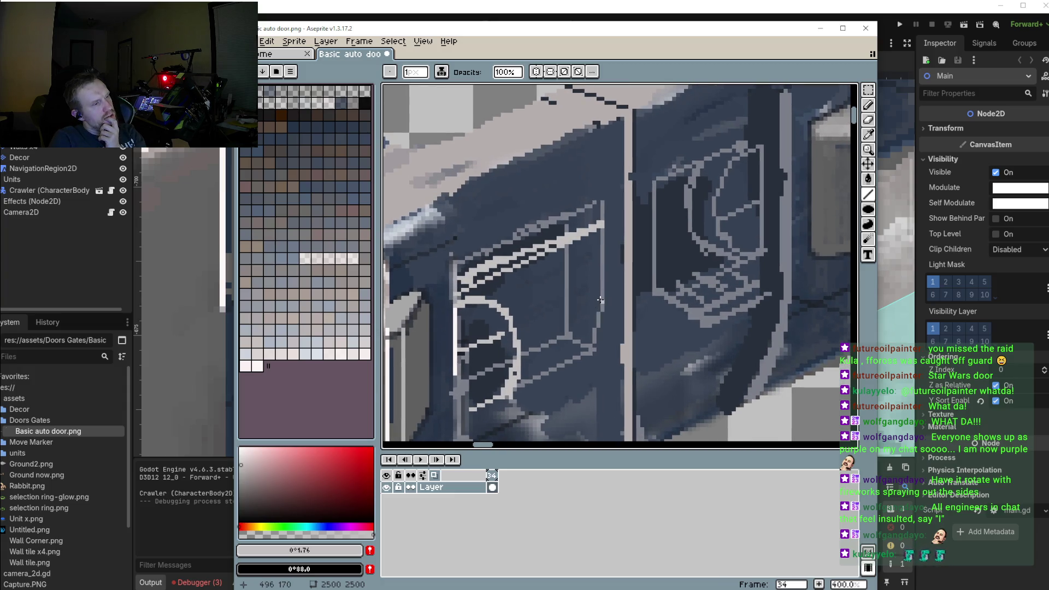
drag(601, 293, 574, 354)
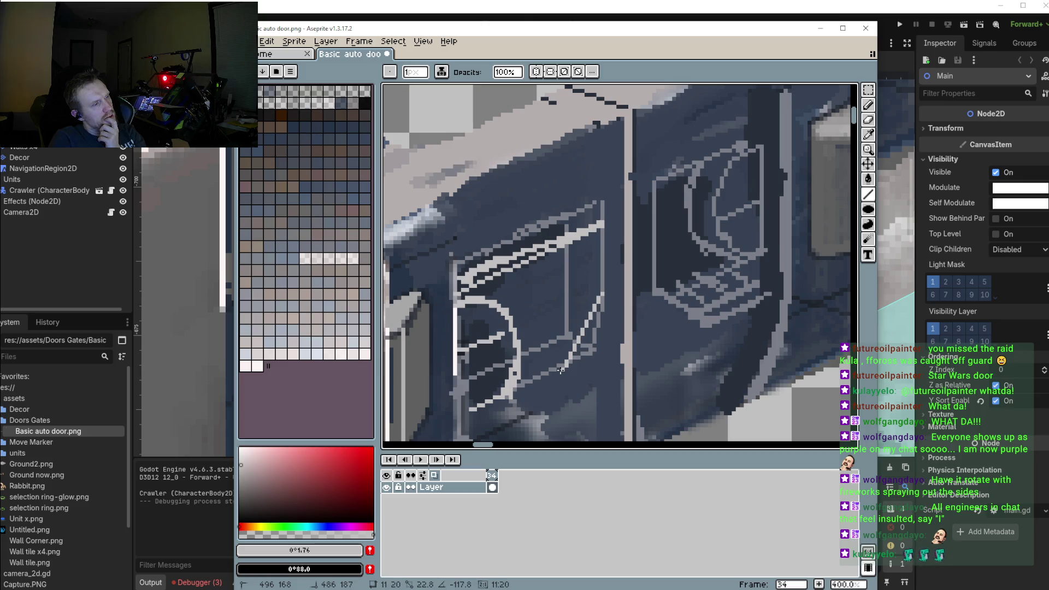
mouse_move(653, 289)
mouse_down()
mouse_move(710, 318)
mouse_move(771, 297)
mouse_up()
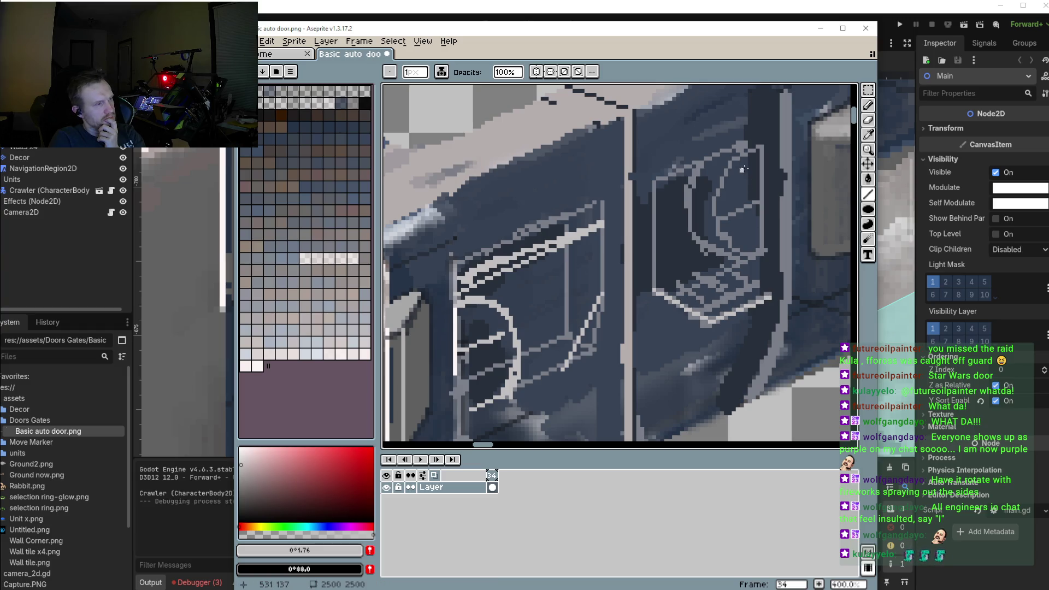
drag(762, 142, 765, 302)
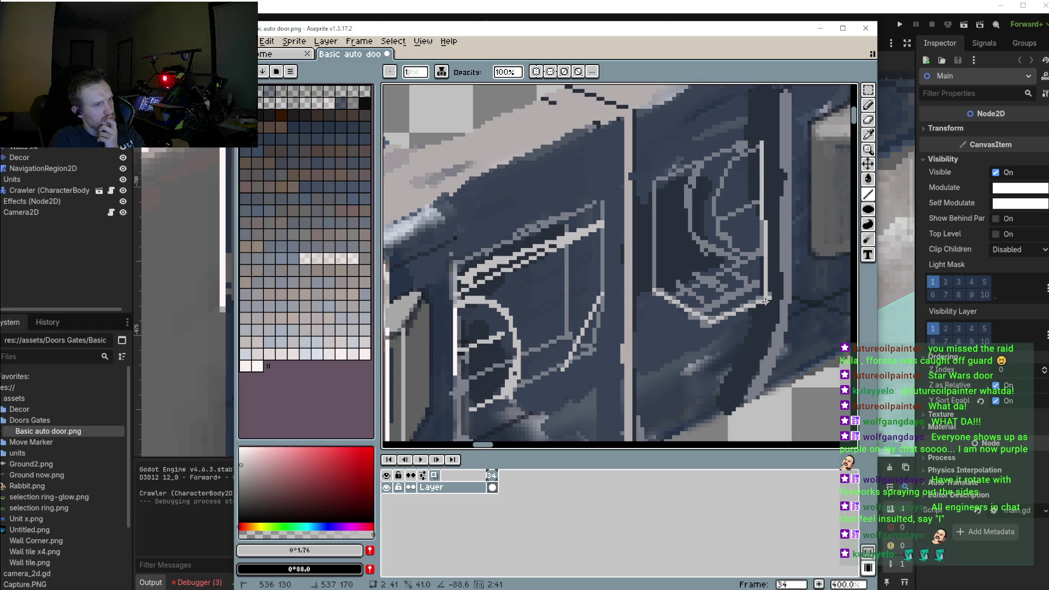
scroll(626, 362, down, 2)
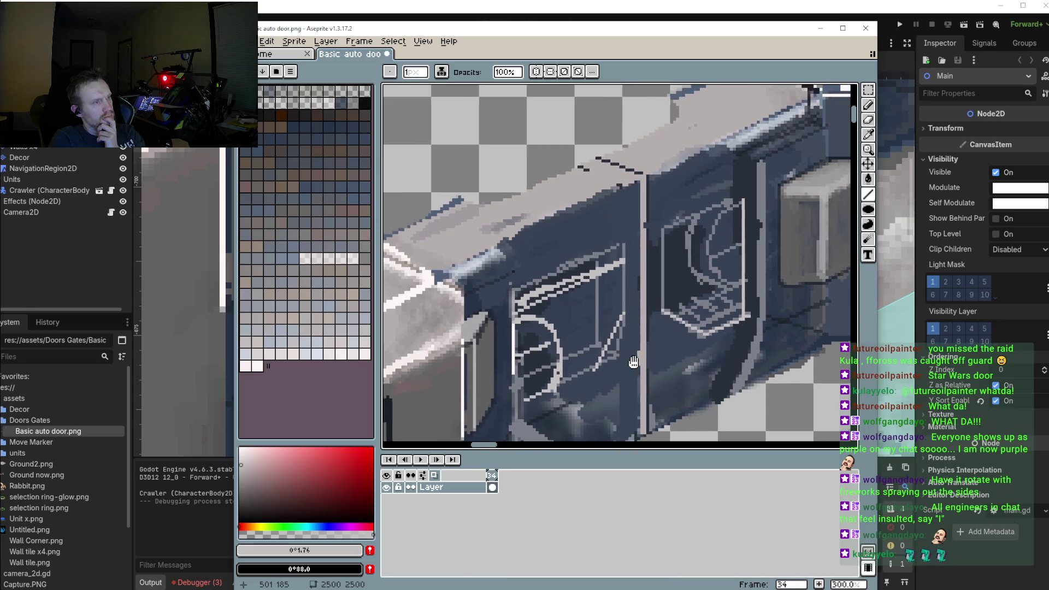
scroll(625, 362, down, 2)
drag(626, 362, 638, 315)
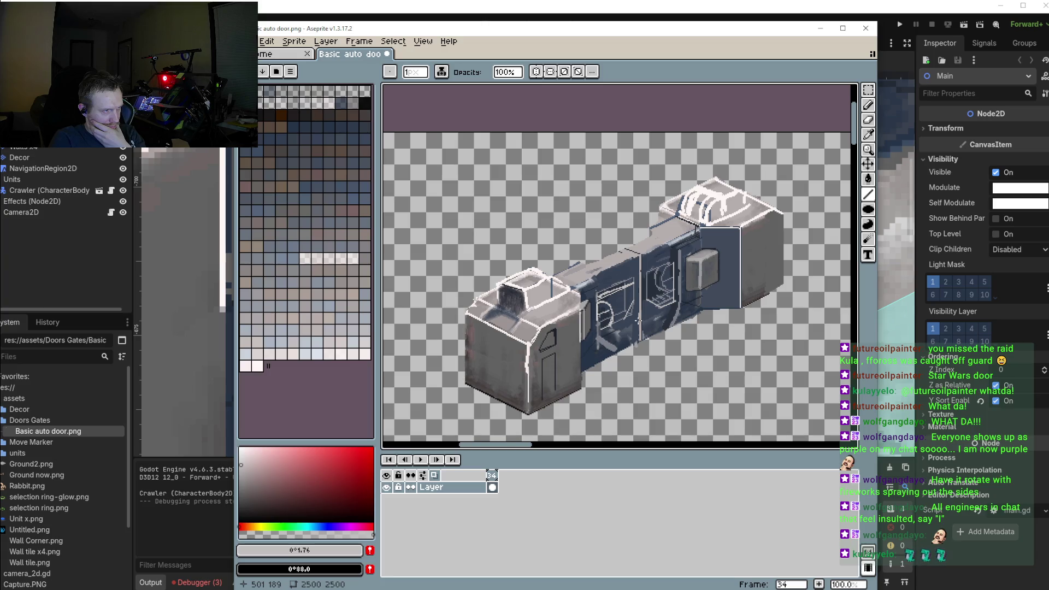
Save Basic auto door.png via File > Save and switch to Godot to reimport it
scroll(617, 292, right, 1)
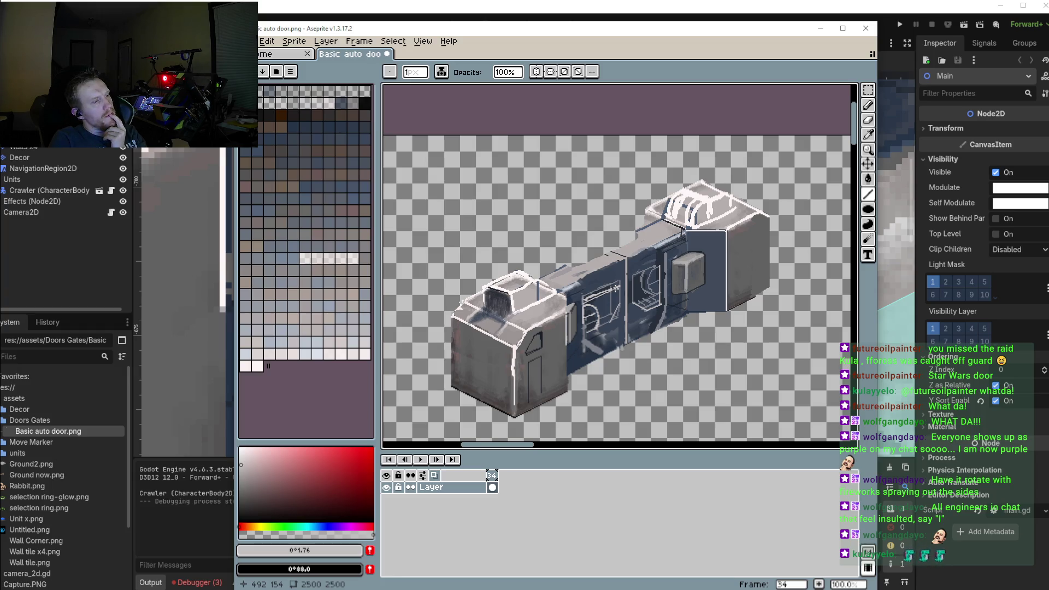
scroll(629, 294, up, 1)
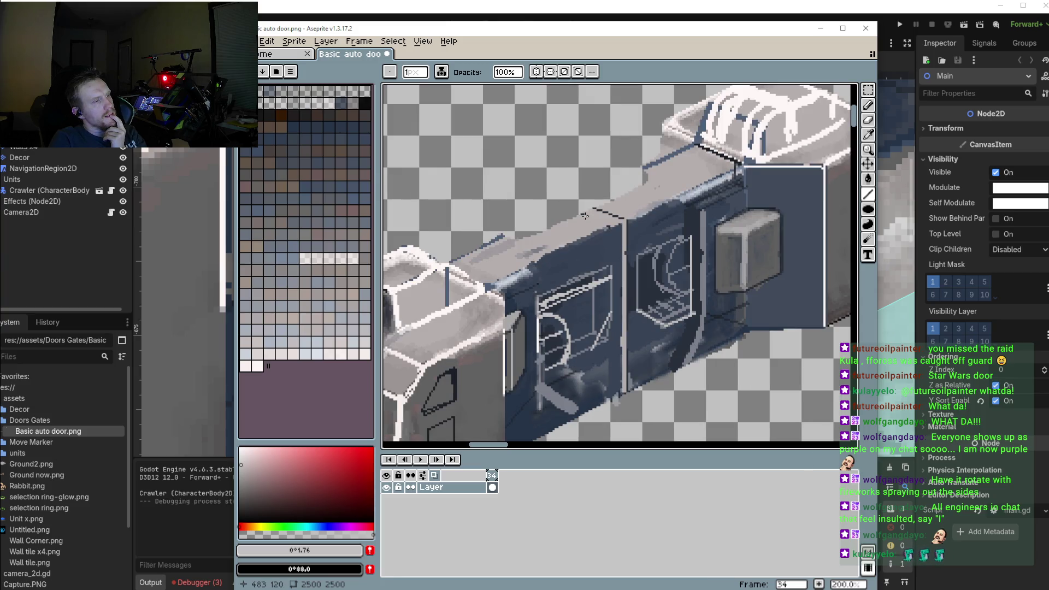
click(246, 41)
click(290, 87)
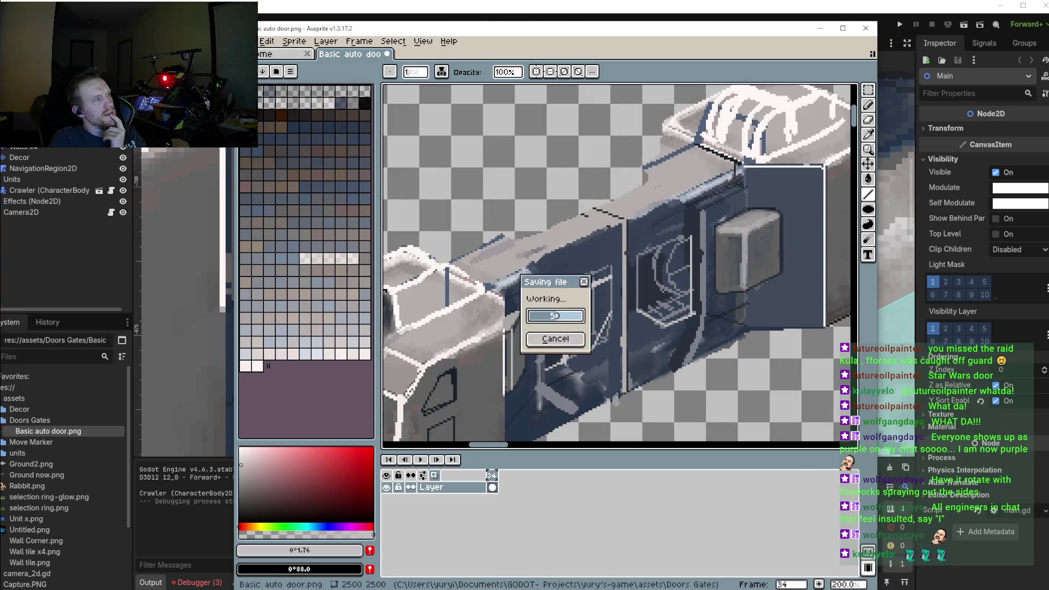
click(563, 306)
key(alt+Tab)
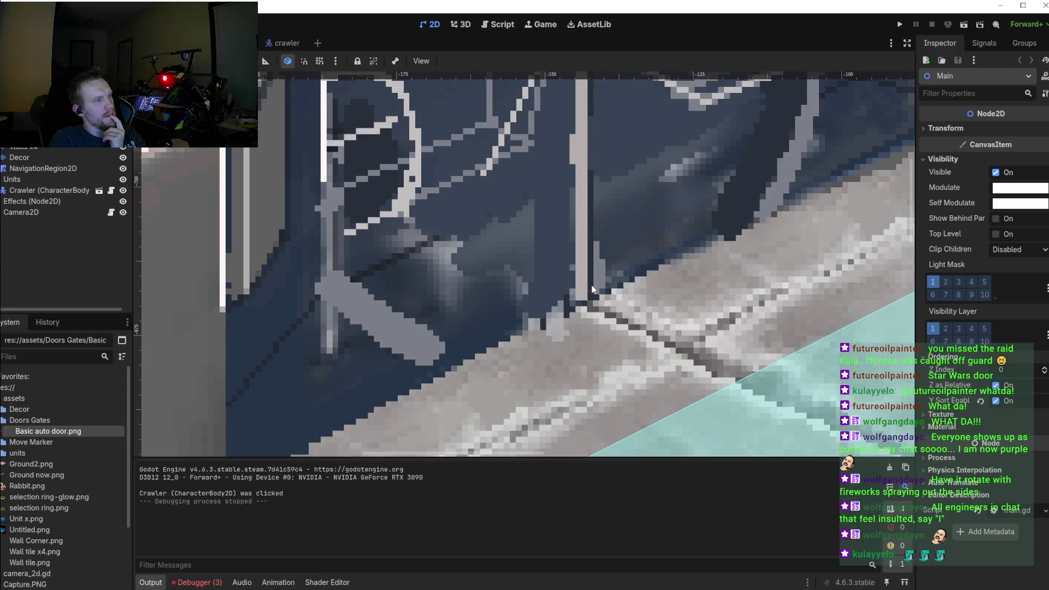
scroll(595, 287, down, 3)
scroll(595, 286, down, 2)
scroll(595, 288, down, 1)
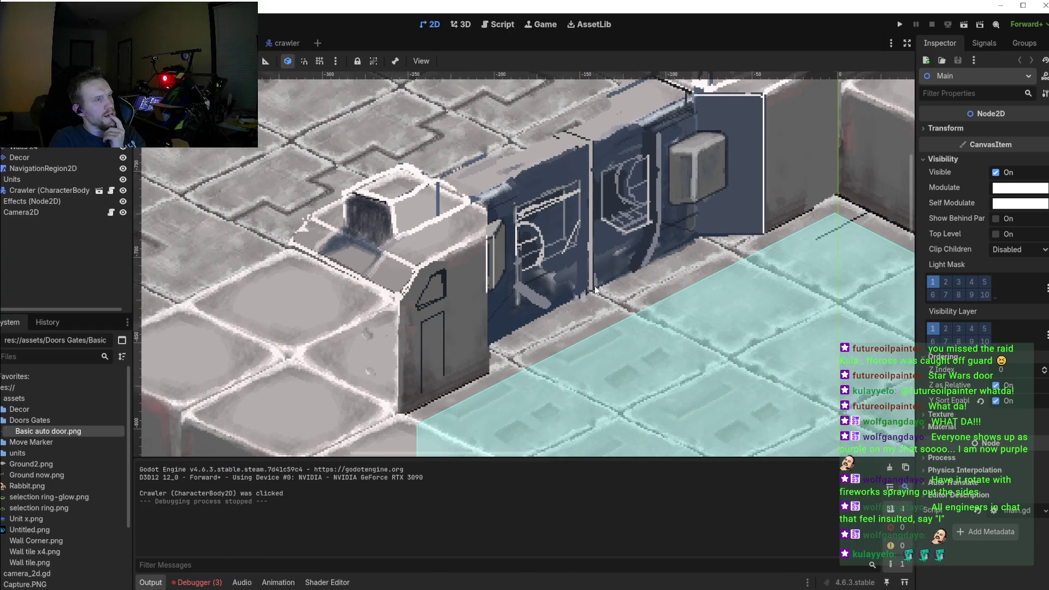
scroll(746, 256, down, 1)
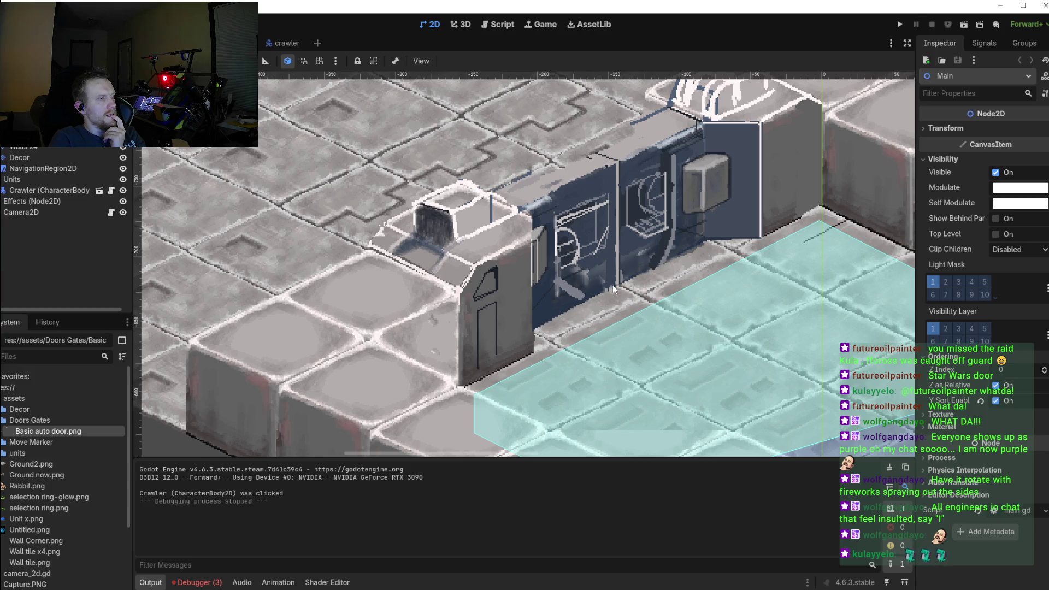
scroll(742, 274, down, 2)
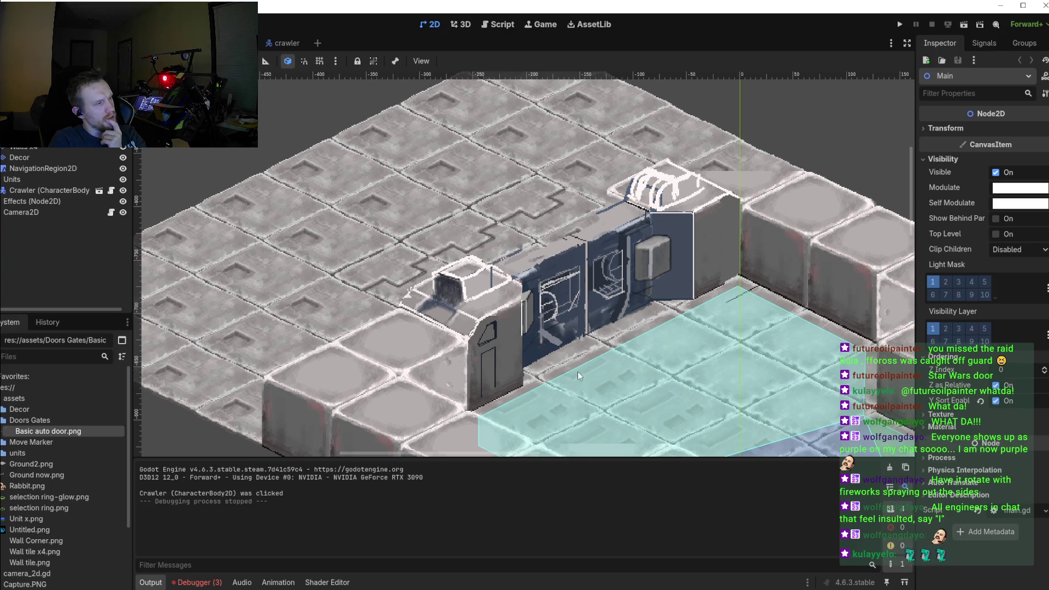
drag(591, 346, 558, 362)
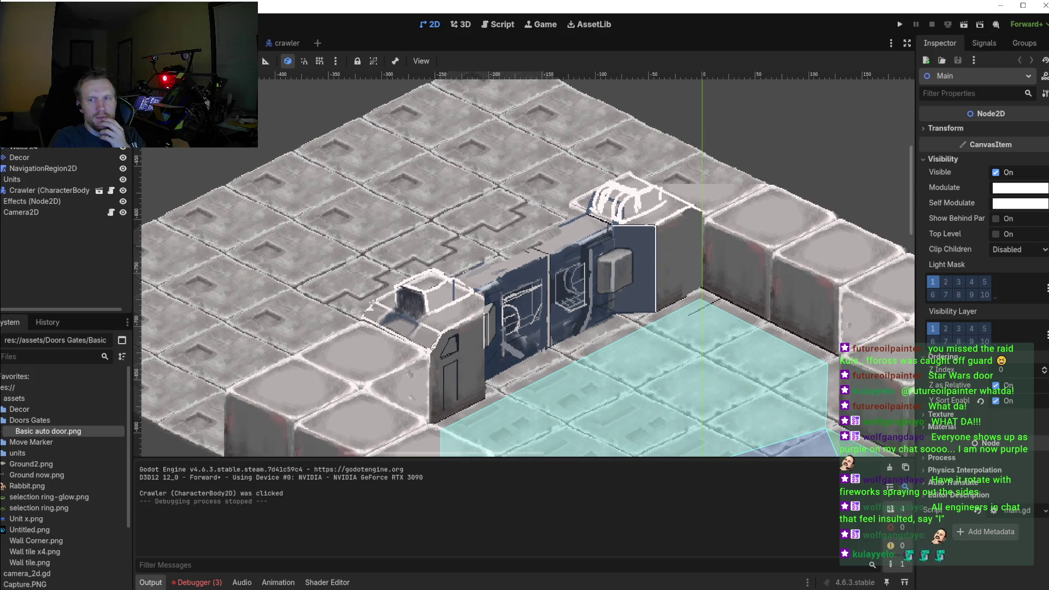
key(alt+Tab)
Sample the dark #1b2029 and draw the hatch's top edge and right vertical edge
scroll(525, 316, left, 5)
scroll(525, 315, up, 1)
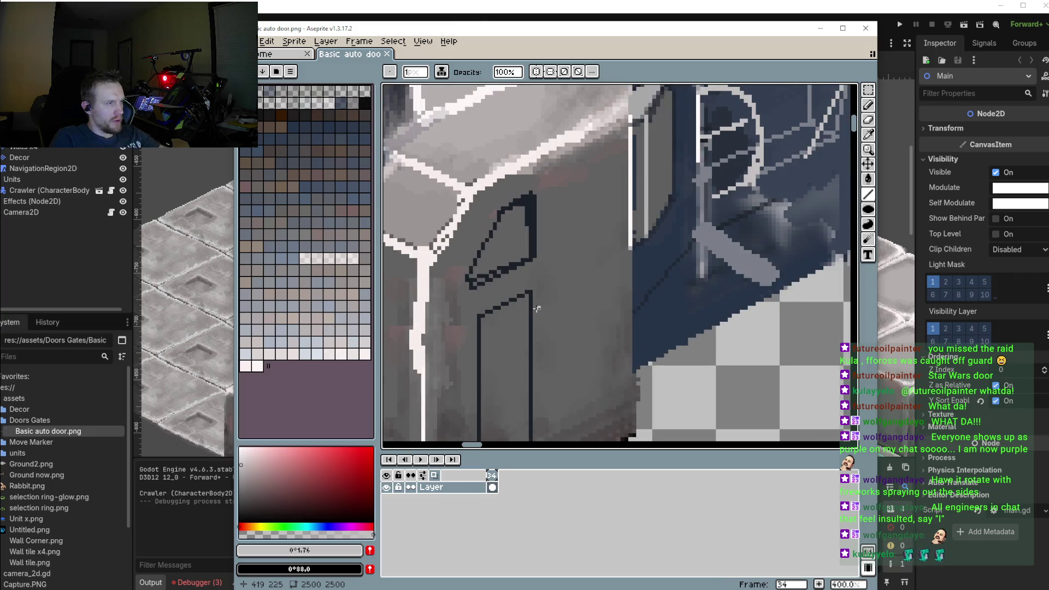
scroll(525, 316, down, 2)
scroll(525, 315, left, 1)
key(i)
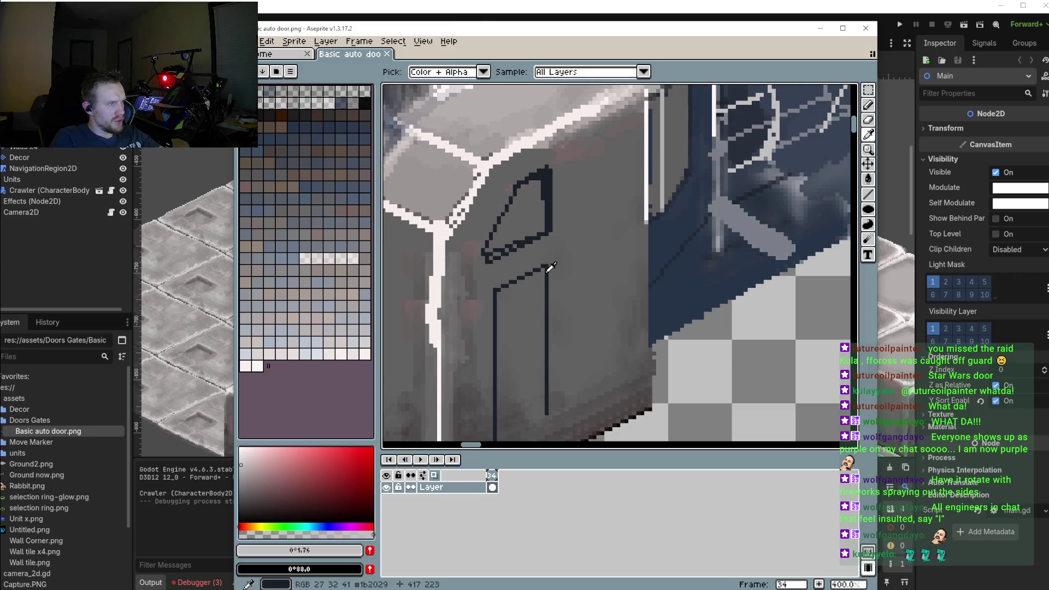
click(553, 268)
key(b)
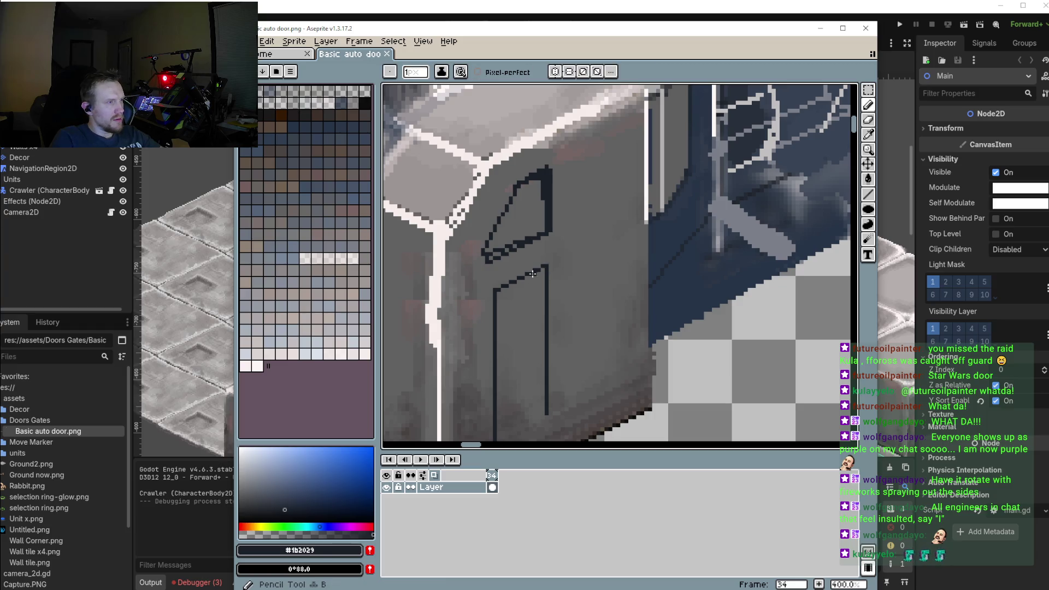
drag(499, 287, 620, 233)
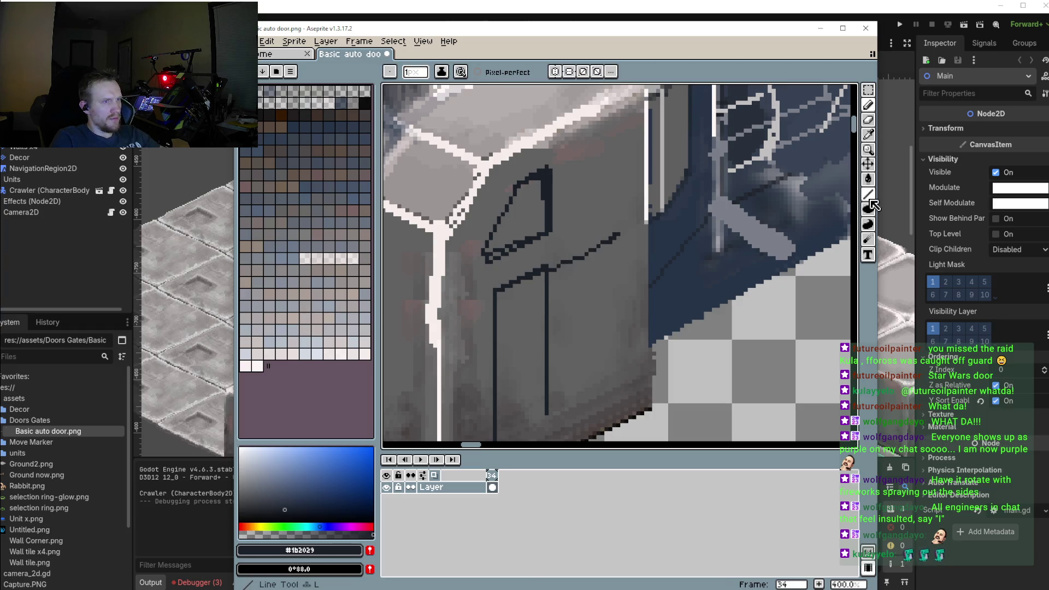
key(l)
mouse_move(620, 234)
mouse_down()
mouse_move(634, 376)
mouse_move(619, 396)
mouse_up()
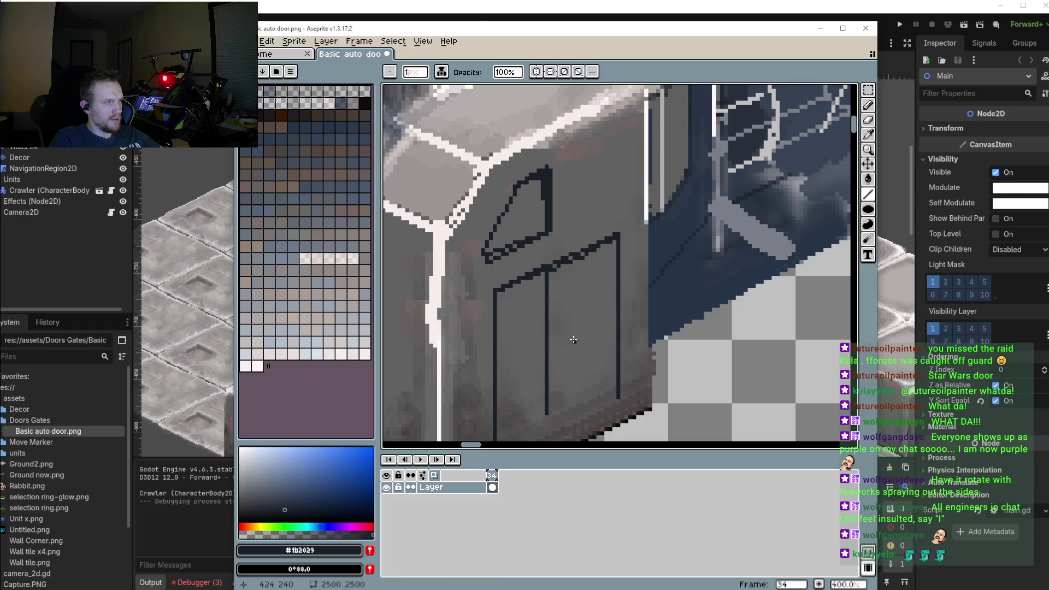
With a 5 px Line brush, draw the hatch's inner angled lines and vertical slats
key(v)
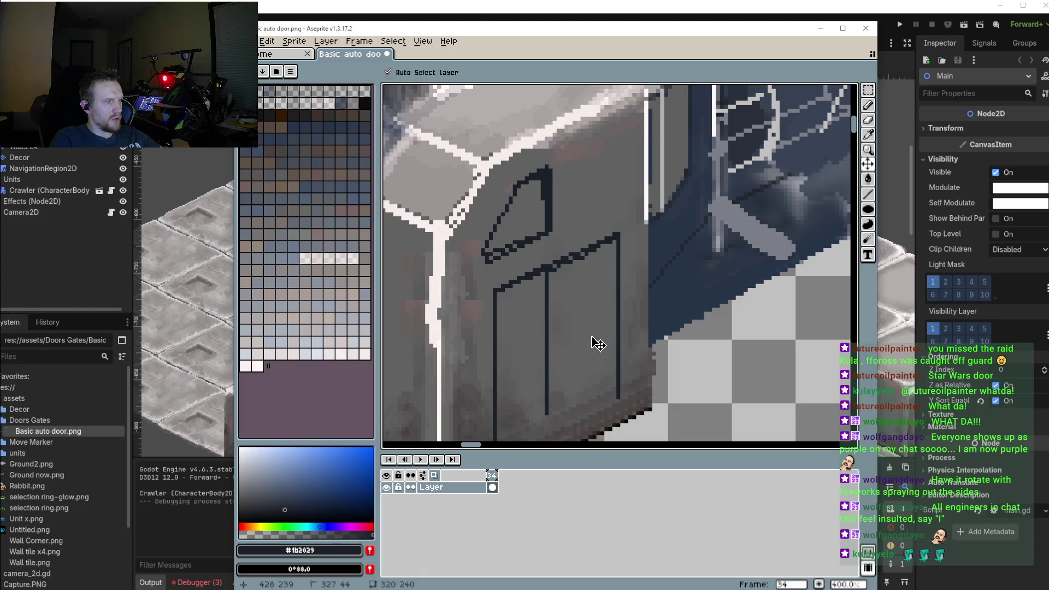
key(l)
key(minus)
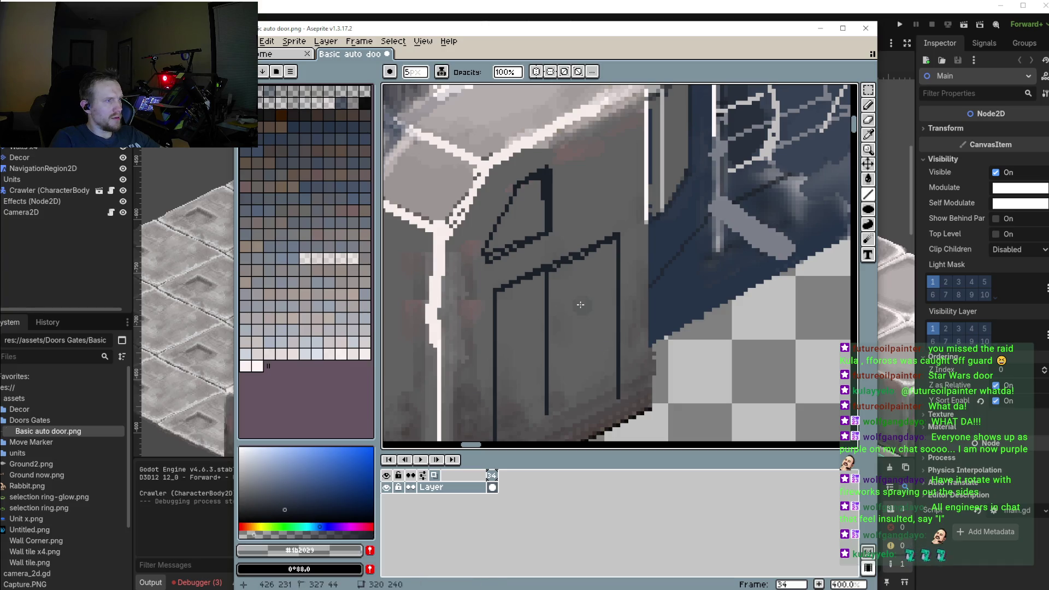
drag(560, 264, 499, 300)
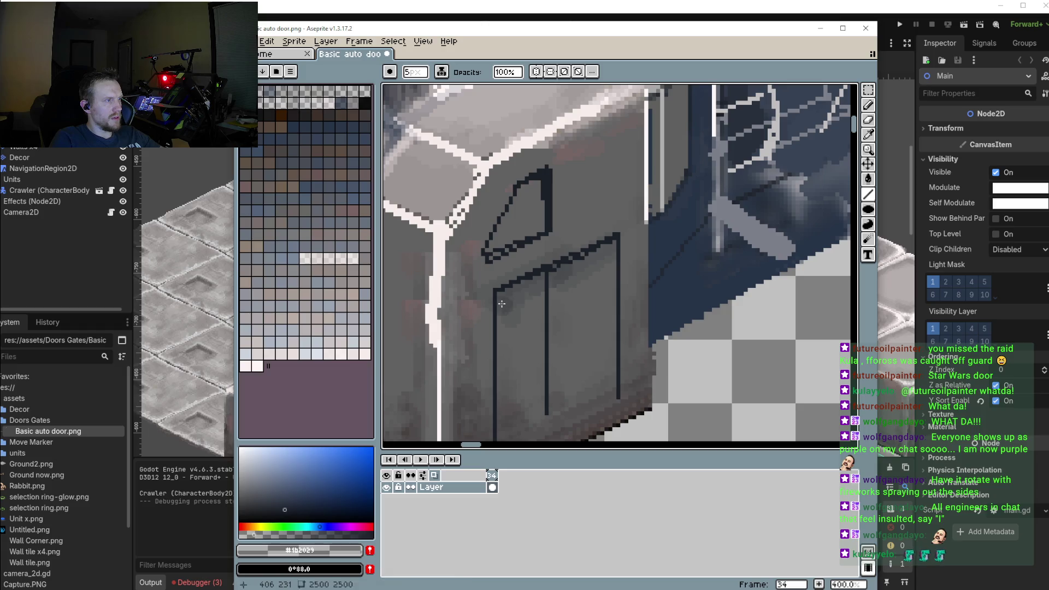
drag(595, 302, 596, 304)
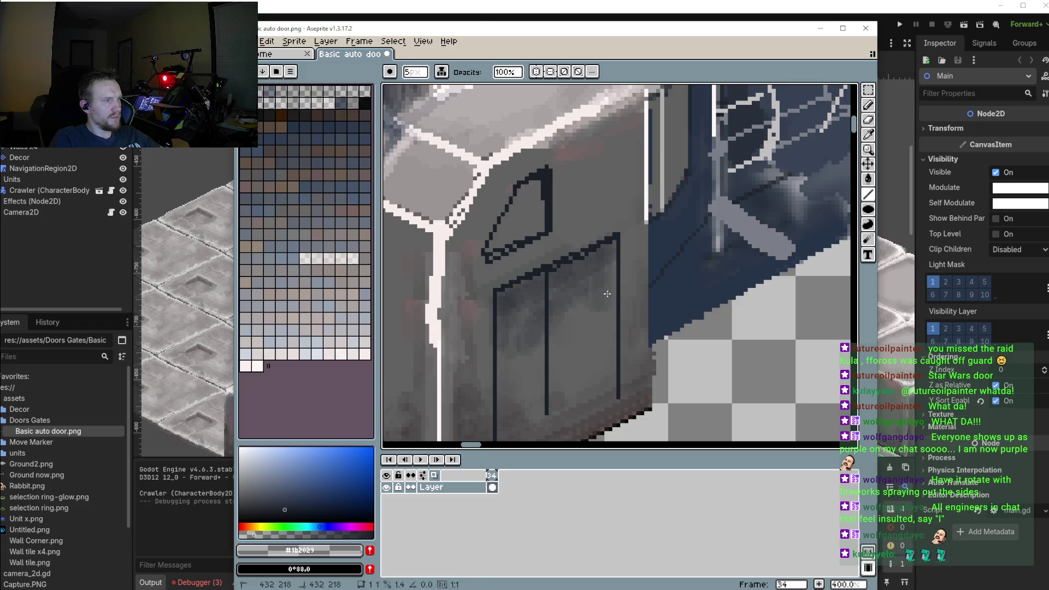
mouse_move(546, 276)
mouse_down()
mouse_move(502, 299)
mouse_move(498, 329)
mouse_up()
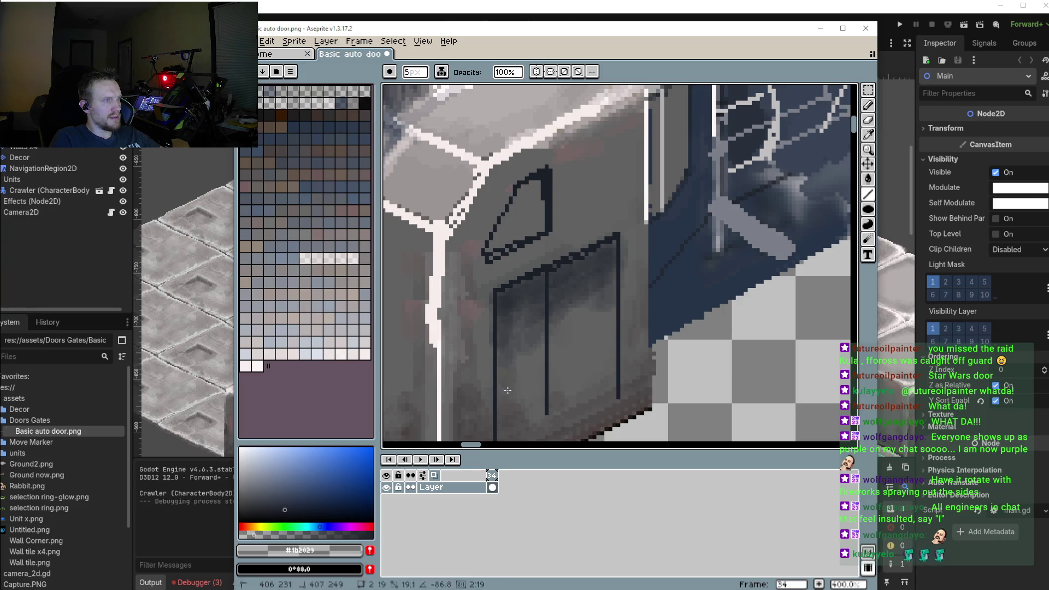
drag(498, 329, 523, 369)
drag(563, 316, 565, 350)
drag(572, 268, 539, 290)
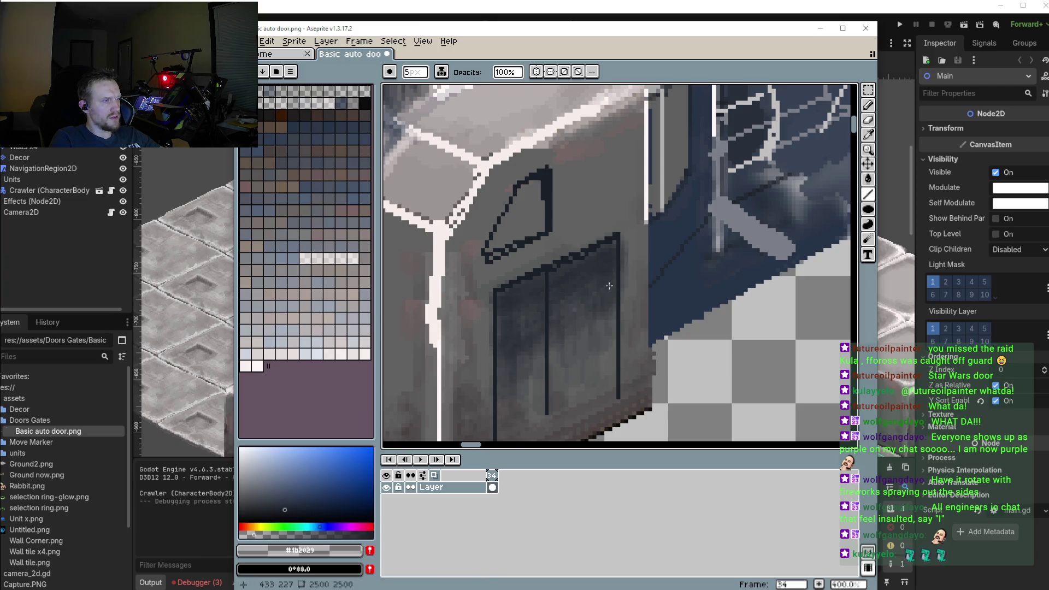
scroll(608, 288, down, 2)
scroll(501, 299, down, 2)
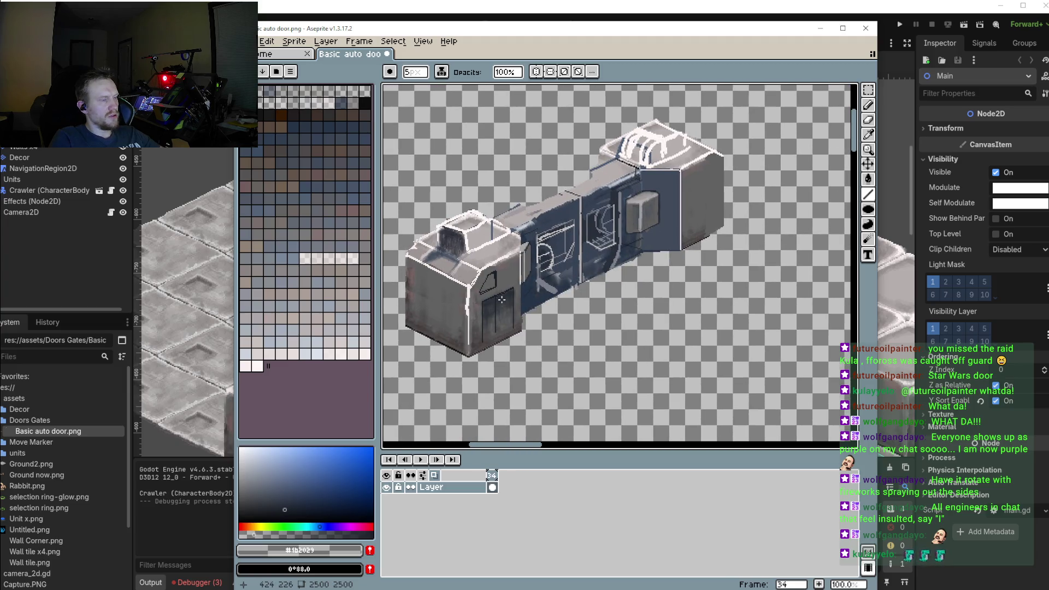
Zoom in, sample the dark hatch colour and paint a dark stroke down the hatch's right side
scroll(502, 300, up, 1)
scroll(498, 305, up, 1)
scroll(496, 311, down, 2)
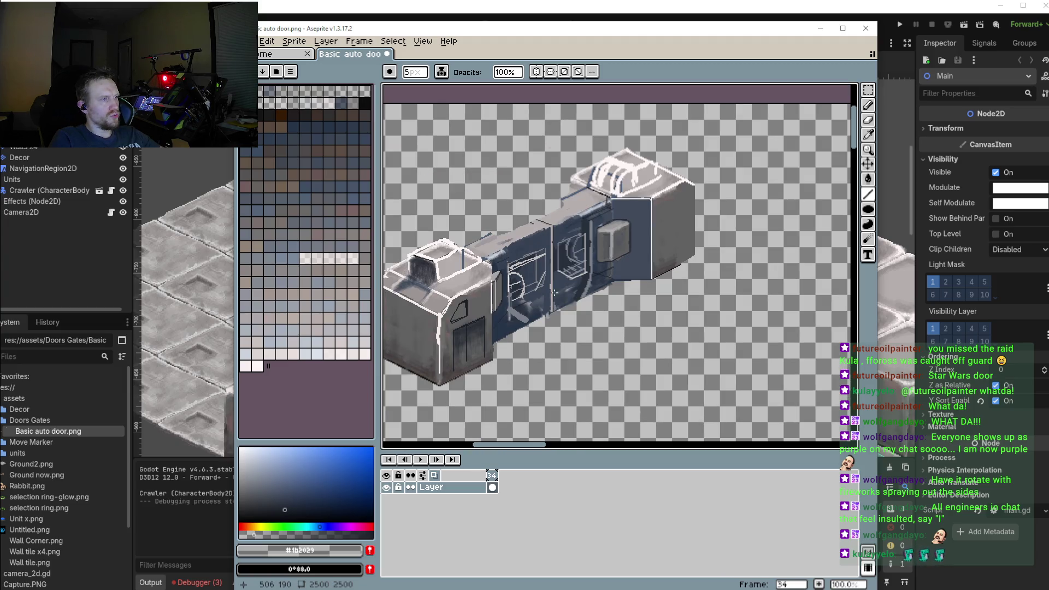
scroll(553, 298, up, 1)
scroll(552, 309, up, 1)
scroll(551, 320, up, 1)
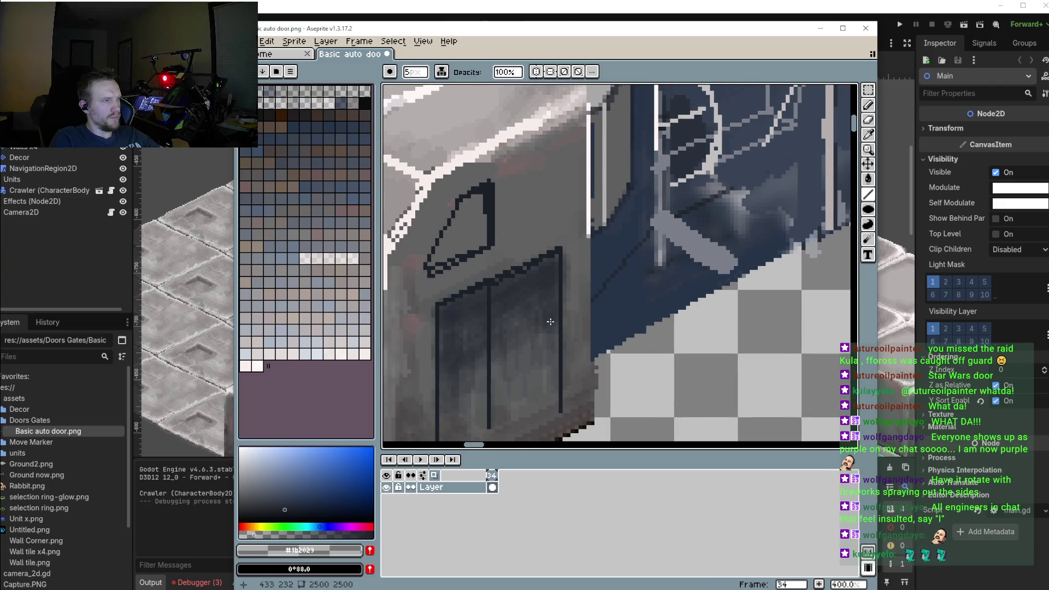
key(i)
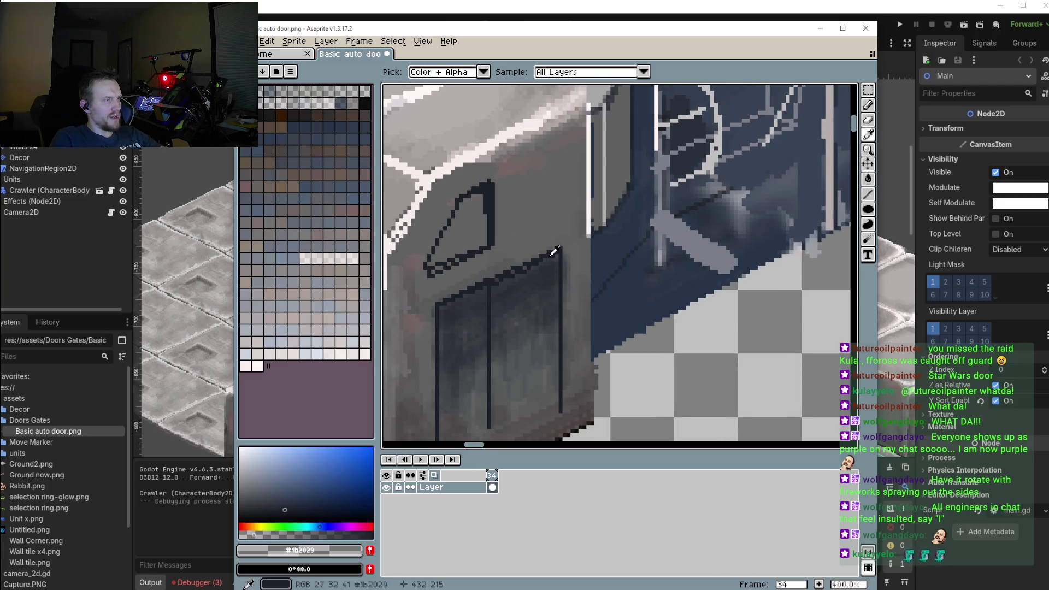
click(554, 251)
key(b)
drag(556, 250, 548, 394)
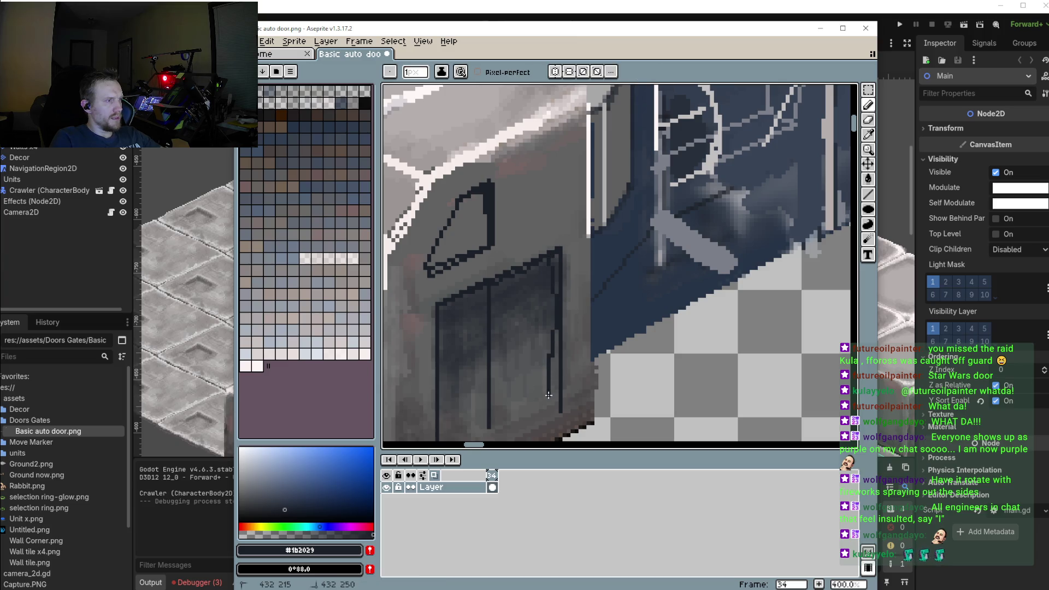
Draw a straight vertical dark slat line inside the hatch
key(shift+l)
key(l)
drag(536, 264, 537, 392)
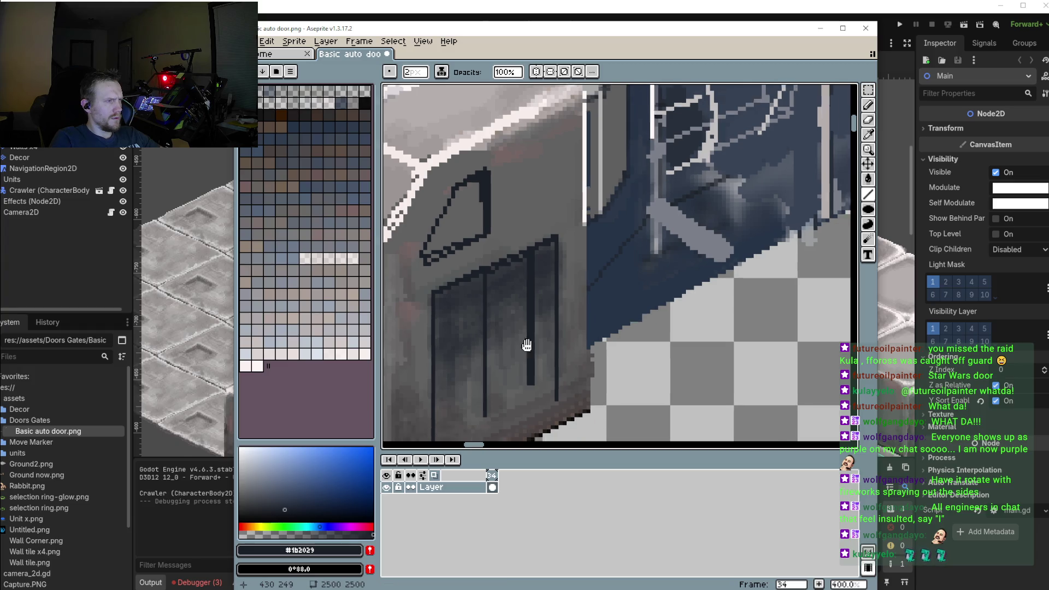
scroll(530, 361, down, 2)
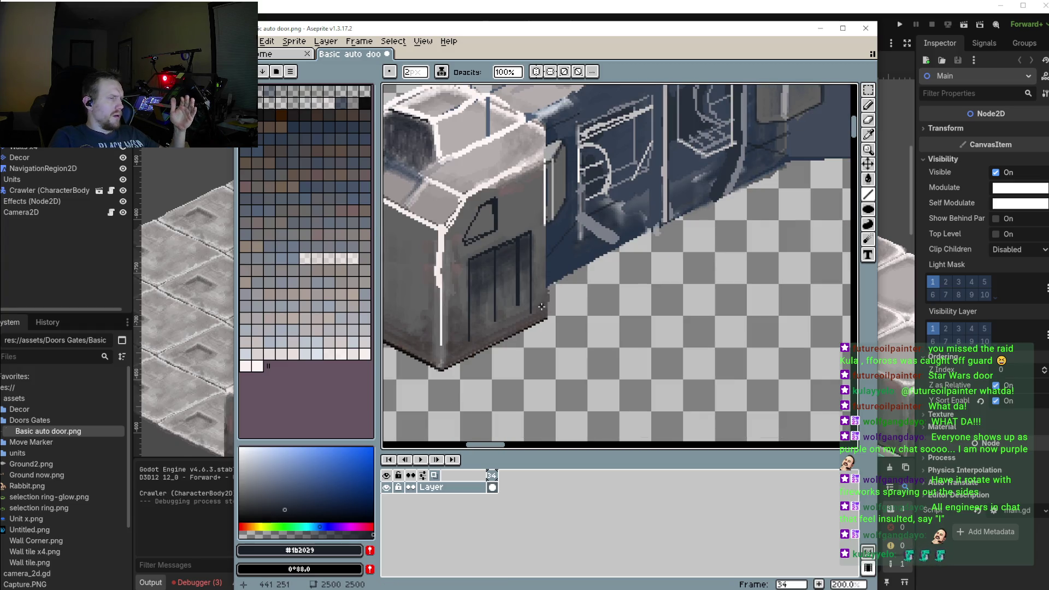
Replace a stray diagonal line with a dark line down the hatch's right edge
scroll(535, 339, up, 1)
scroll(538, 328, up, 1)
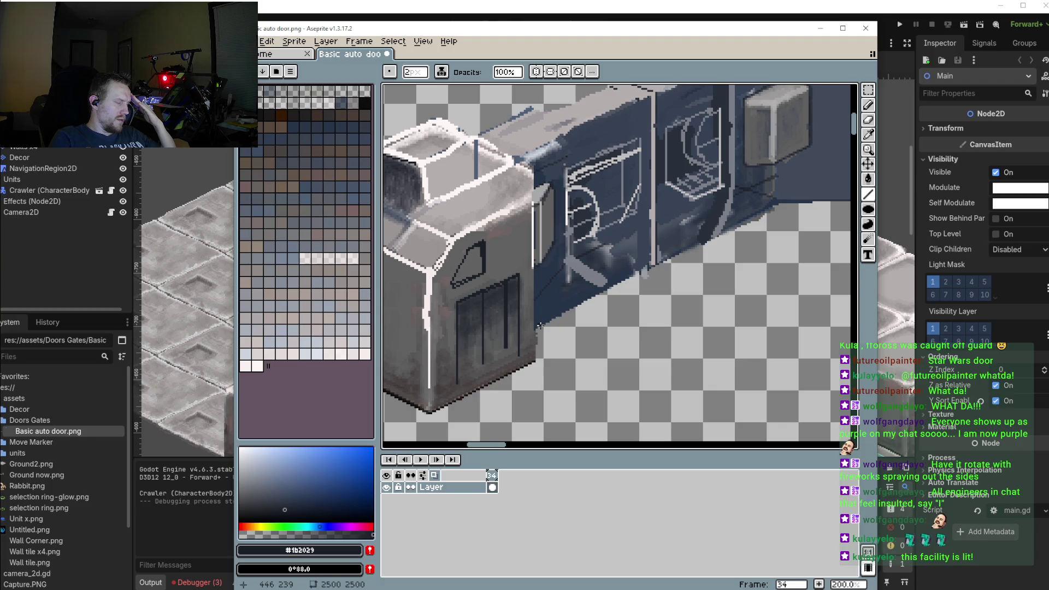
drag(502, 284, 518, 352)
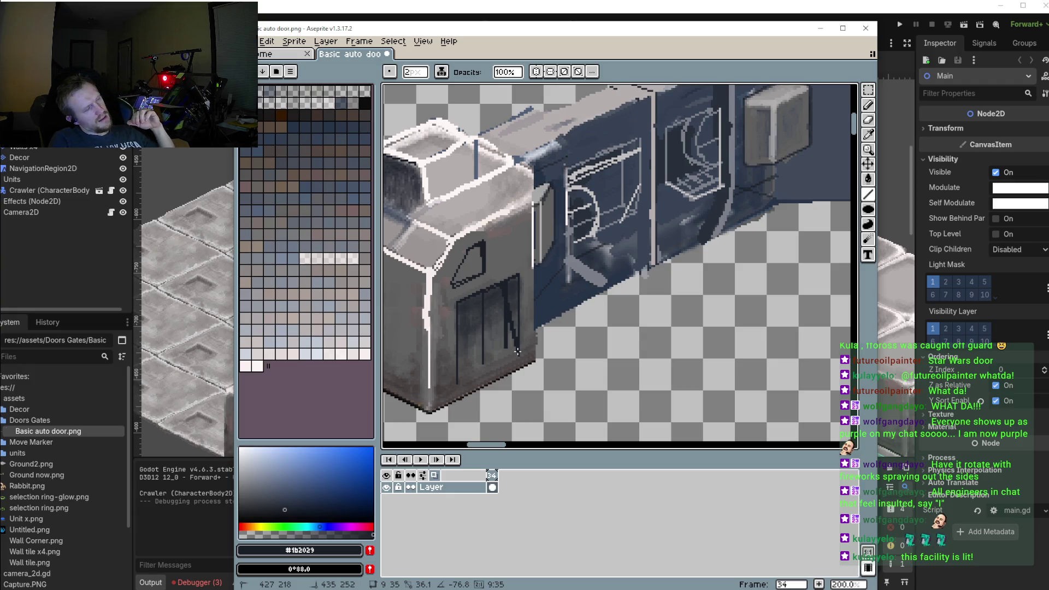
key(ctrl+z)
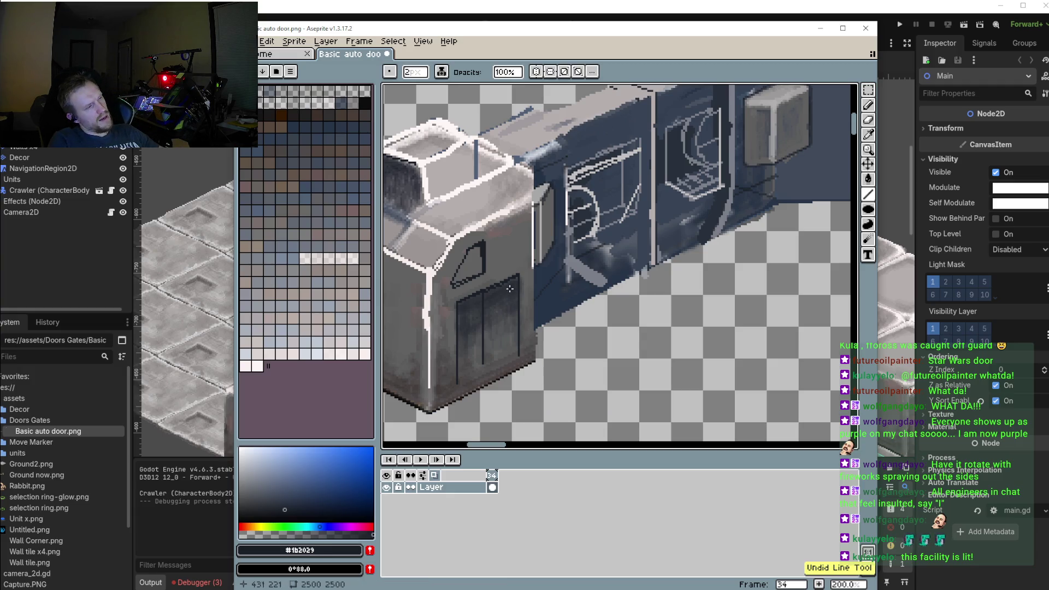
drag(508, 282, 518, 354)
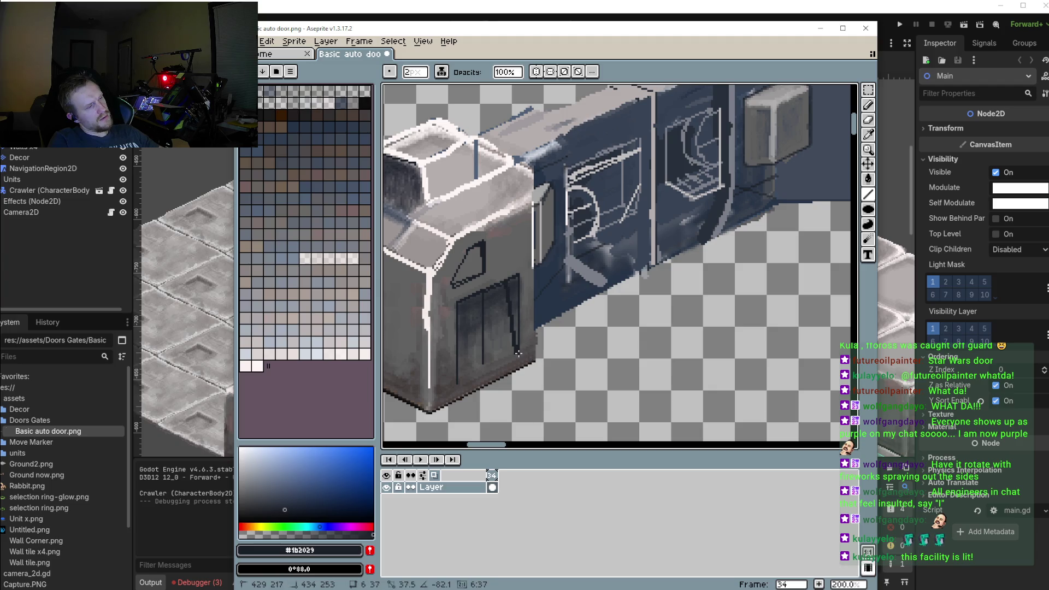
Undo that edge and redraw the hatch's right edge starting from its top corner
scroll(518, 353, down, 1)
scroll(618, 367, down, 2)
scroll(604, 373, up, 1)
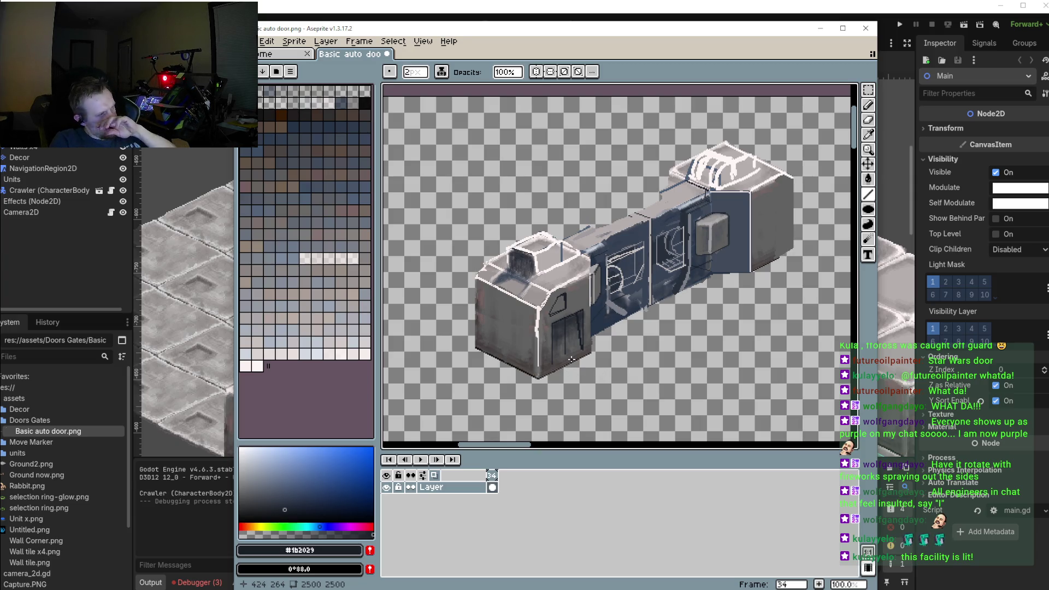
scroll(571, 359, up, 3)
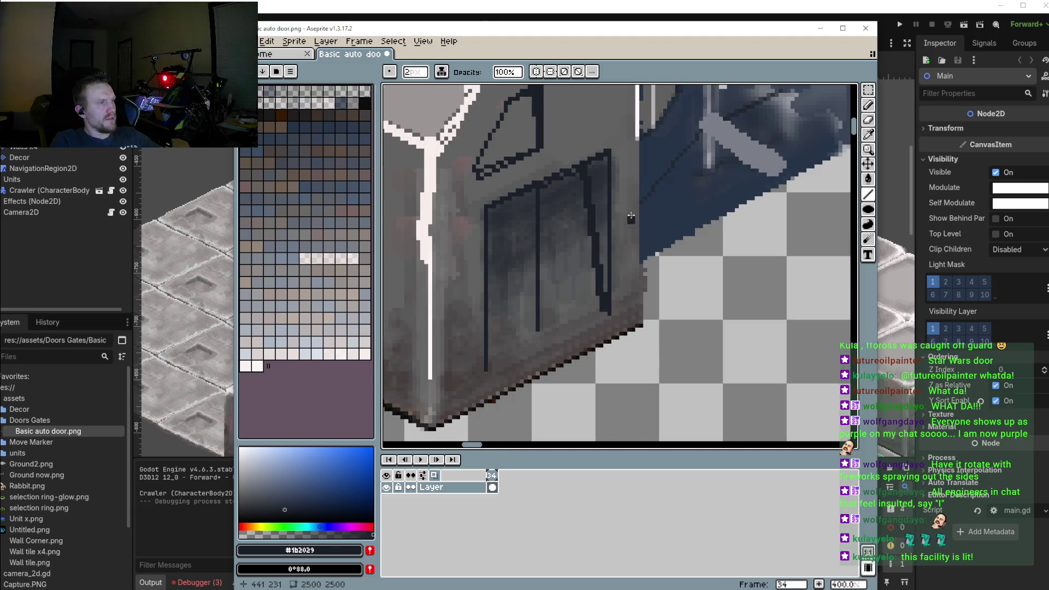
key(ctrl+z)
drag(600, 159, 609, 313)
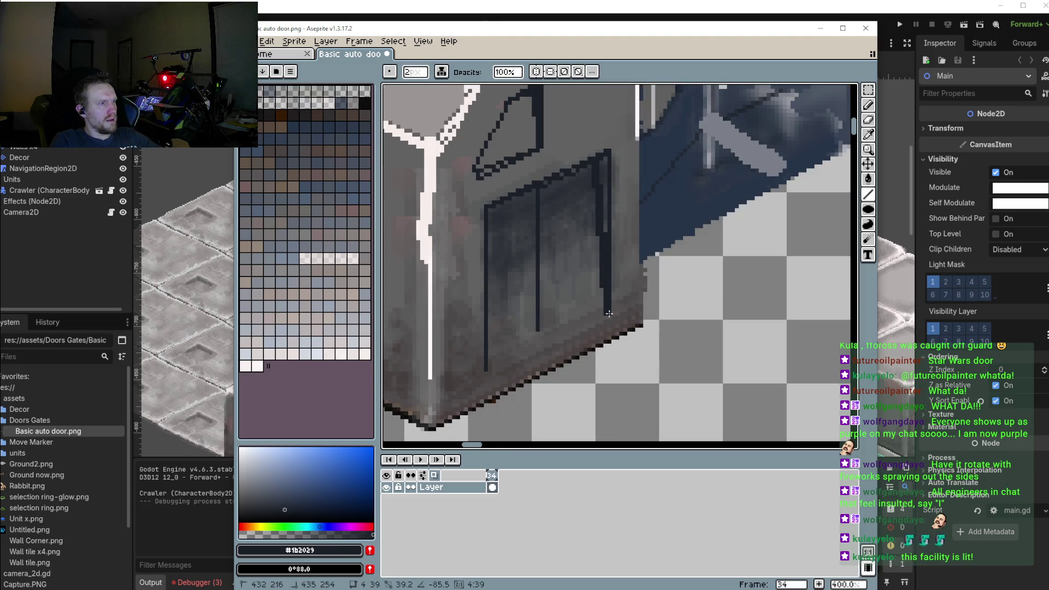
Zoom out and pan to review the whole door sprite with its finished vented hatch
scroll(609, 314, down, 1)
scroll(623, 338, down, 1)
scroll(640, 362, down, 1)
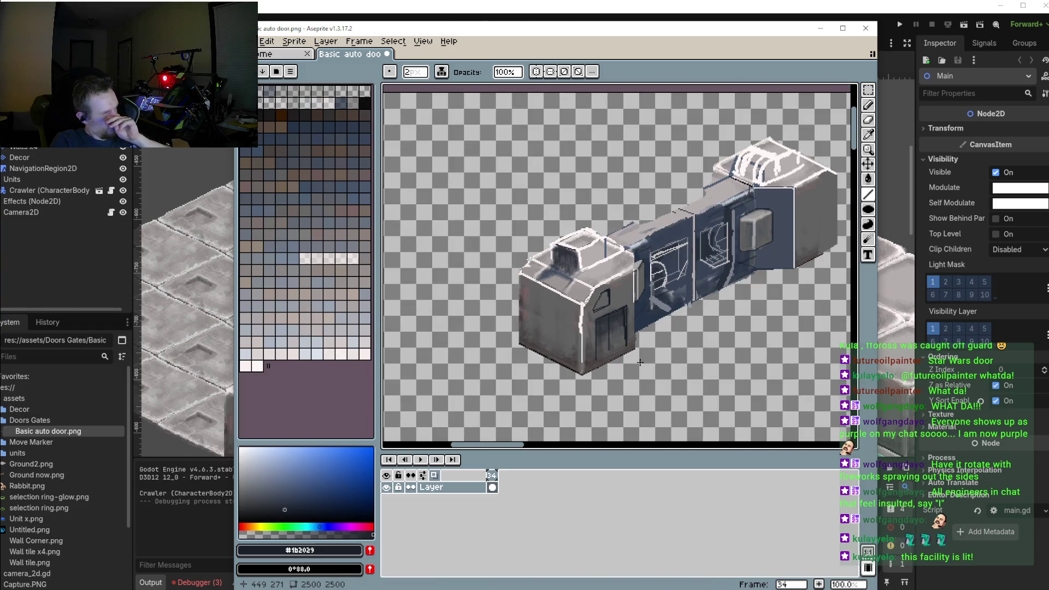
scroll(618, 350, up, 1)
scroll(595, 340, up, 1)
drag(595, 340, 486, 319)
scroll(707, 231, down, 1)
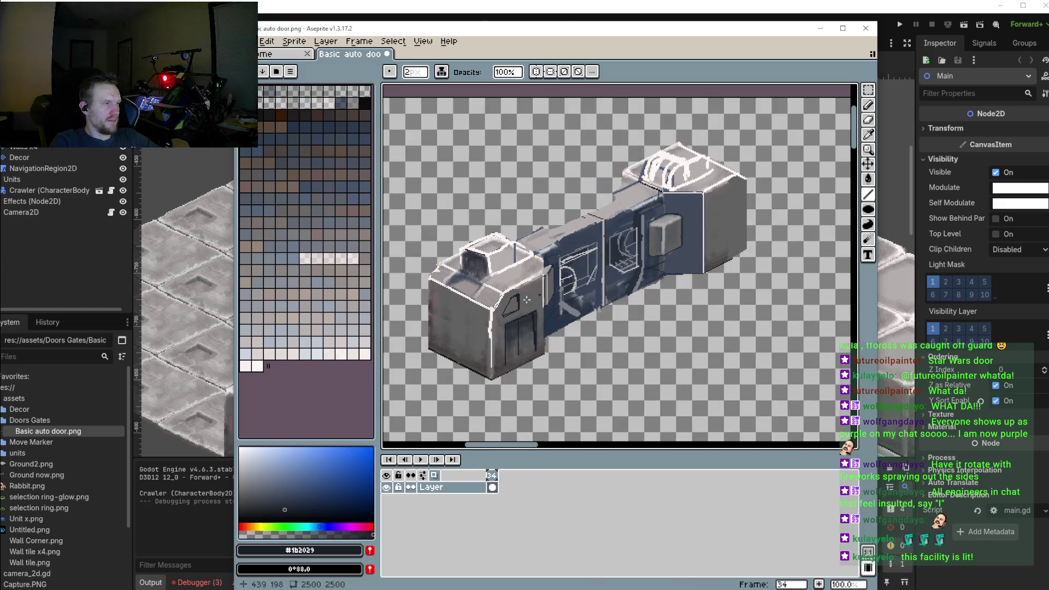
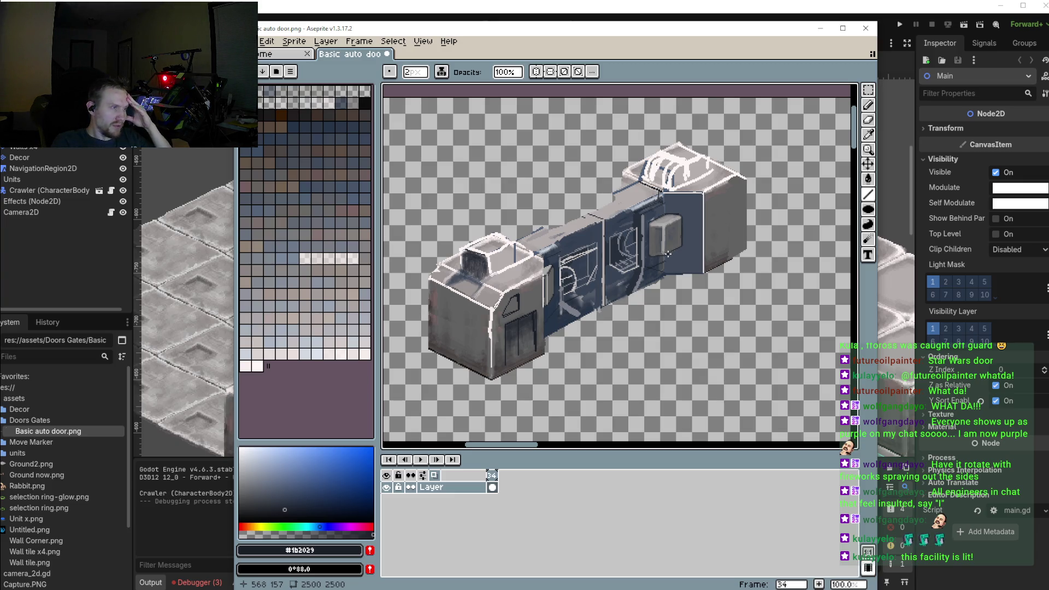
Sample the light grey from the left window's existing line details
scroll(616, 284, up, 1)
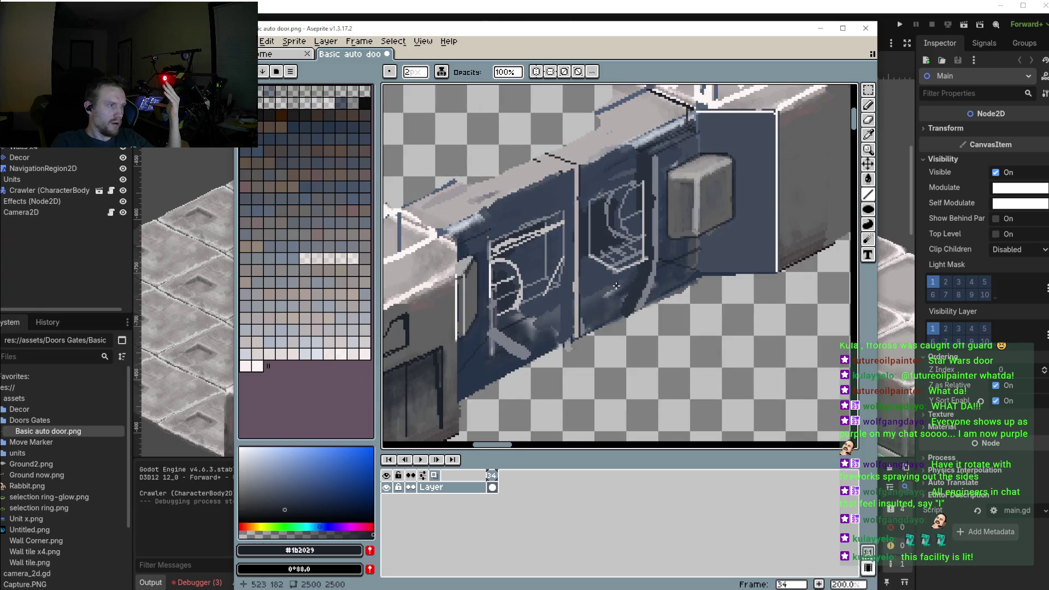
scroll(617, 284, up, 1)
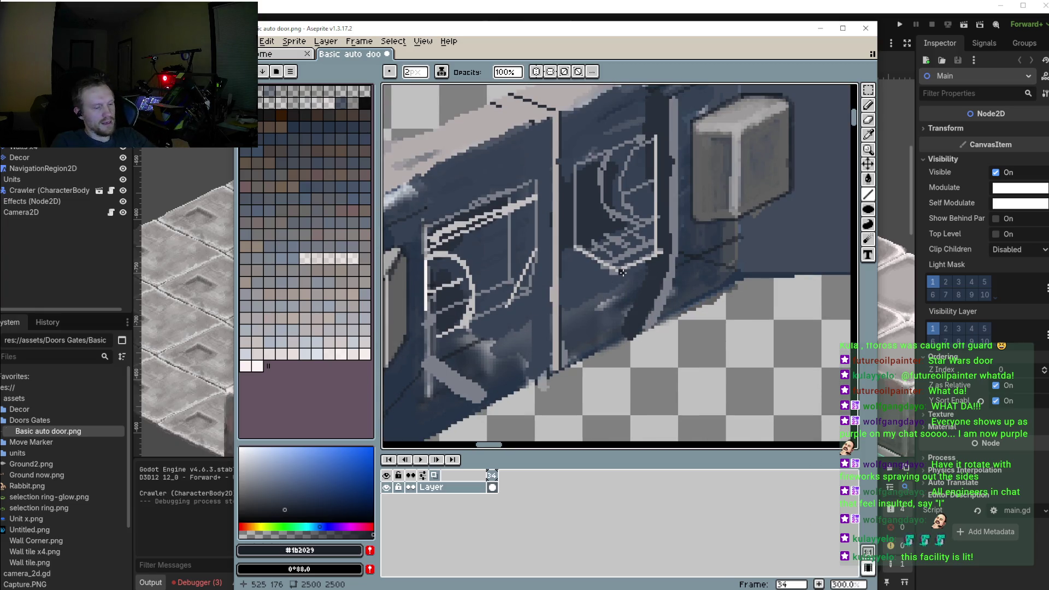
scroll(630, 265, up, 2)
key(i)
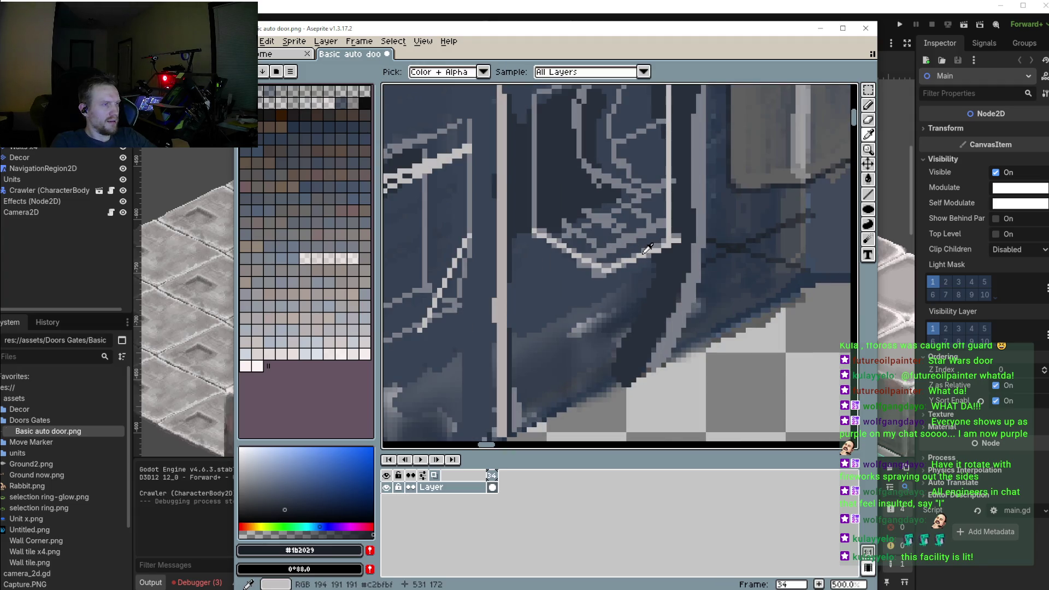
click(647, 249)
Draw two straight light-grey diagonal lines across the left window, forming a hook
scroll(655, 246, left, 2)
scroll(667, 241, left, 1)
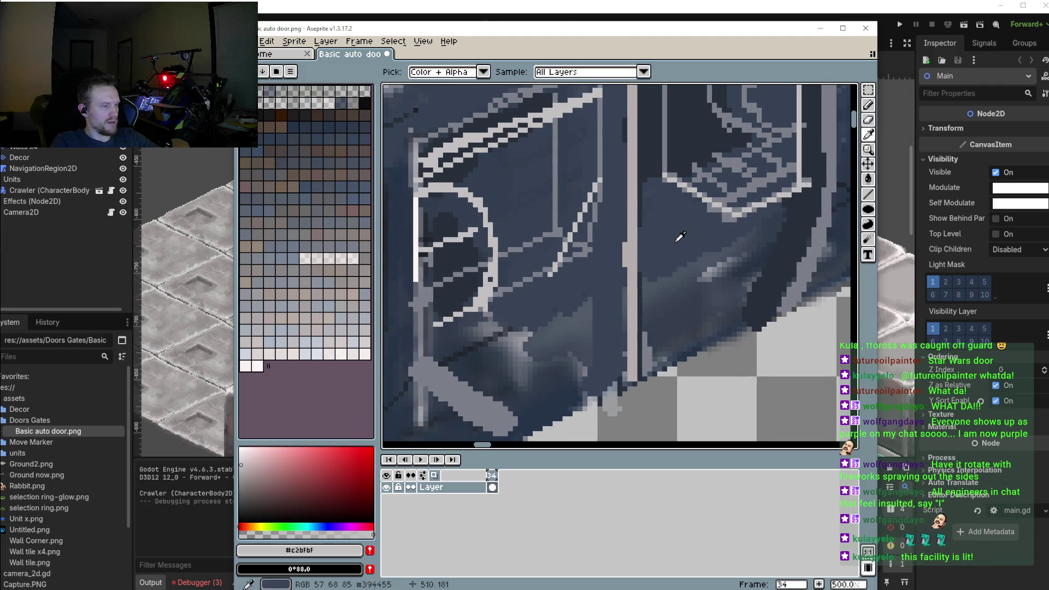
key(b)
drag(771, 205, 459, 320)
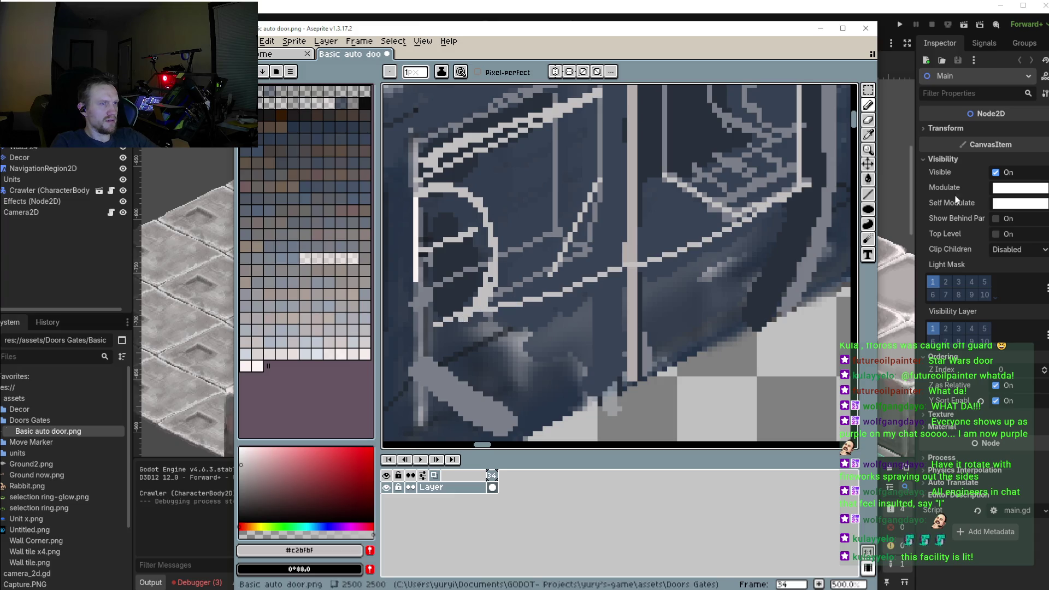
key(ctrl+z)
key(l)
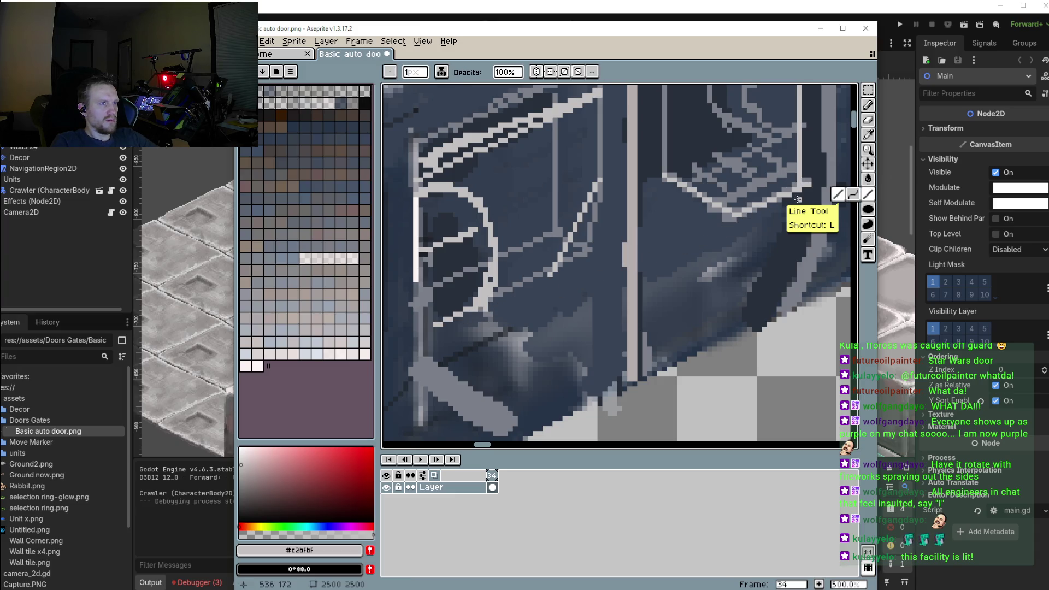
drag(798, 199, 430, 348)
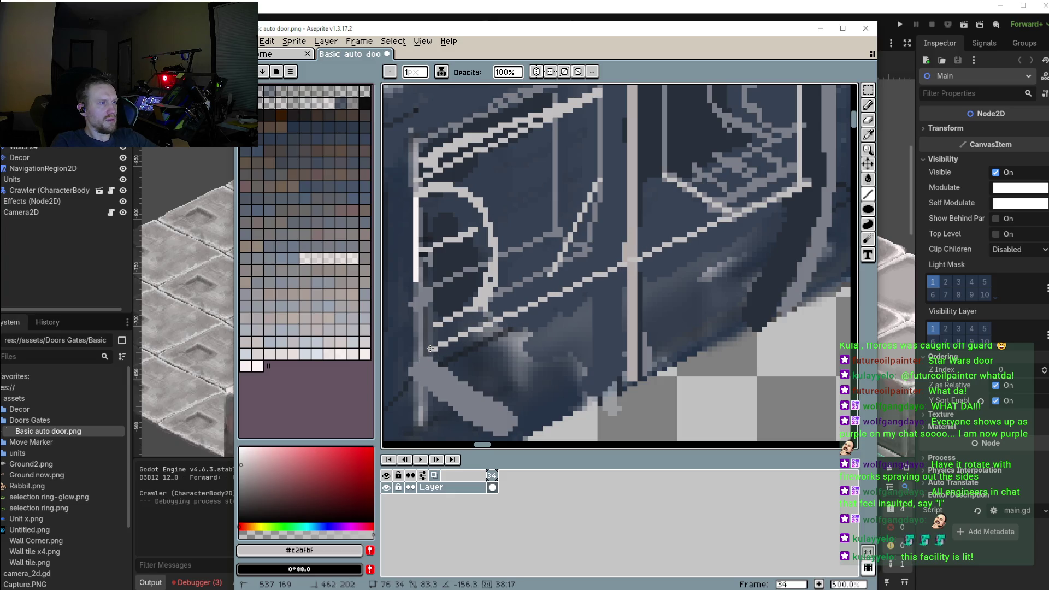
drag(431, 348, 431, 348)
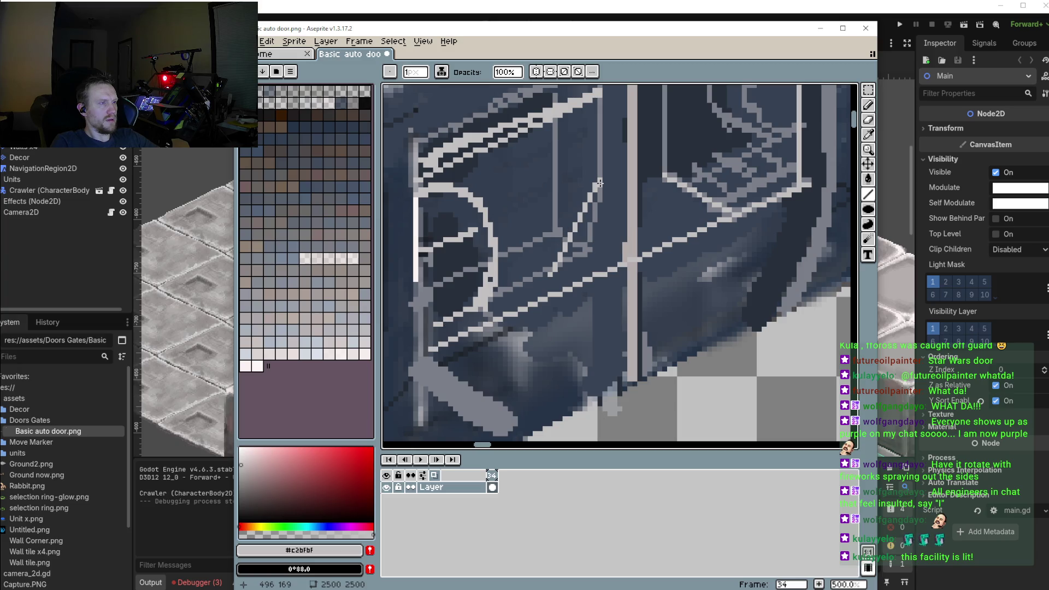
mouse_move(663, 173)
mouse_down()
mouse_move(595, 205)
mouse_move(534, 301)
mouse_up()
scroll(607, 246, down, 1)
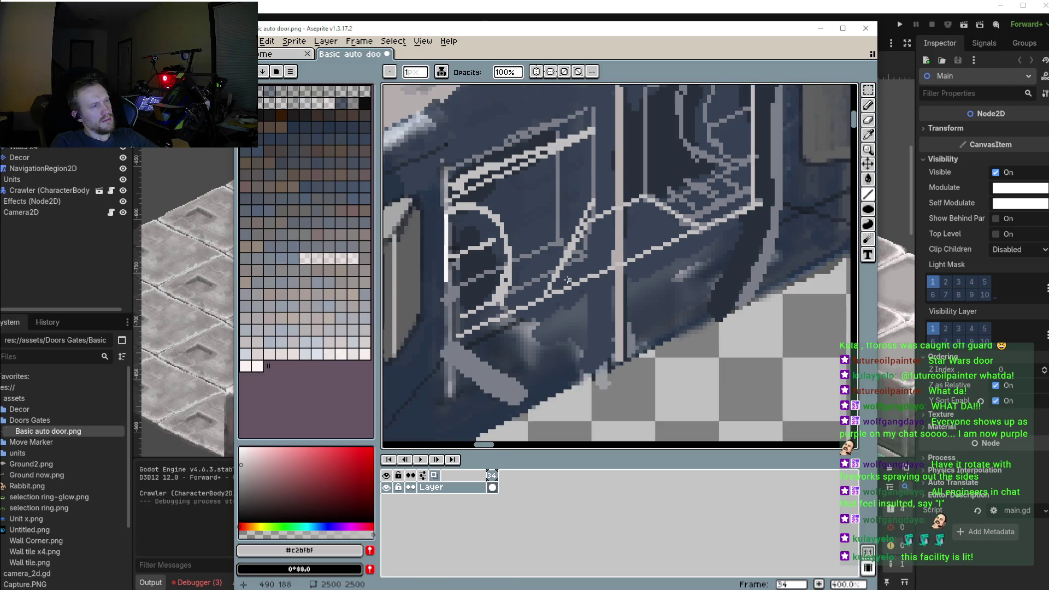
scroll(607, 246, down, 1)
scroll(607, 245, down, 1)
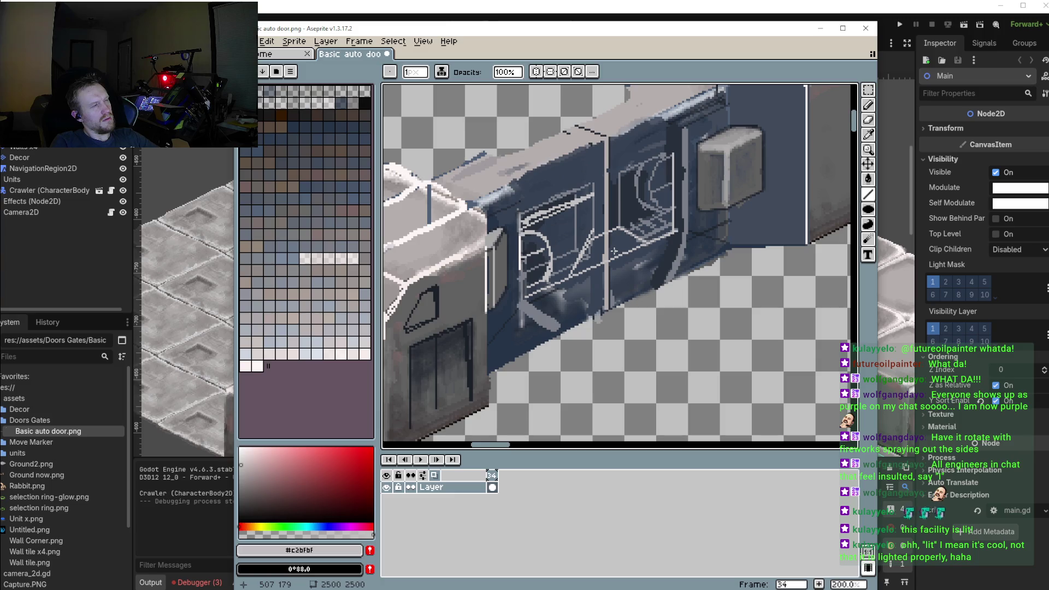
Pick the window's dark blue and draw a dark diagonal shading line inside the window
scroll(614, 251, up, 2)
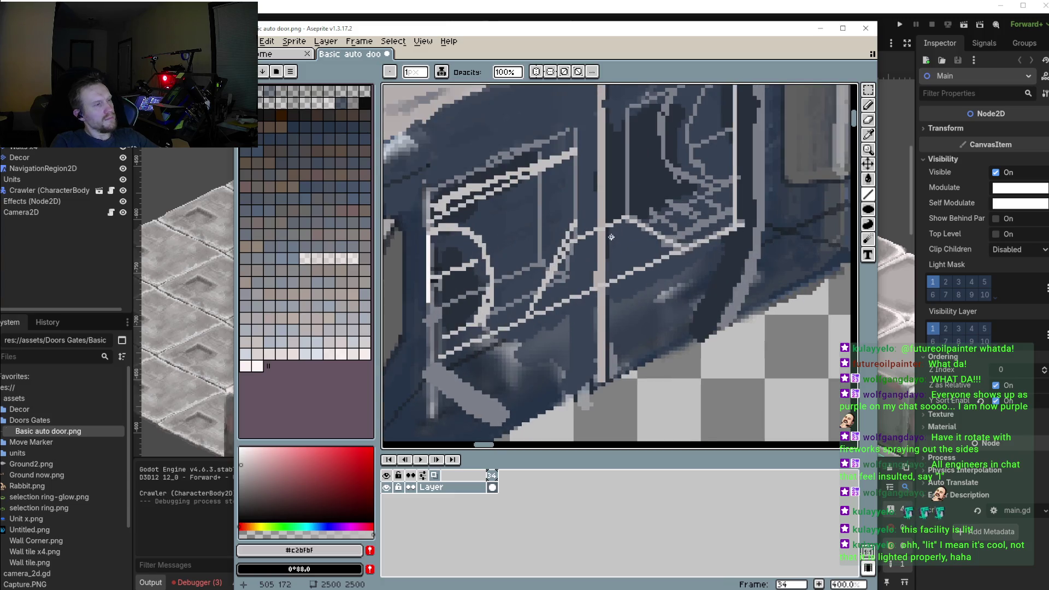
key(i)
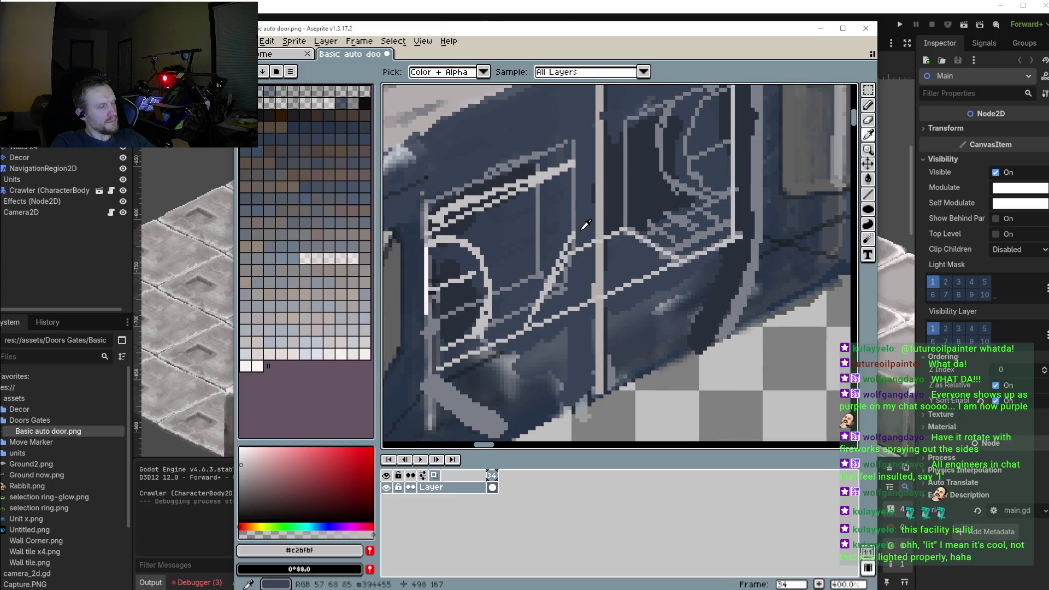
click(585, 225)
key(b)
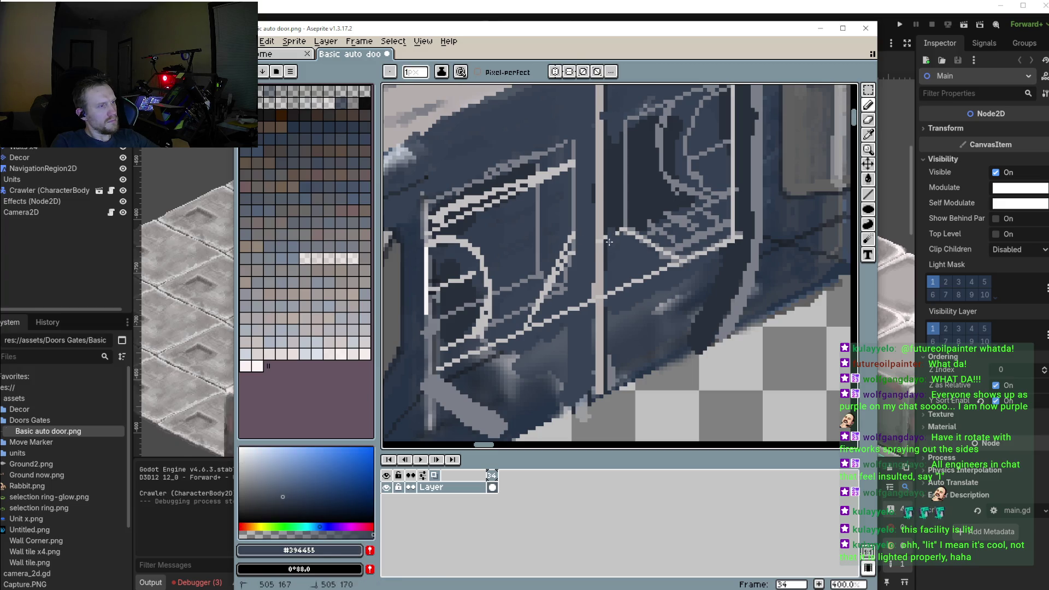
scroll(610, 207, up, 3)
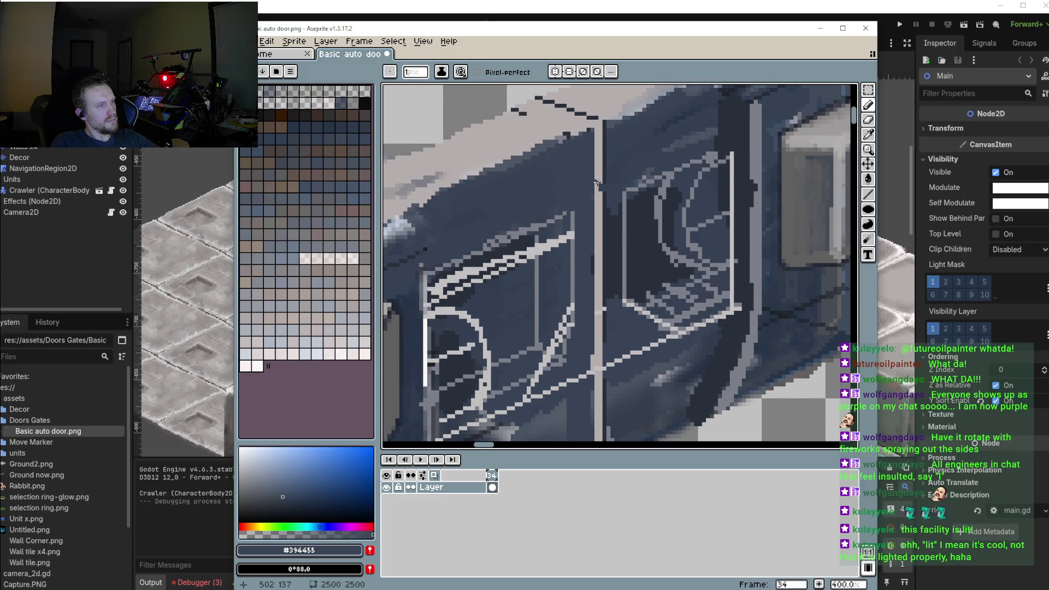
scroll(594, 197, down, 2)
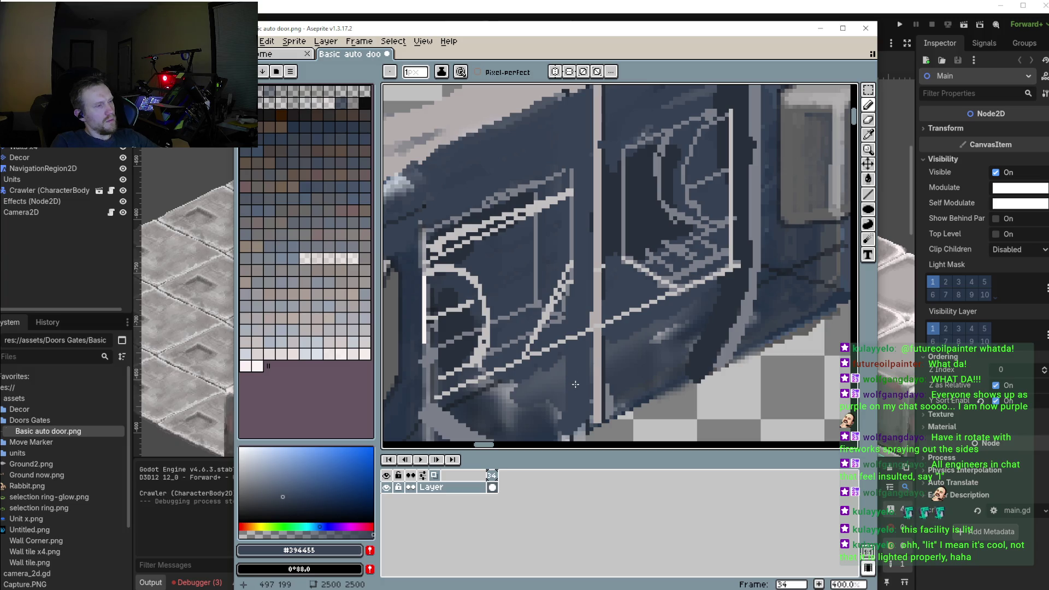
scroll(582, 371, down, 1)
scroll(586, 353, up, 2)
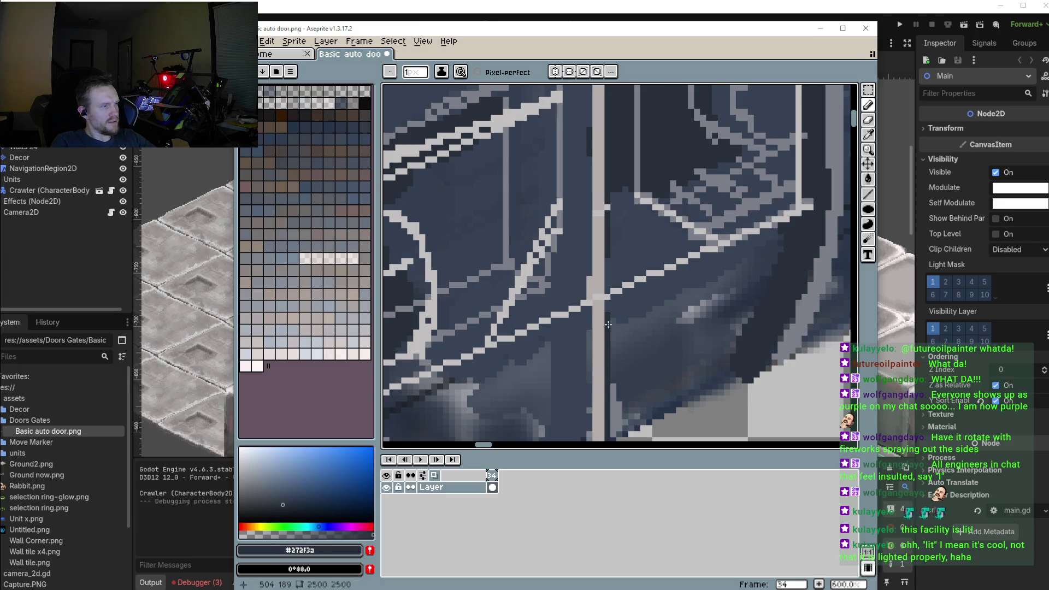
mouse_move(605, 330)
mouse_down()
mouse_move(564, 371)
mouse_move(628, 270)
mouse_move(624, 366)
mouse_up()
Cover the light vertical stroke with the slightly lighter dark blue #364050
key(shift+l)
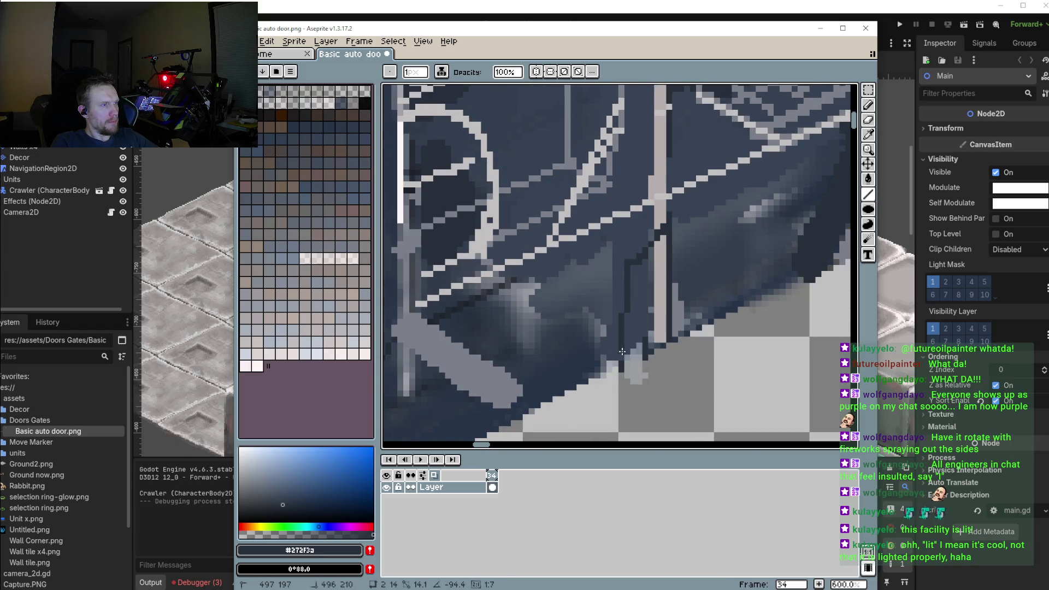
key(b)
alt+click(694, 288)
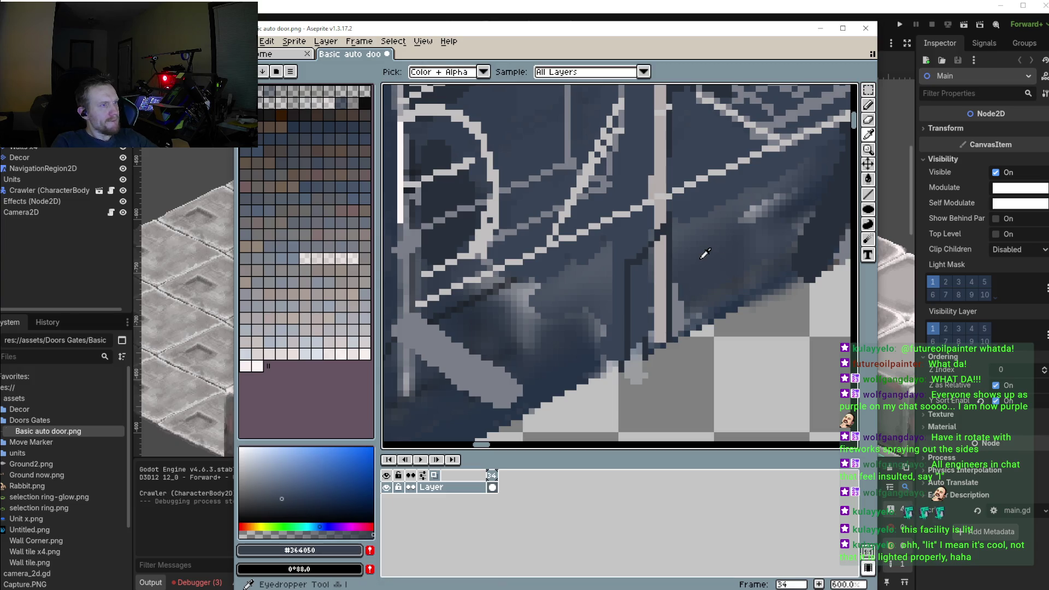
mouse_move(684, 229)
mouse_down()
mouse_move(658, 266)
mouse_move(669, 338)
mouse_move(657, 382)
mouse_up()
scroll(667, 327, down, 3)
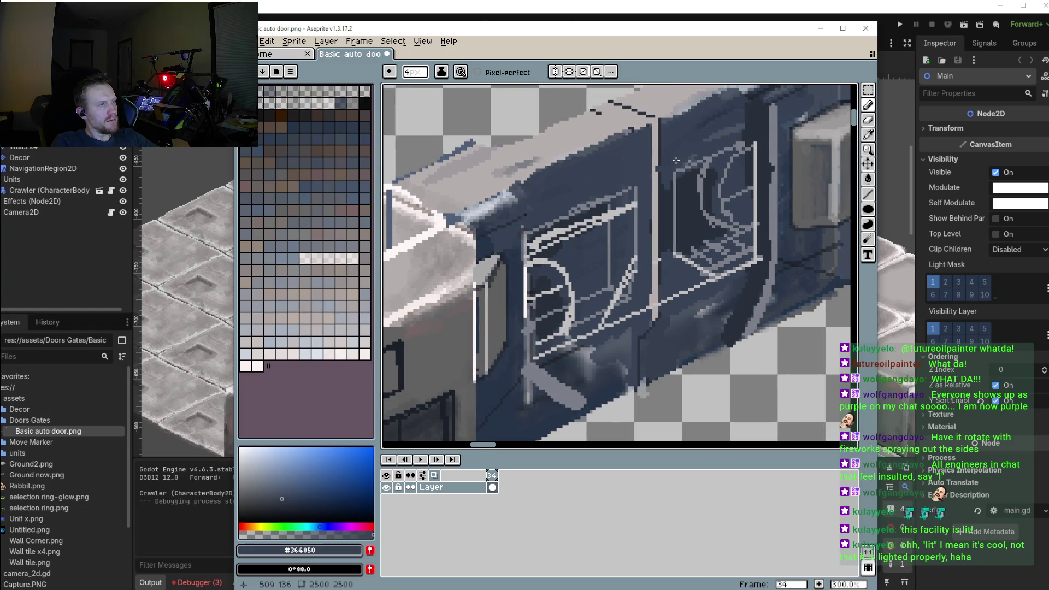
scroll(643, 194, down, 1)
scroll(642, 194, down, 1)
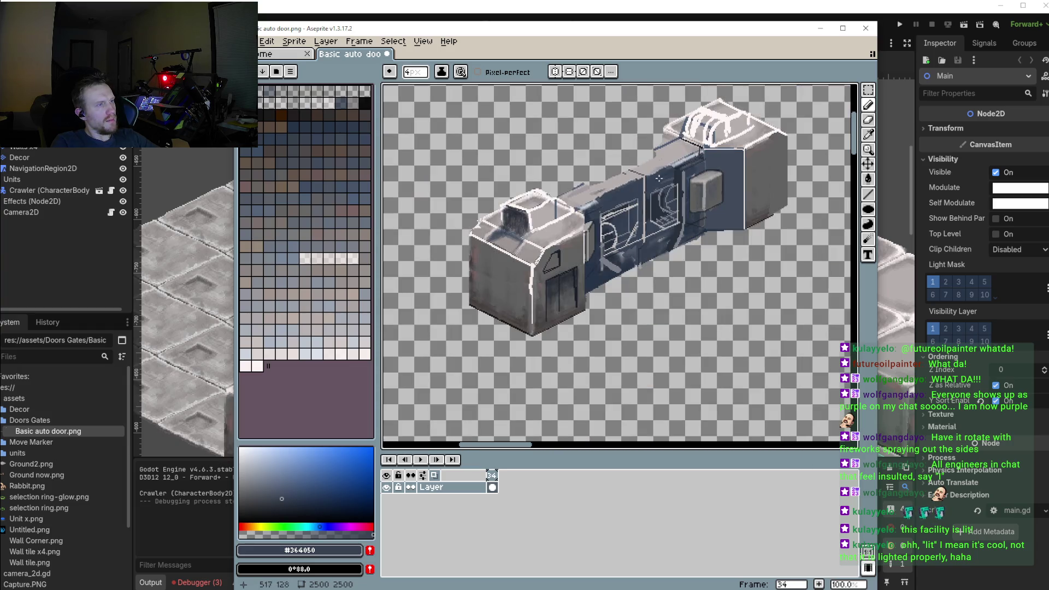
scroll(633, 174, up, 1)
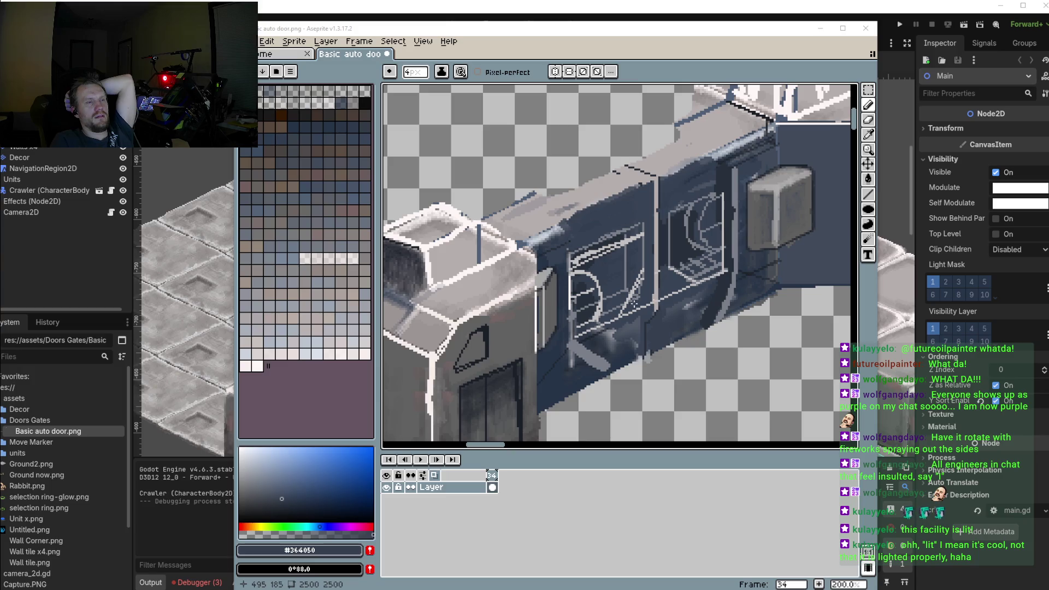
scroll(609, 306, down, 1)
Sample the mid-grey #7b7f89 from the door's top edge
scroll(609, 305, down, 1)
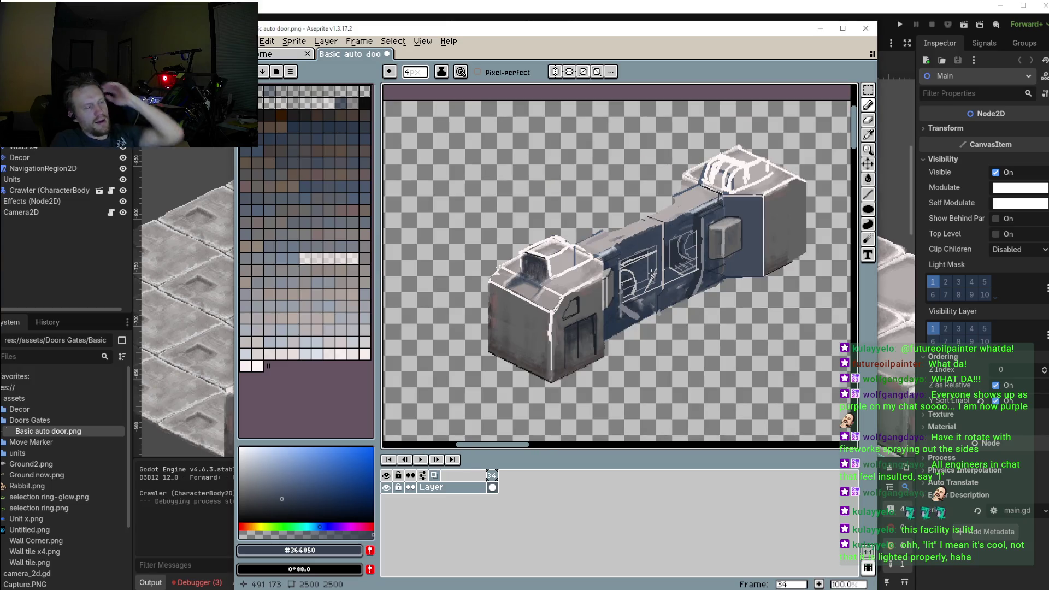
scroll(670, 288, up, 1)
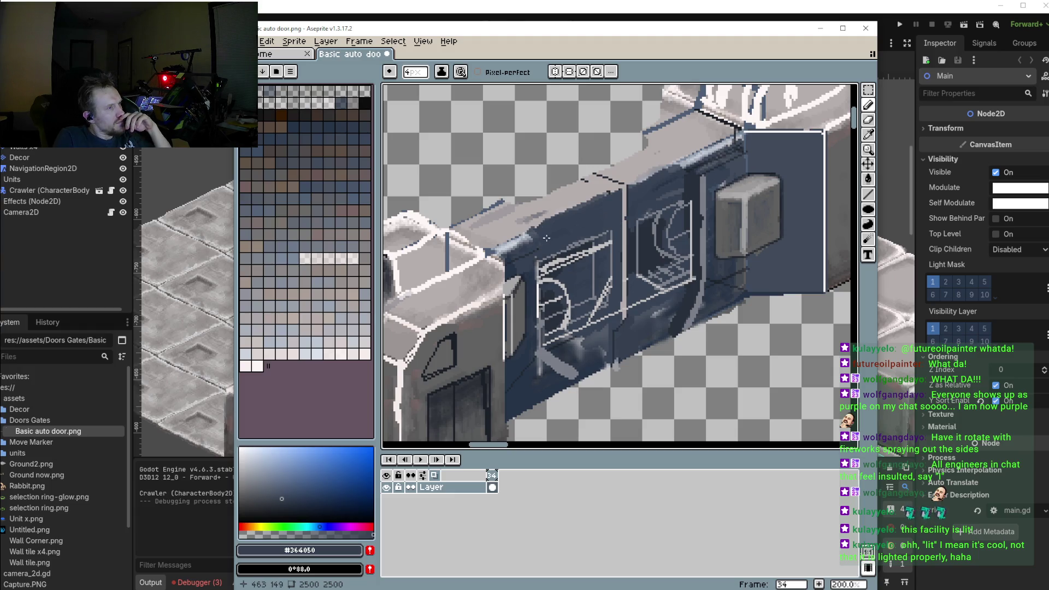
scroll(669, 202, up, 1)
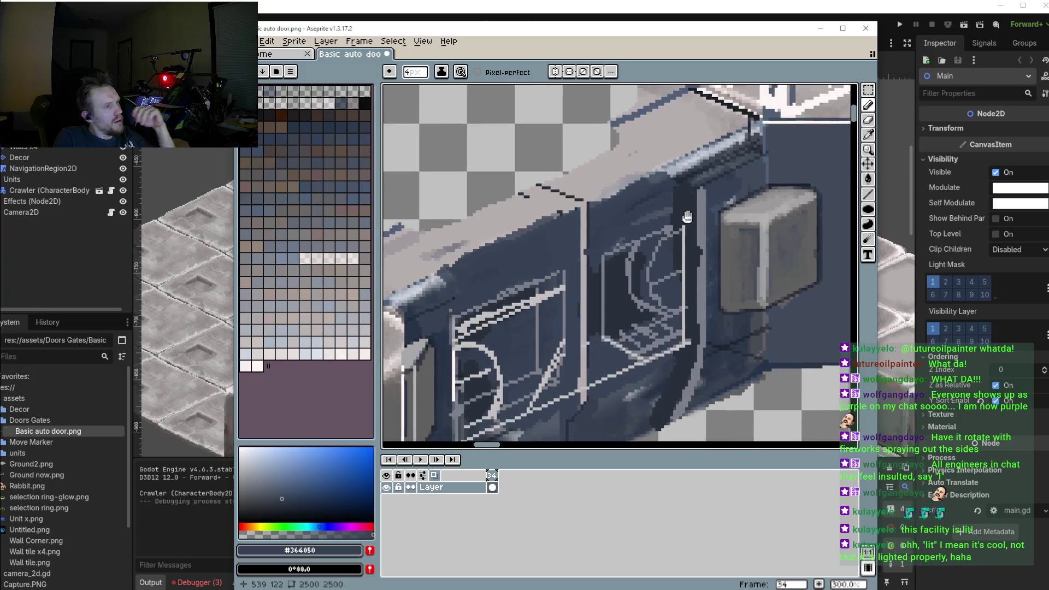
scroll(678, 224, up, 1)
key(i)
click(689, 246)
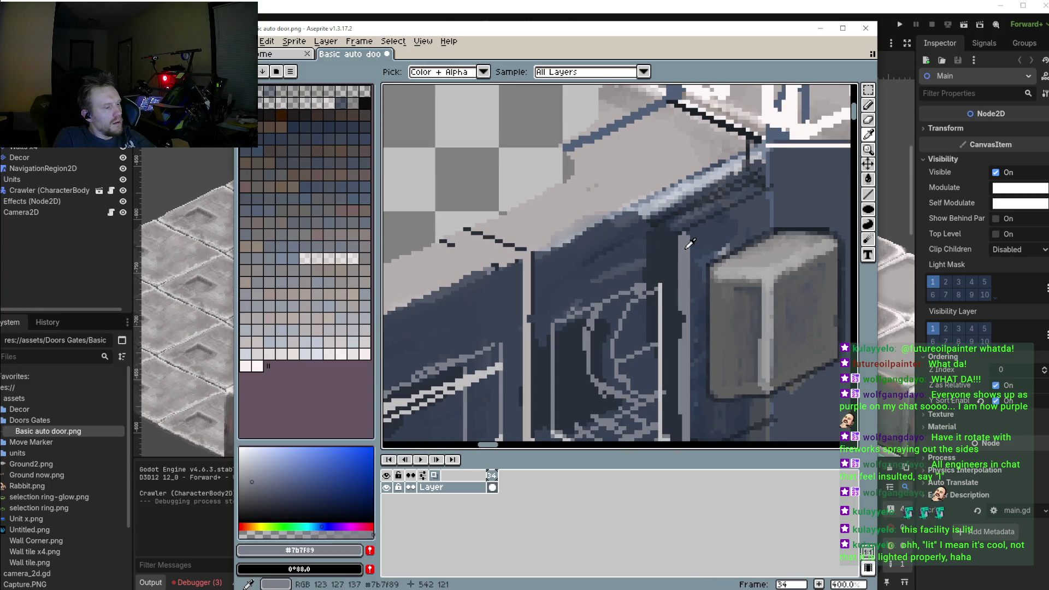
key(b)
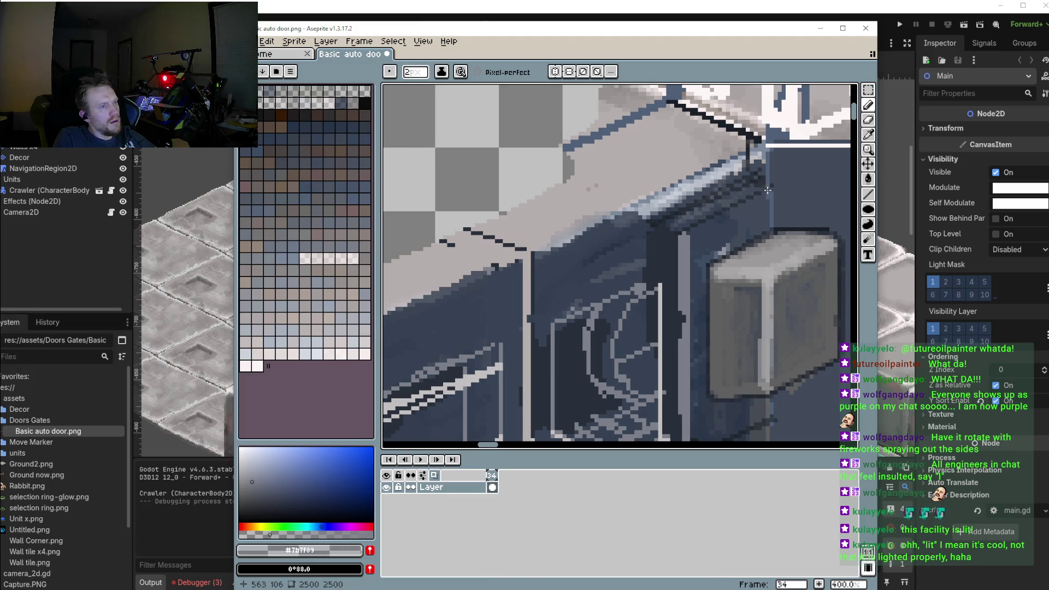
Undo the last pencil stroke and draw a straight grey line along the panel's upper edge
key(ctrl+z)
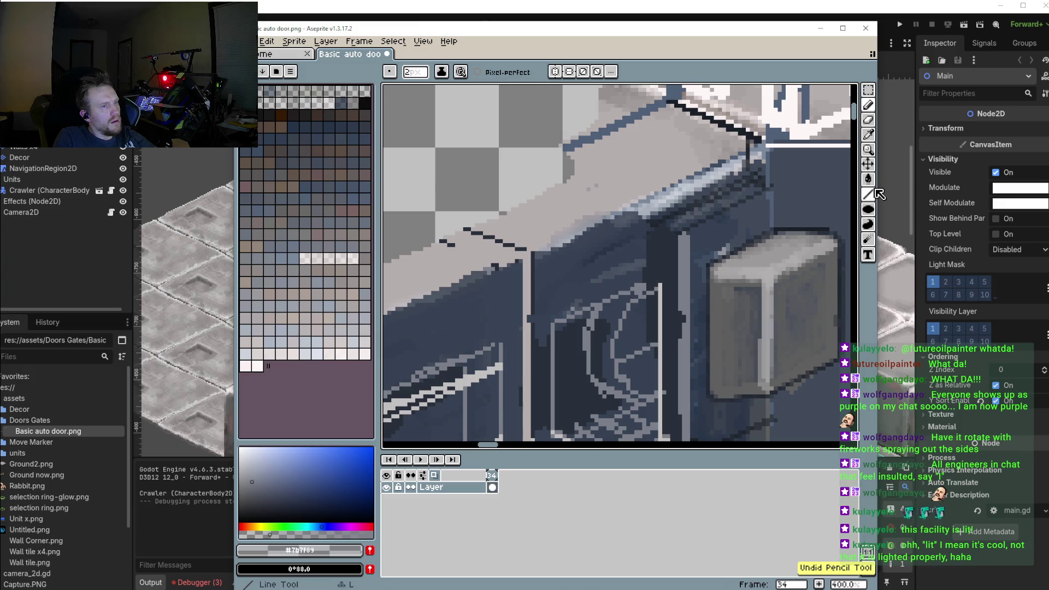
click(875, 192)
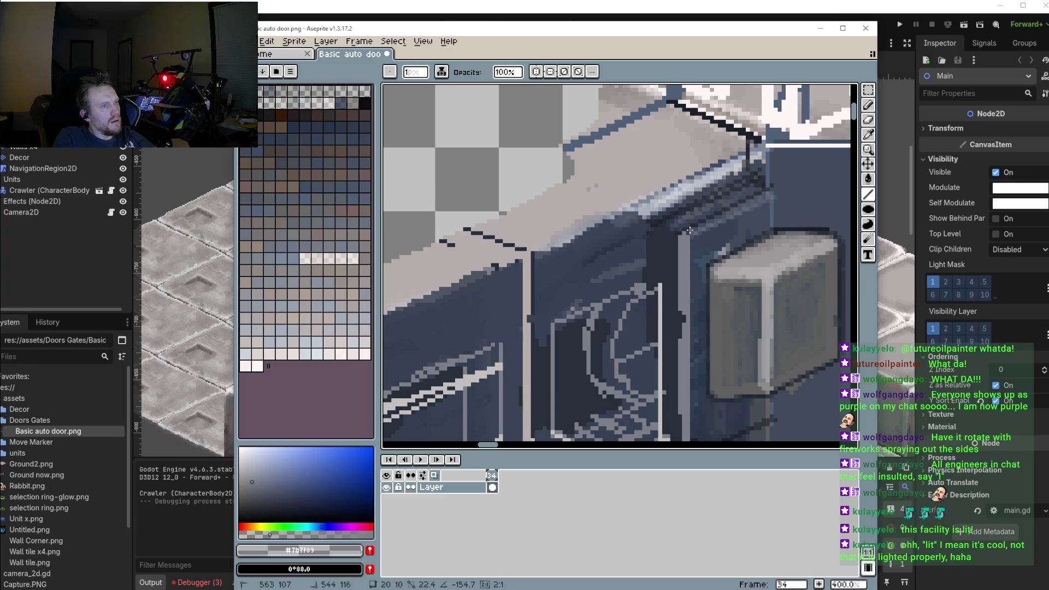
drag(690, 230, 657, 231)
scroll(675, 282, down, 2)
scroll(514, 314, up, 2)
scroll(517, 318, down, 2)
scroll(521, 310, up, 1)
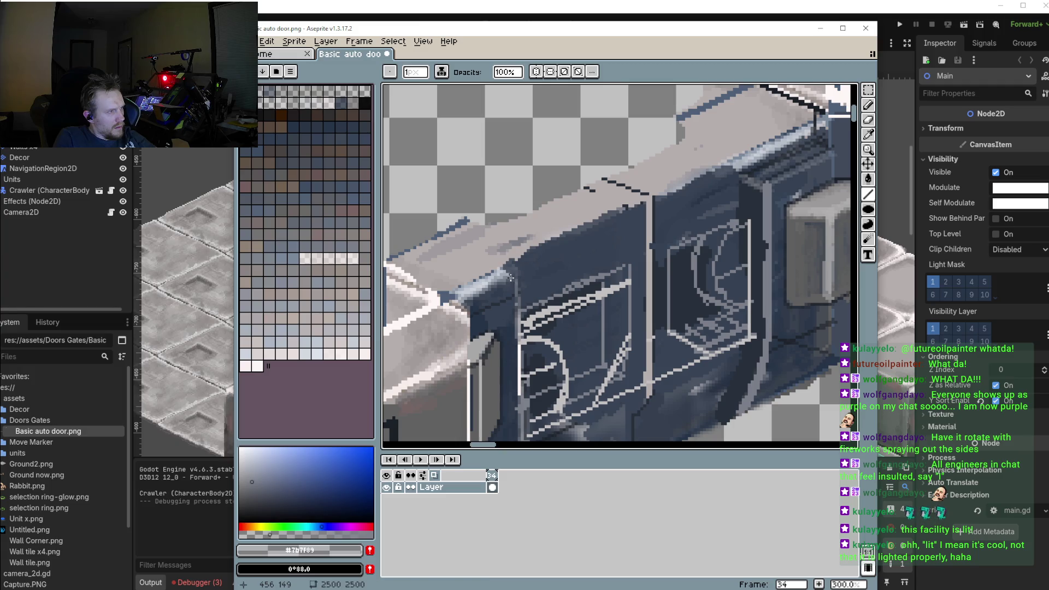
scroll(511, 277, down, 1)
scroll(547, 290, down, 2)
scroll(595, 304, up, 2)
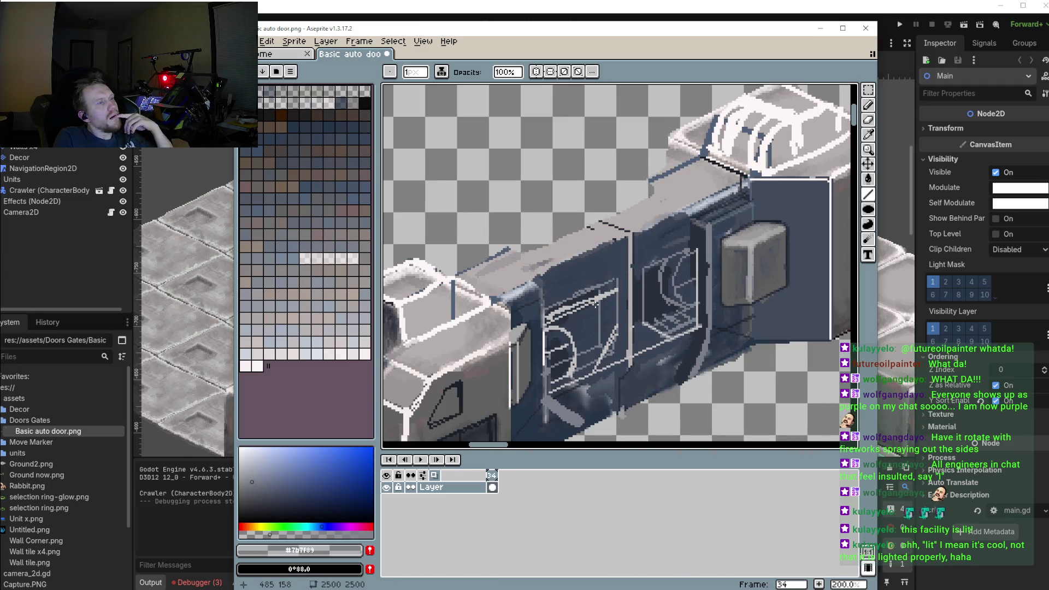
Sample the dark outline colour from the door
scroll(558, 263, up, 1)
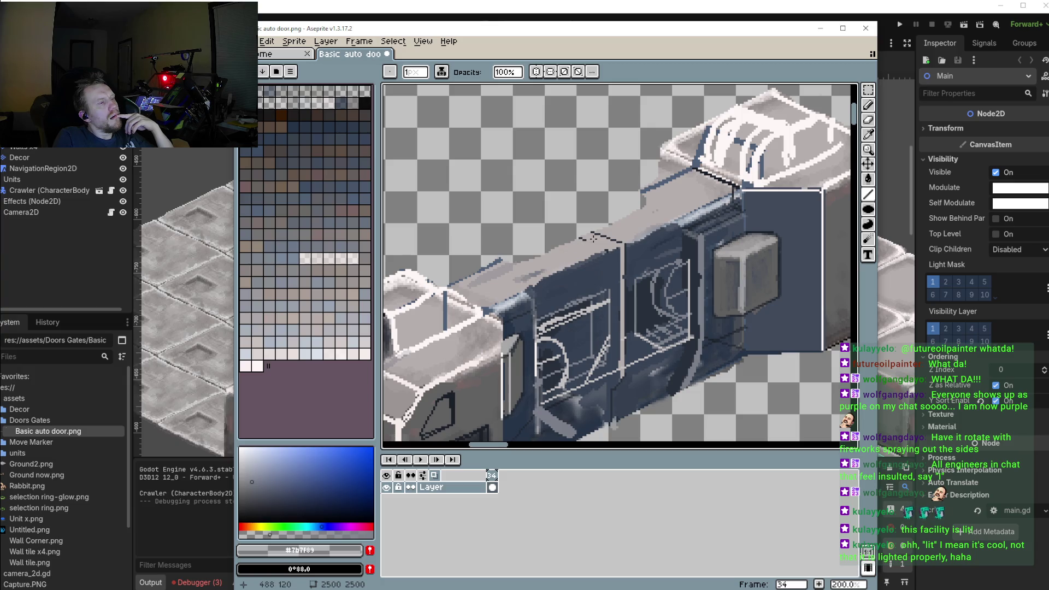
drag(594, 238, 594, 225)
scroll(668, 255, down, 3)
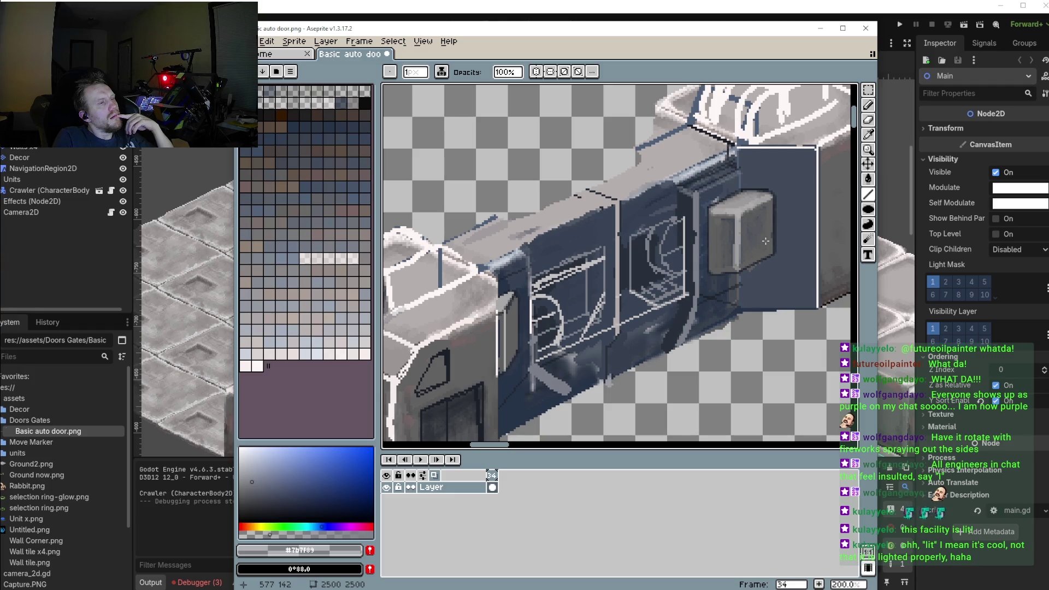
scroll(765, 241, up, 1)
scroll(737, 253, up, 2)
scroll(740, 264, up, 1)
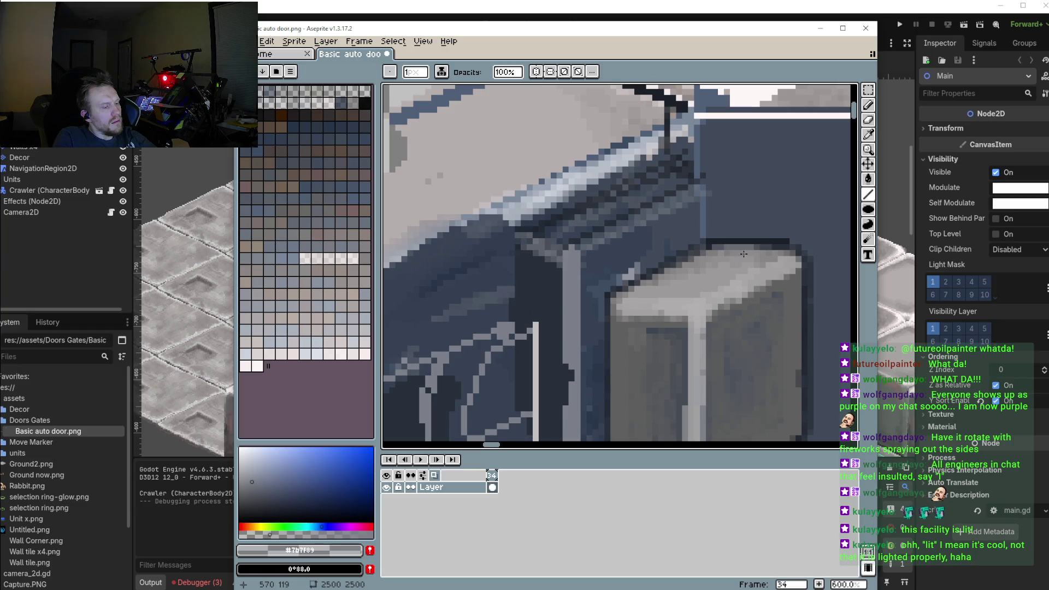
key(i)
click(762, 239)
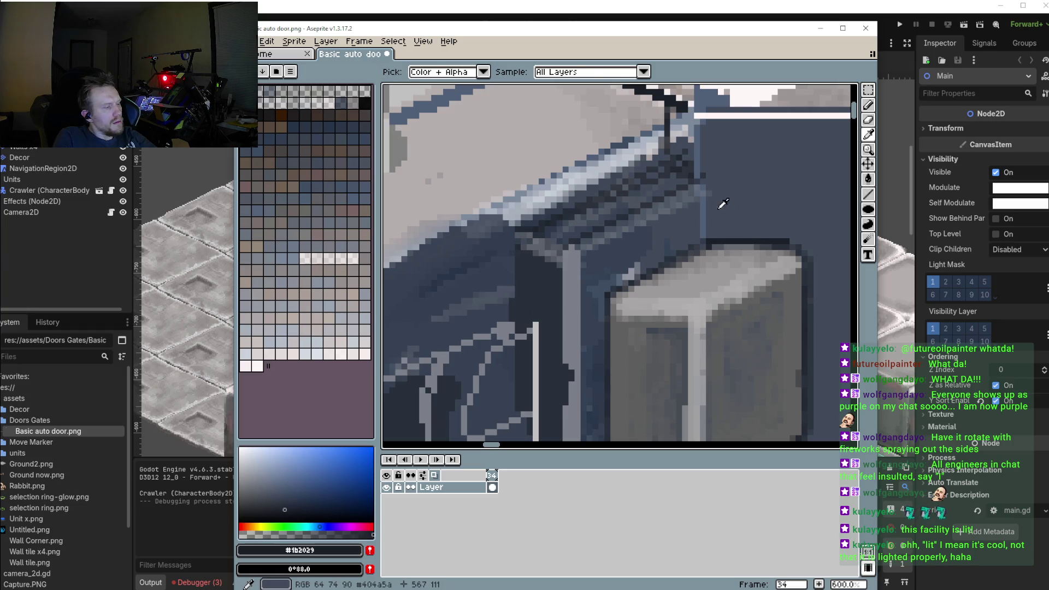
key(b)
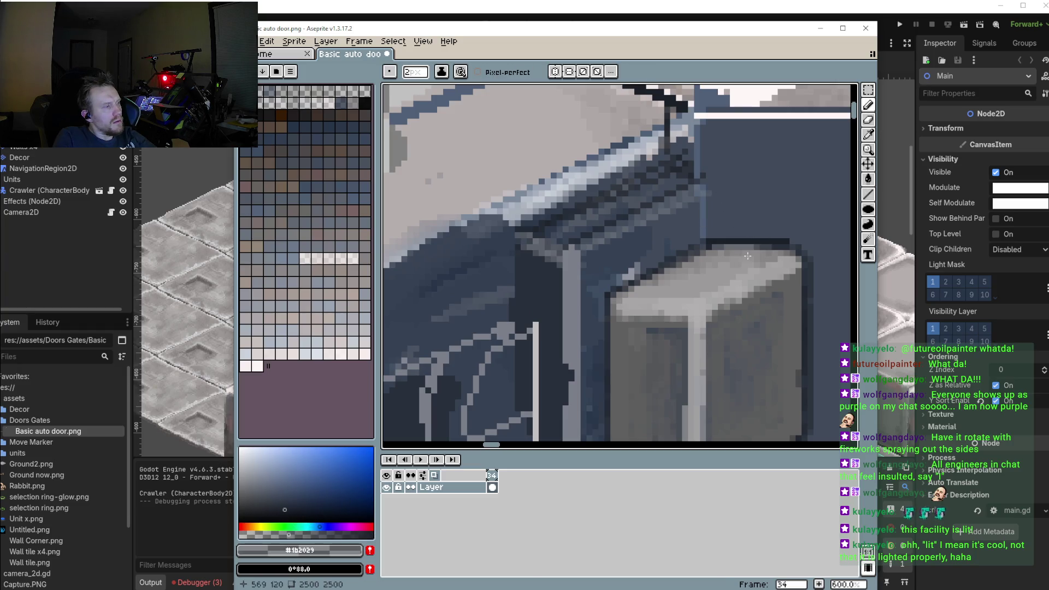
With a 1px brush, draw dark vertical lines beside the hook box and down the light strip
key(minus)
drag(708, 179, 710, 236)
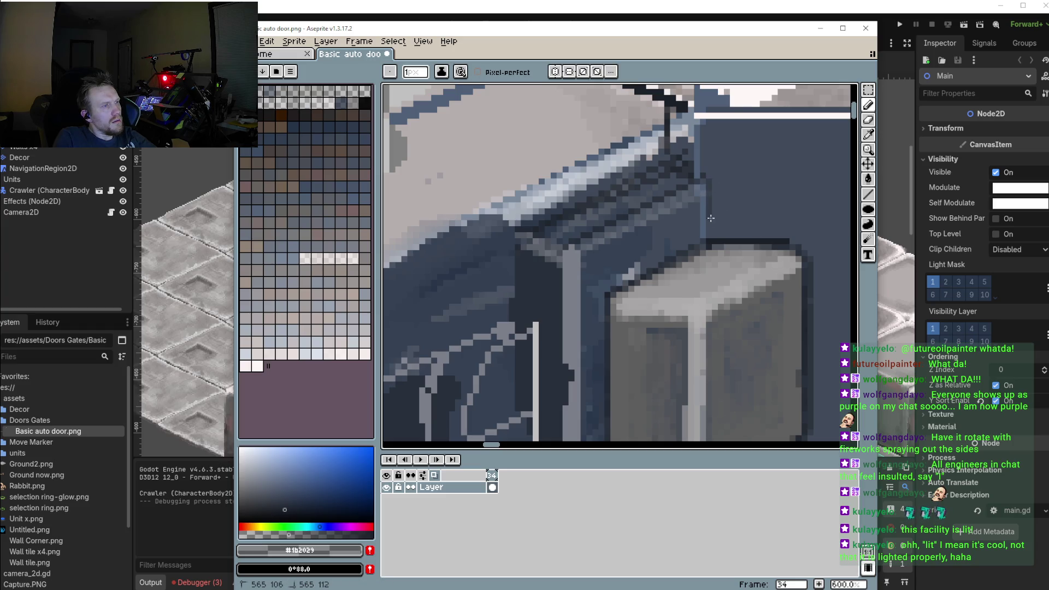
click(869, 194)
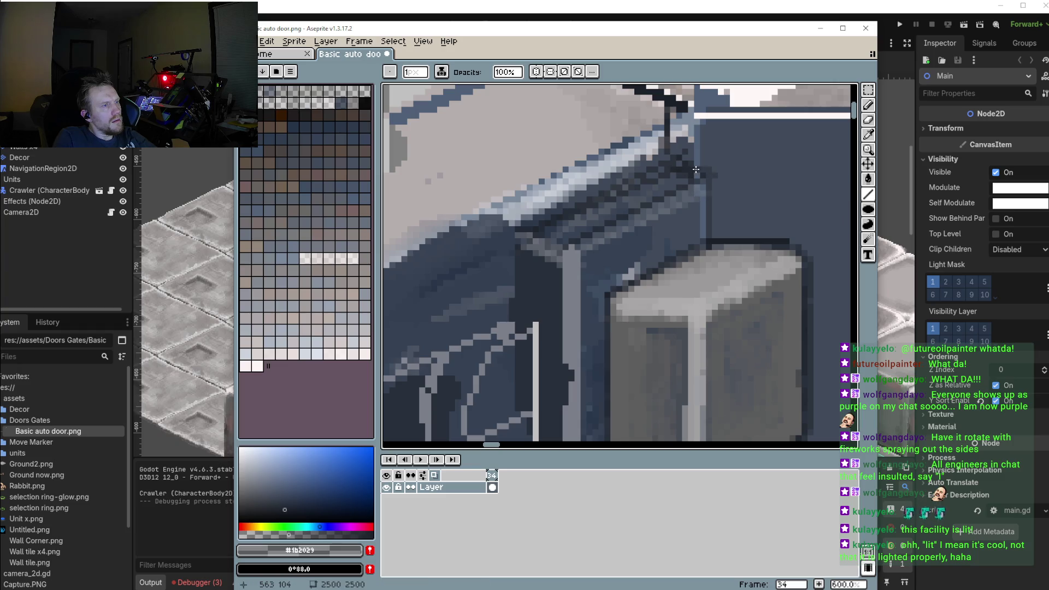
drag(708, 171, 714, 239)
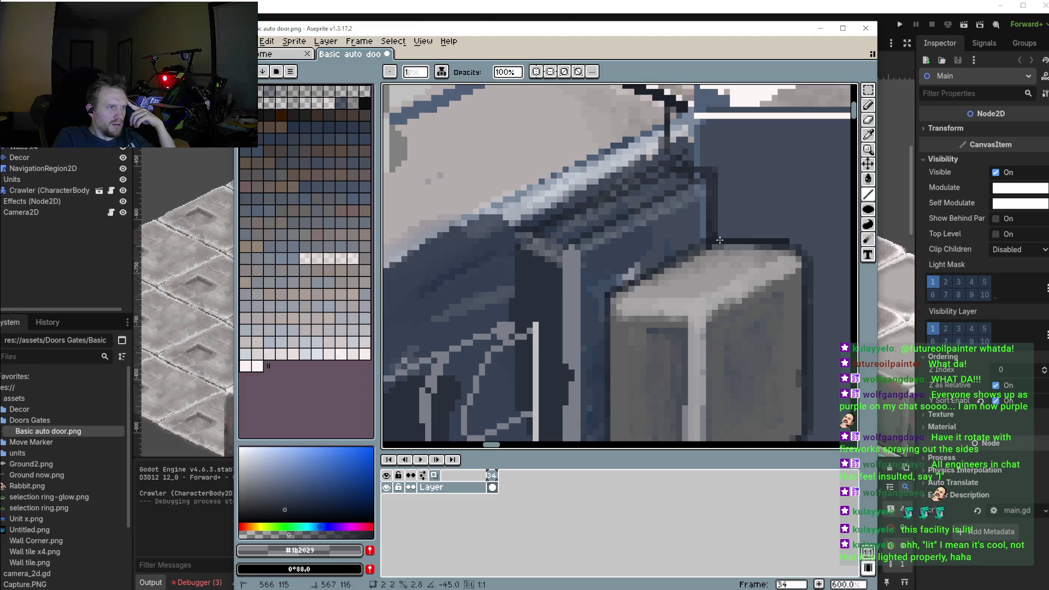
scroll(722, 233, down, 4)
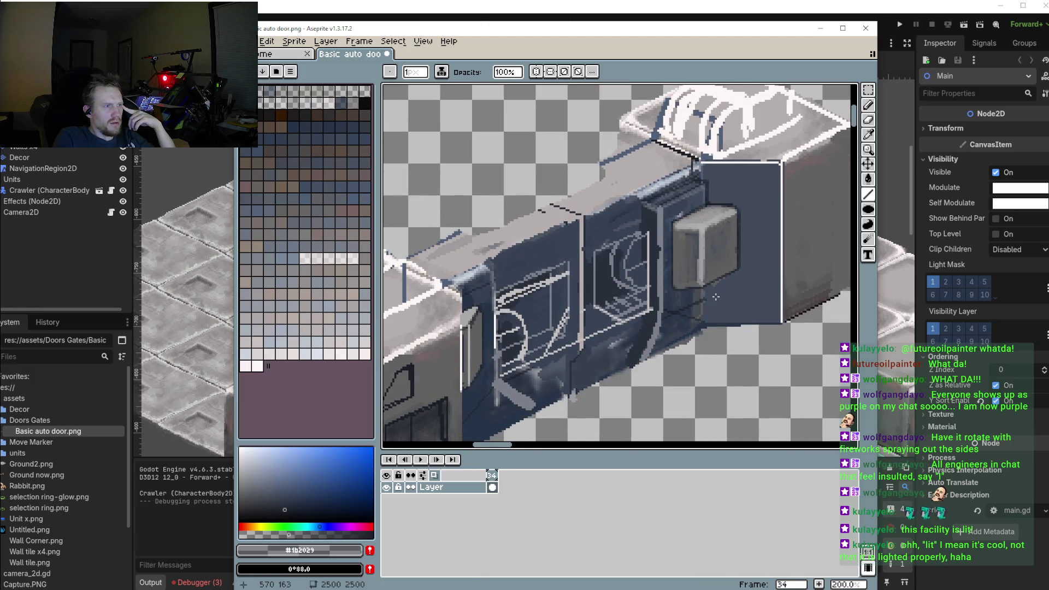
scroll(704, 298, up, 3)
drag(701, 282, 701, 356)
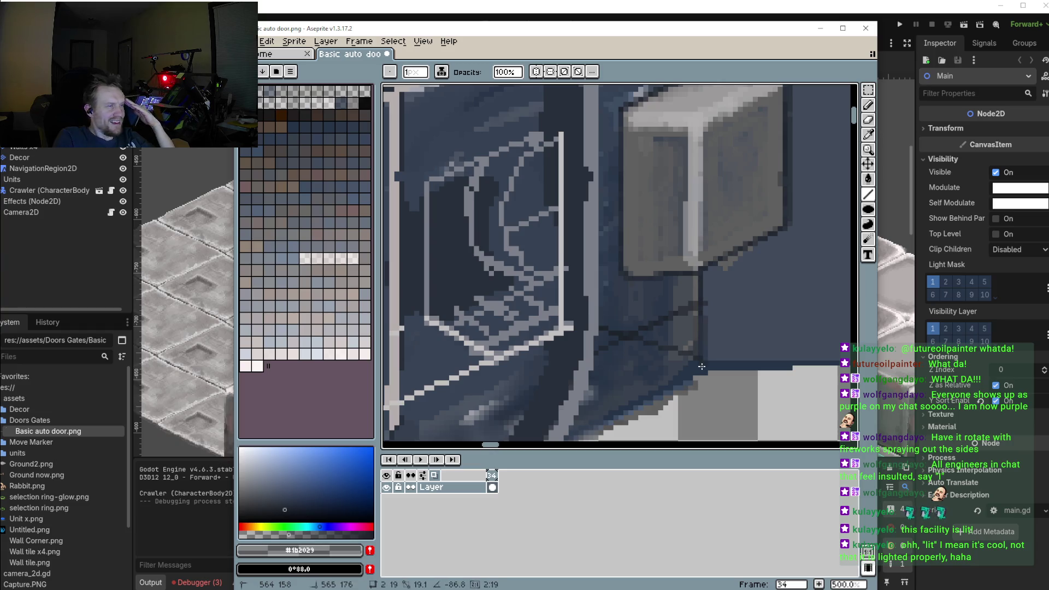
Paint over the light ledge highlight above the windows in dark blue #2b3e4a
scroll(701, 361, down, 3)
scroll(650, 359, down, 2)
scroll(642, 328, up, 1)
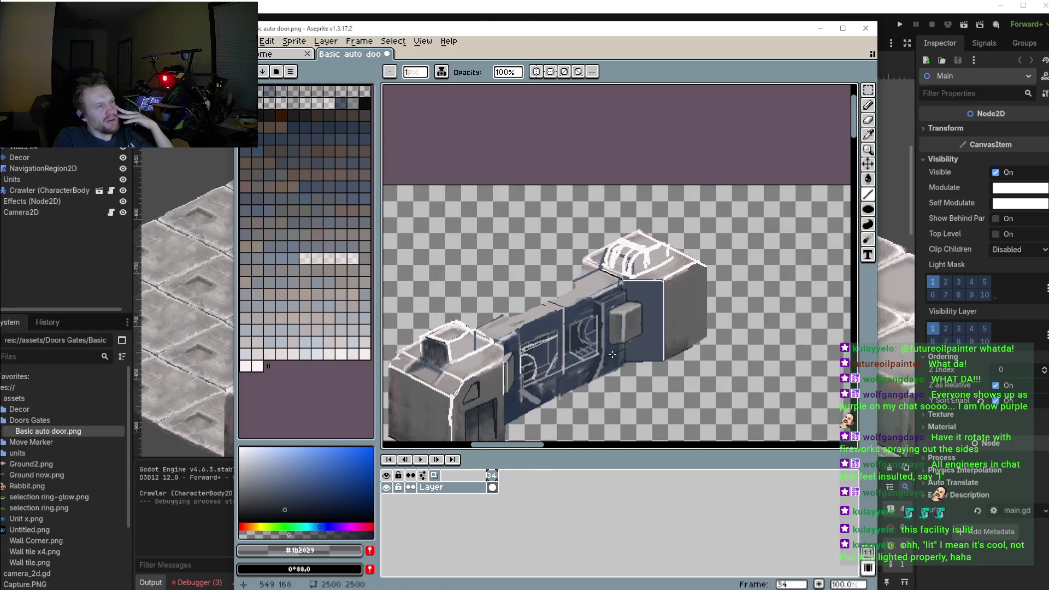
scroll(637, 296, up, 1)
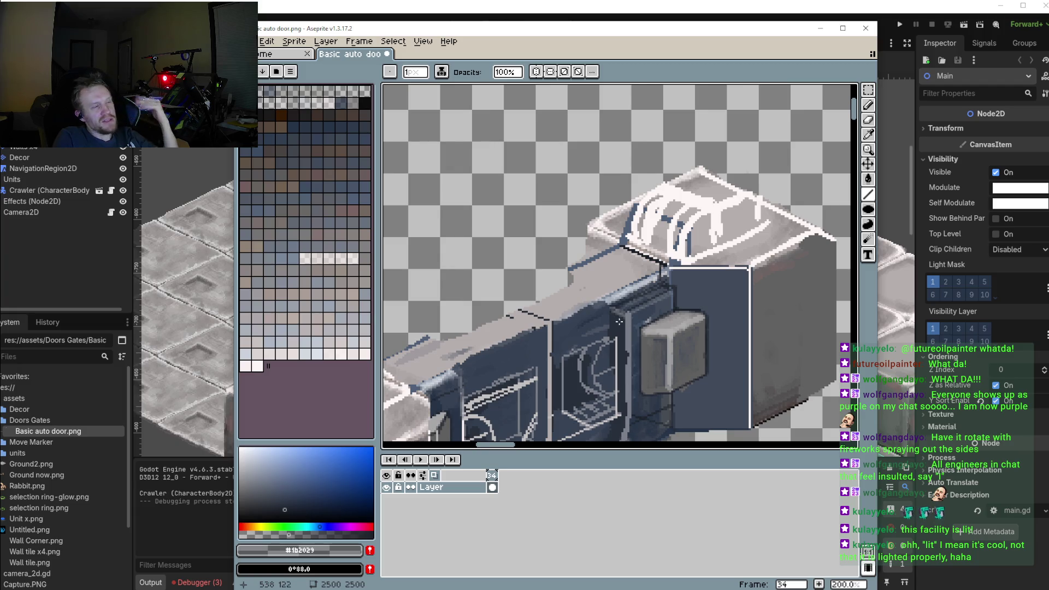
drag(619, 322, 662, 313)
drag(529, 339, 560, 315)
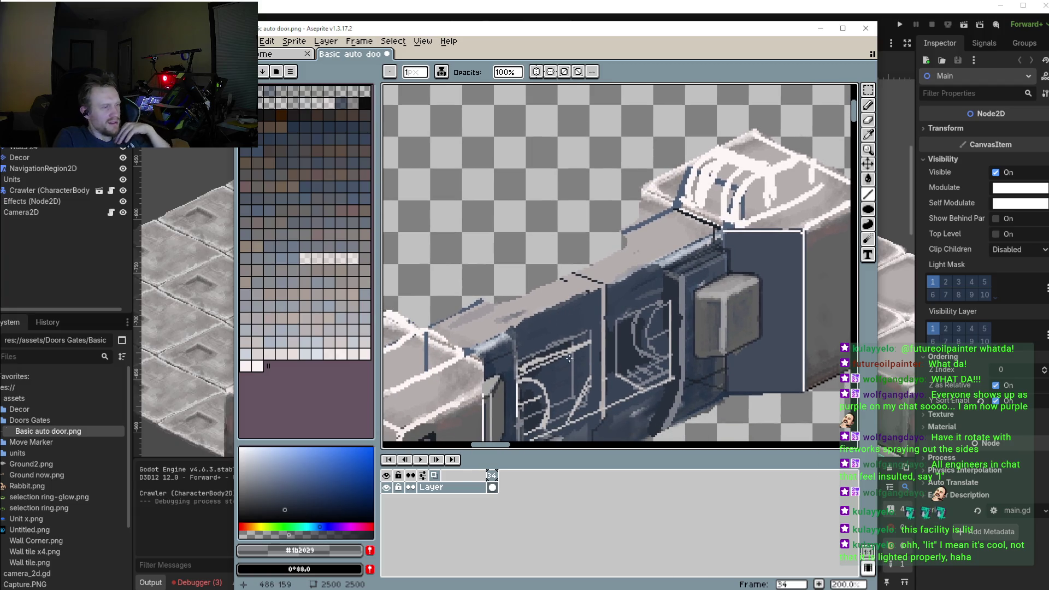
drag(514, 350, 539, 320)
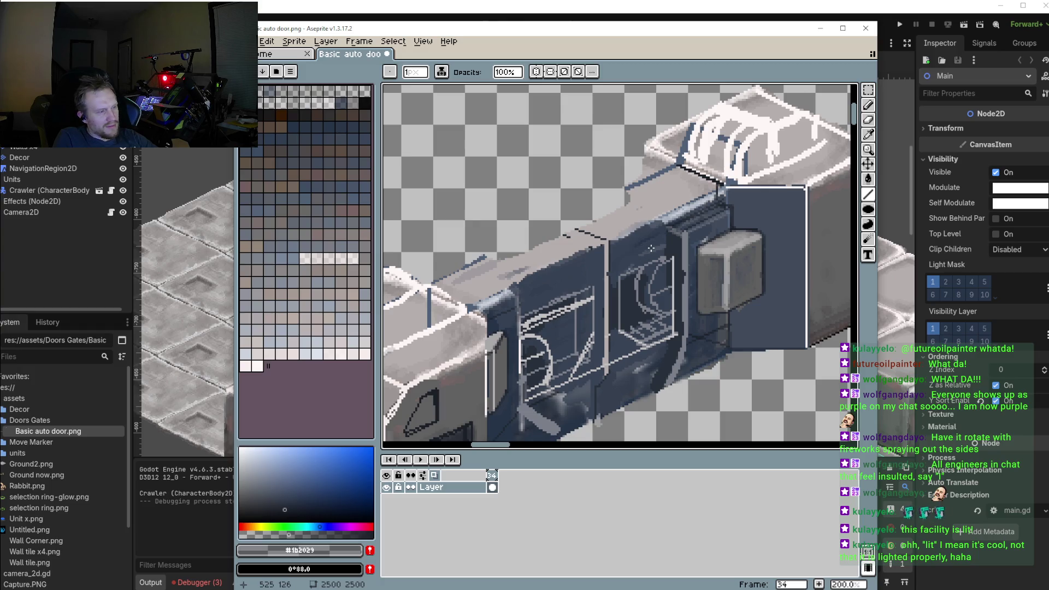
key(i)
click(637, 246)
scroll(640, 254, up, 1)
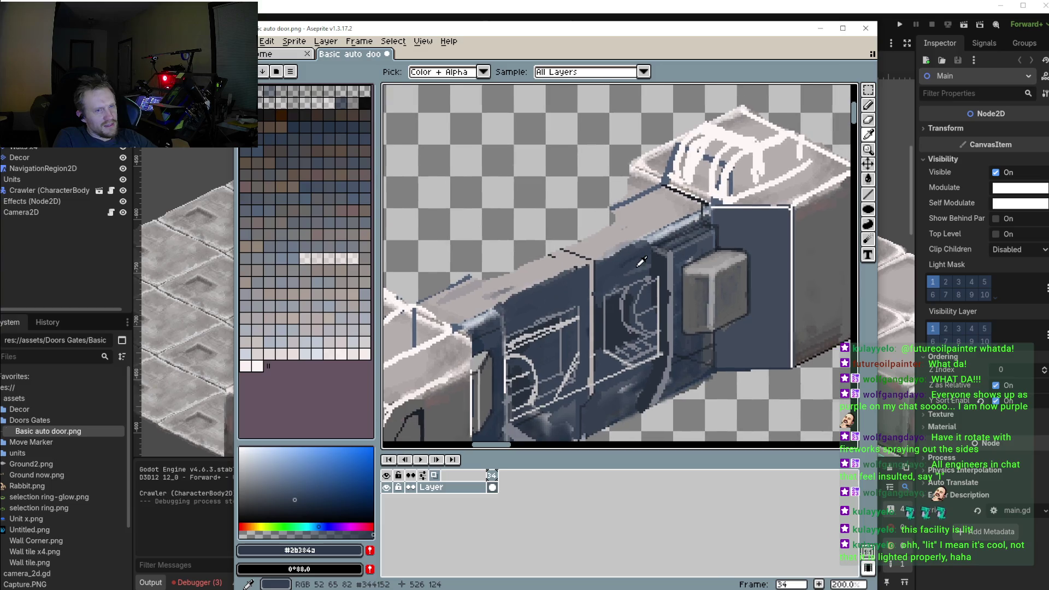
key(b)
scroll(639, 240, up, 3)
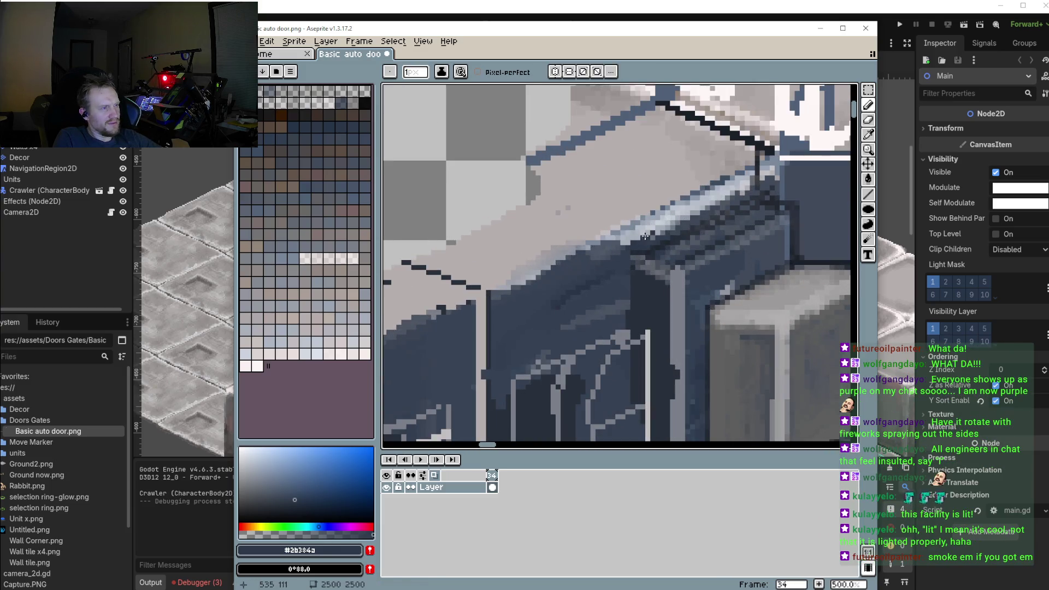
drag(655, 234, 729, 191)
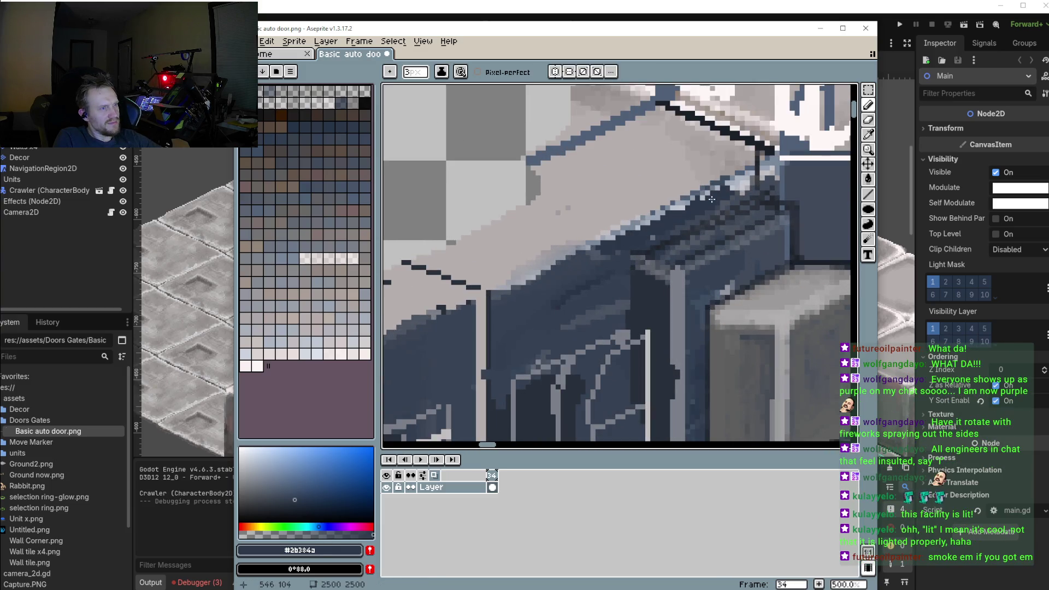
Cover the remaining ledge highlight pixels with the lighter blue #364152
key(i)
click(568, 271)
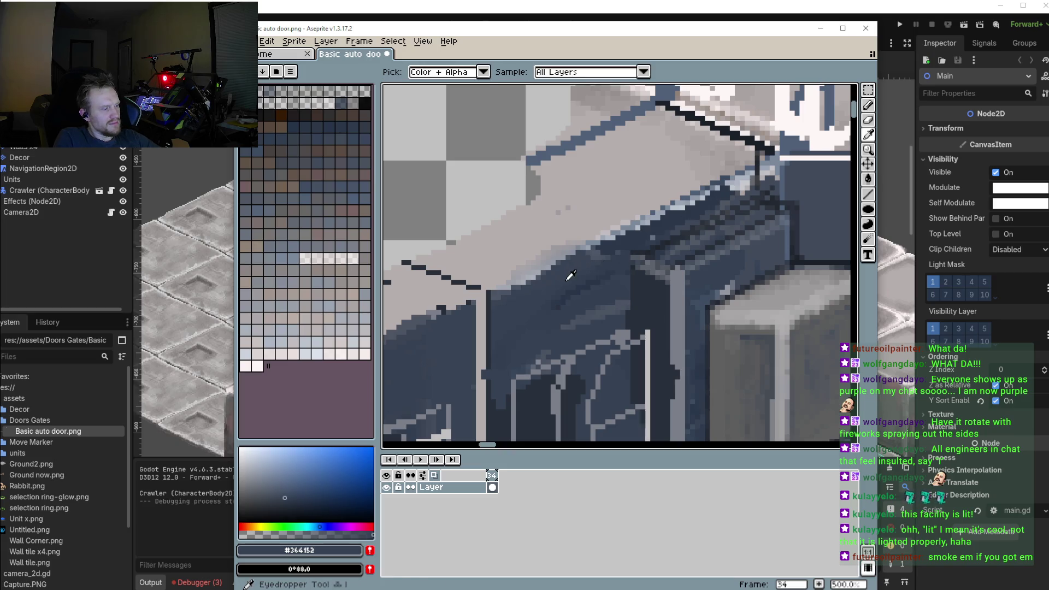
key(b)
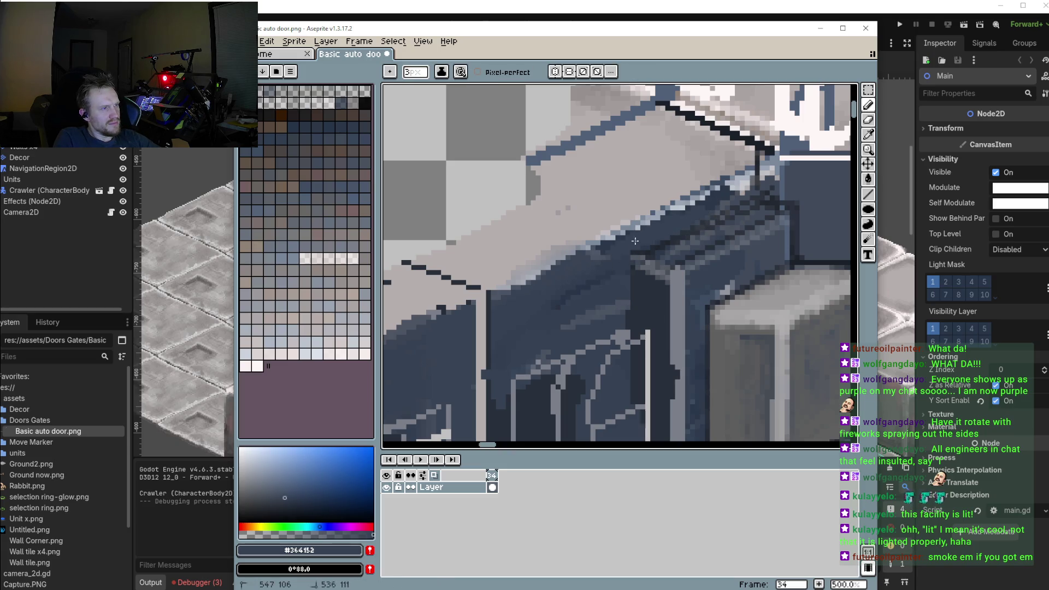
drag(681, 207, 753, 174)
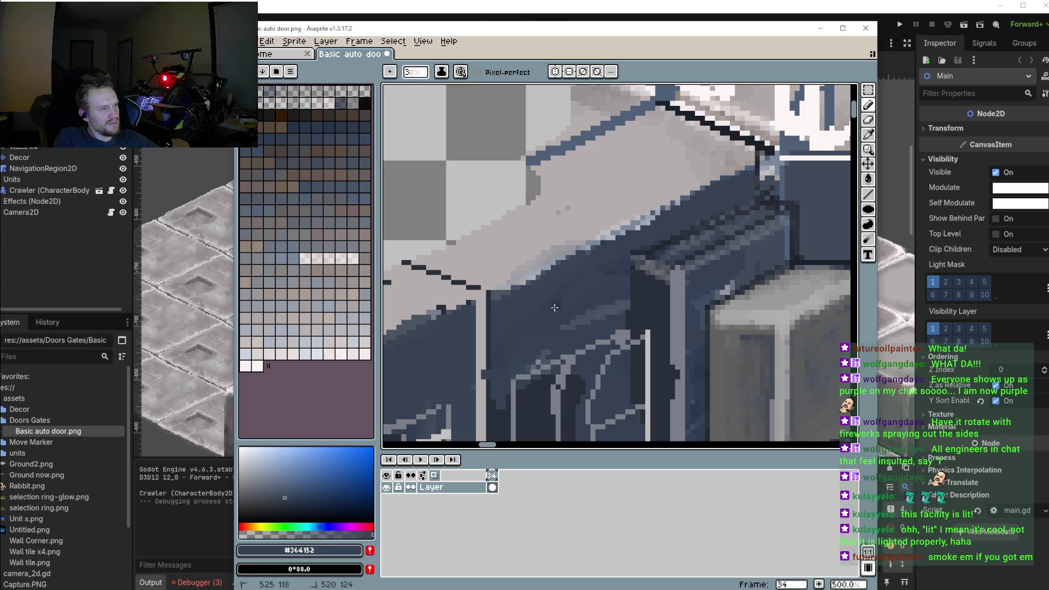
scroll(590, 283, down, 3)
scroll(547, 276, down, 1)
scroll(507, 272, down, 1)
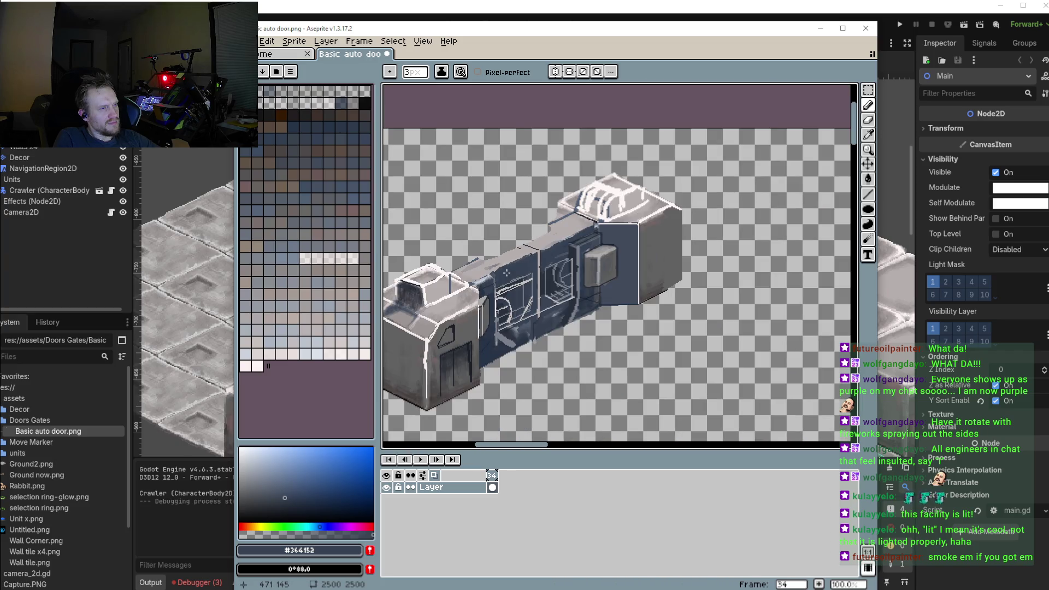
Brighten the top edge of the dark hook box with light grey #c1c8d3
drag(507, 272, 544, 267)
scroll(521, 279, up, 2)
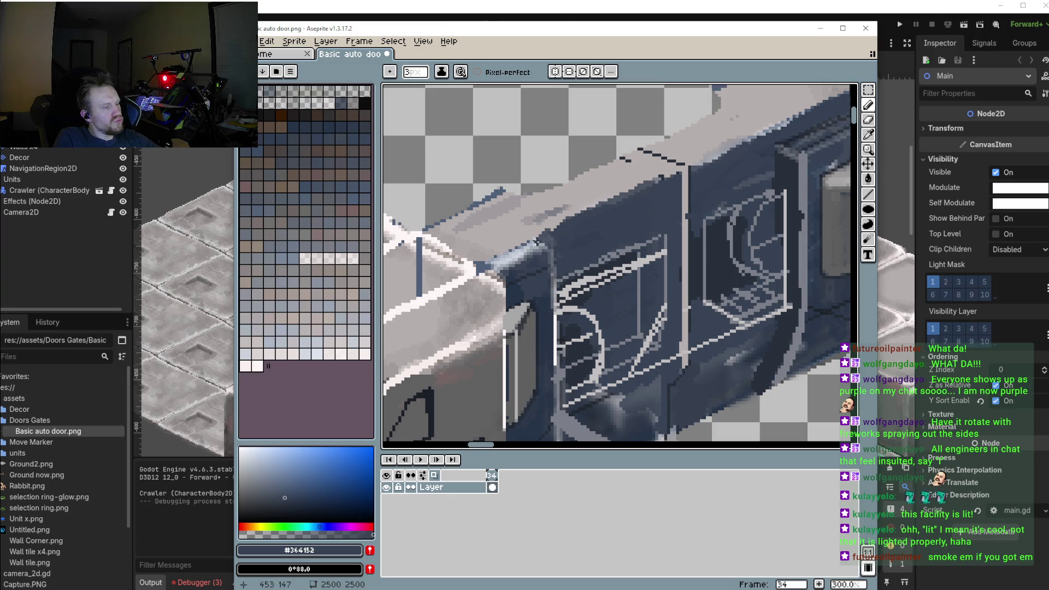
key(i)
click(513, 253)
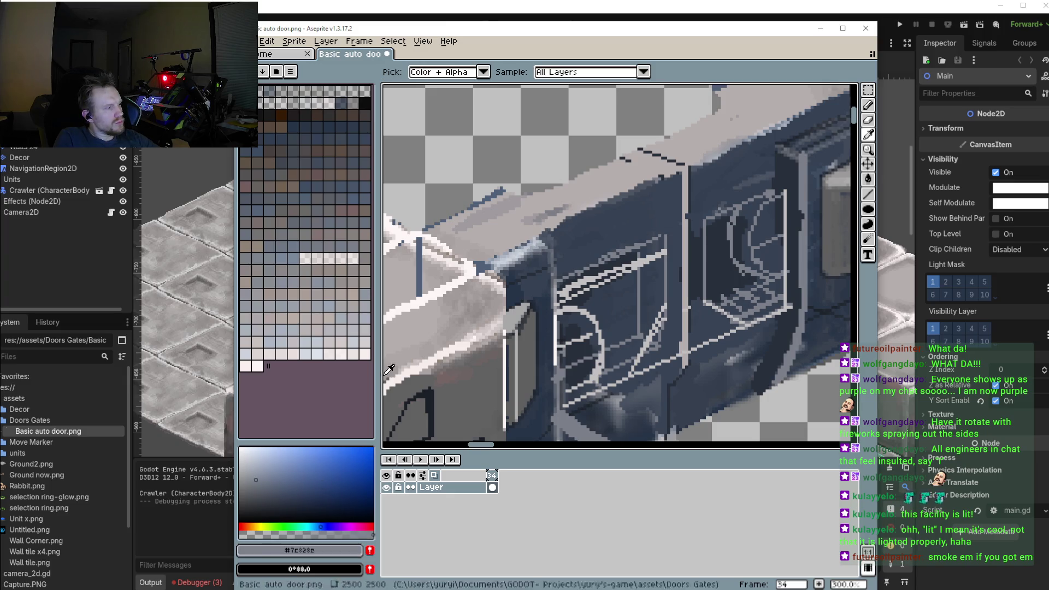
click(513, 251)
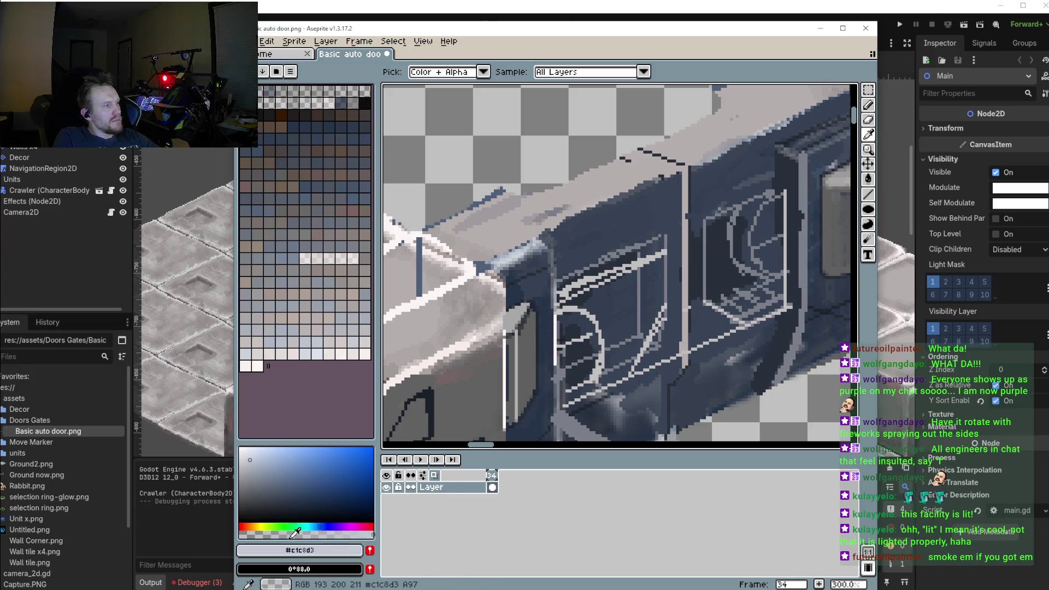
drag(645, 265, 619, 344)
key(b)
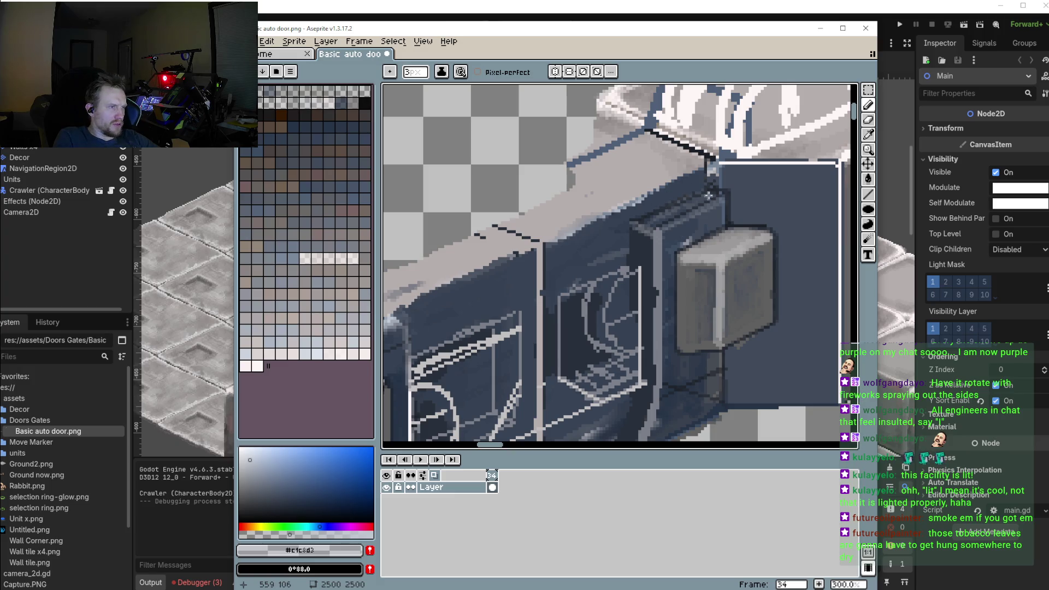
mouse_move(704, 195)
mouse_down()
mouse_move(654, 223)
mouse_move(715, 195)
mouse_move(655, 224)
mouse_move(713, 195)
mouse_move(660, 224)
mouse_move(650, 242)
mouse_move(656, 293)
mouse_up()
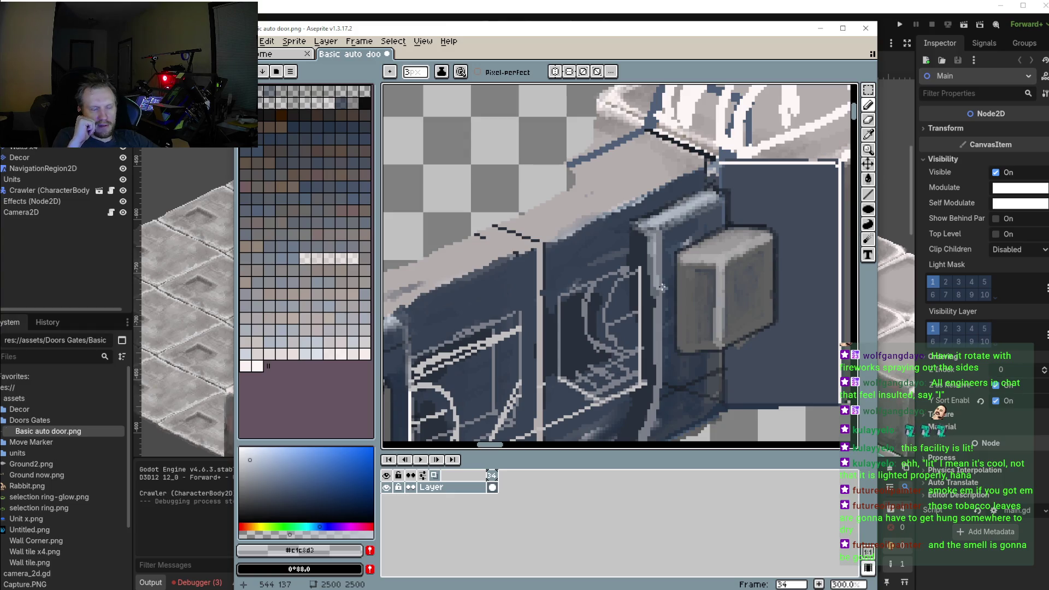
Draw a light blue-grey #adb4c1 line along the post's top edge
scroll(662, 287, down, 3)
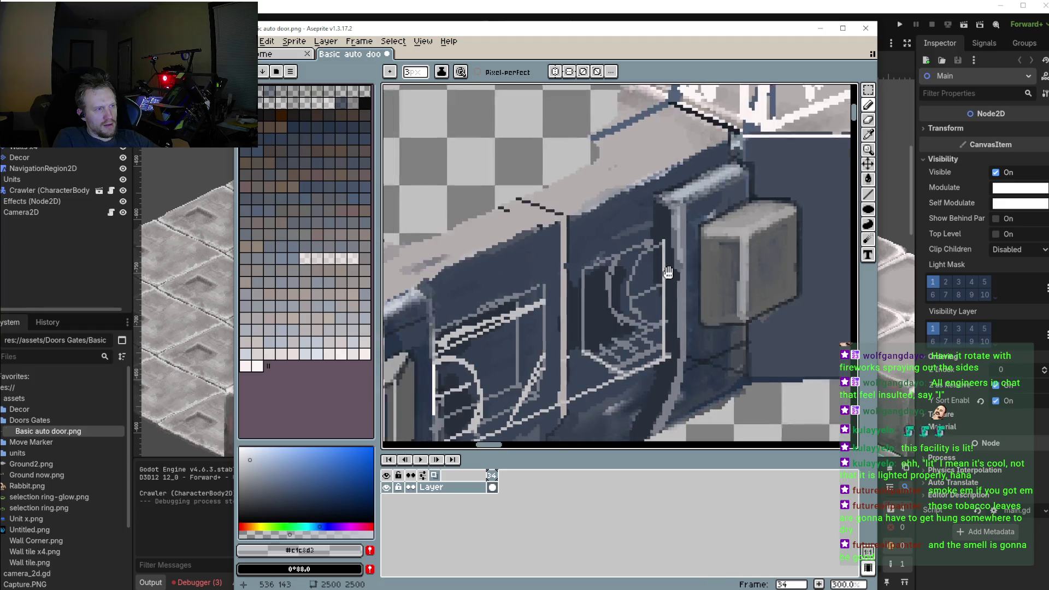
alt+click(534, 249)
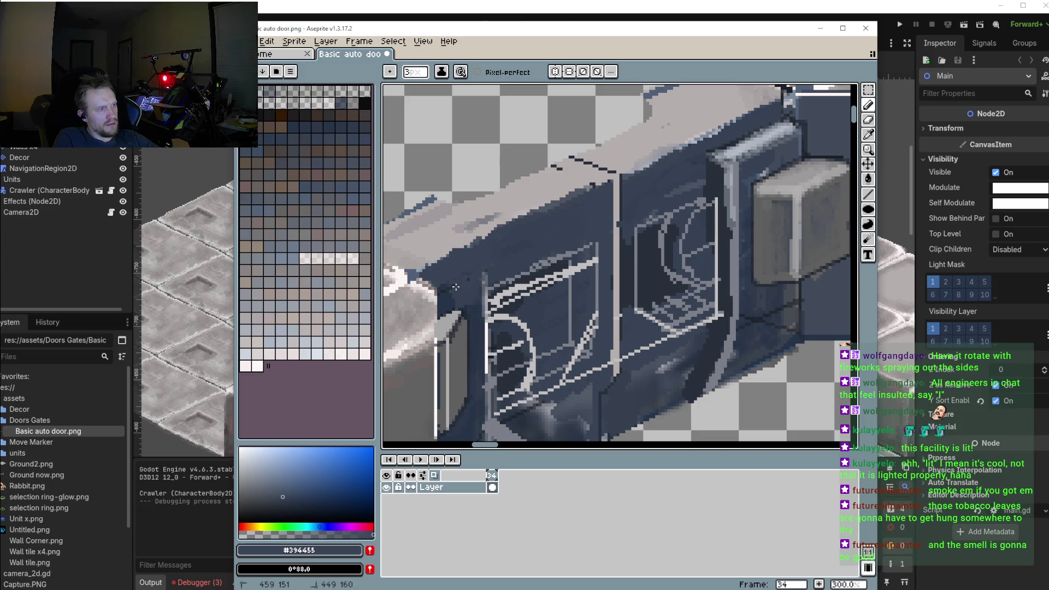
alt+click(754, 140)
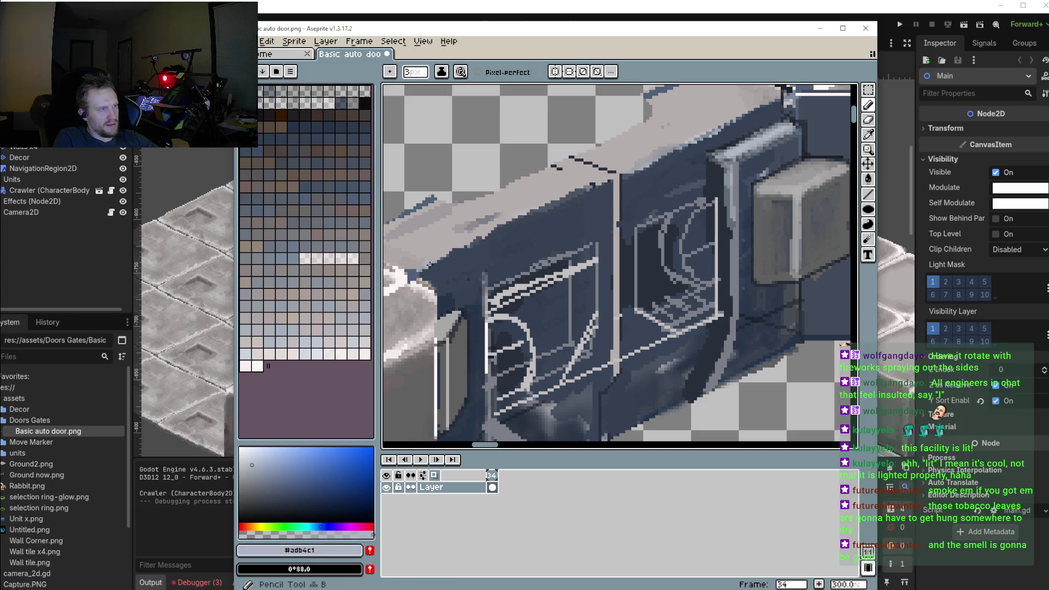
drag(444, 288, 467, 274)
key(v)
key(b)
key(ctrl+z)
drag(445, 297, 480, 277)
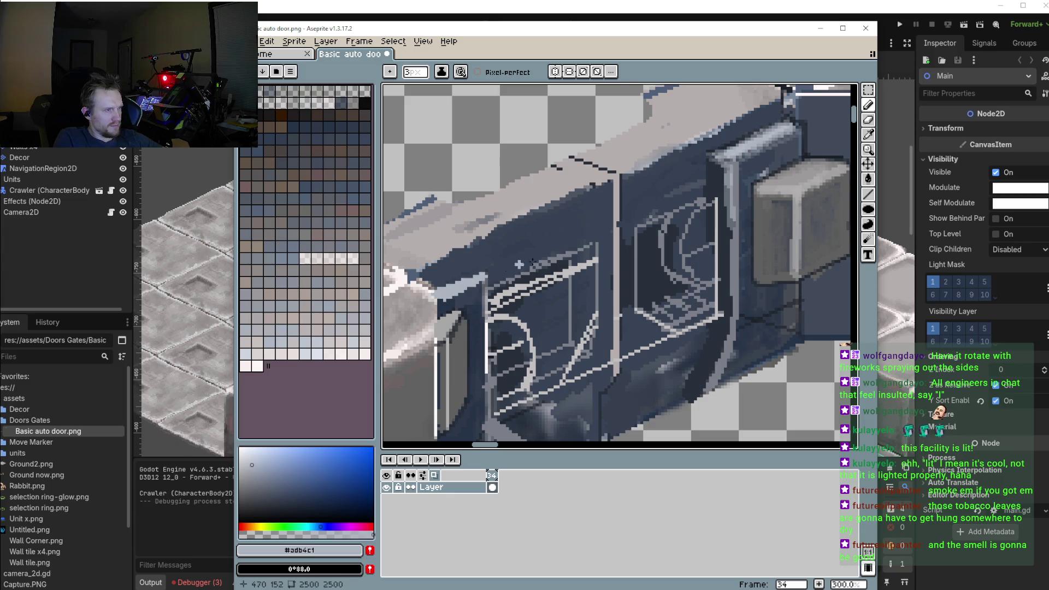
key(ctrl+z)
key(ctrl+z)
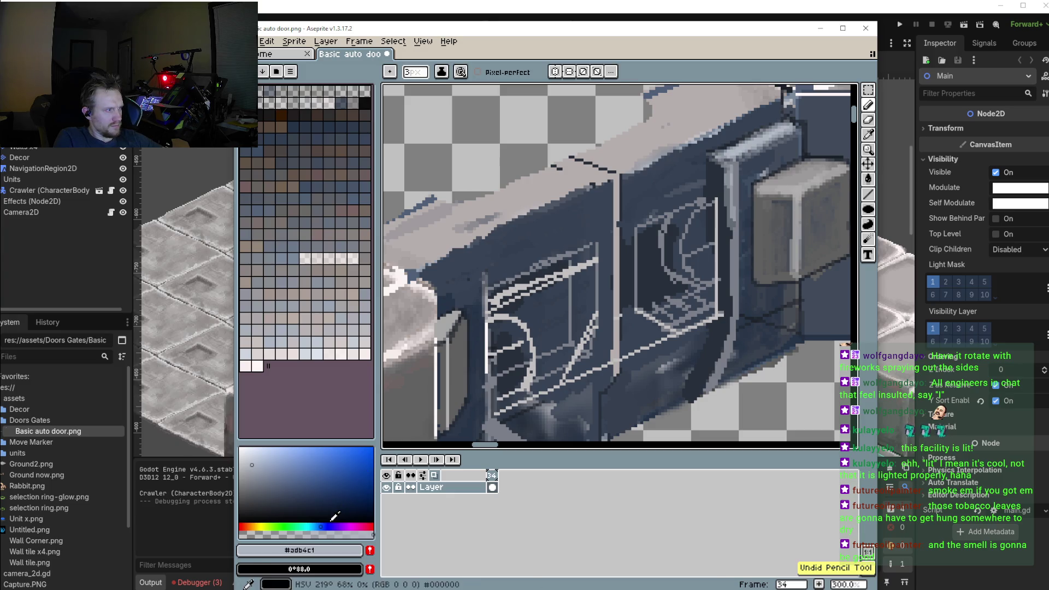
mouse_move(480, 276)
mouse_down()
mouse_move(439, 296)
mouse_move(473, 276)
mouse_move(453, 281)
mouse_up()
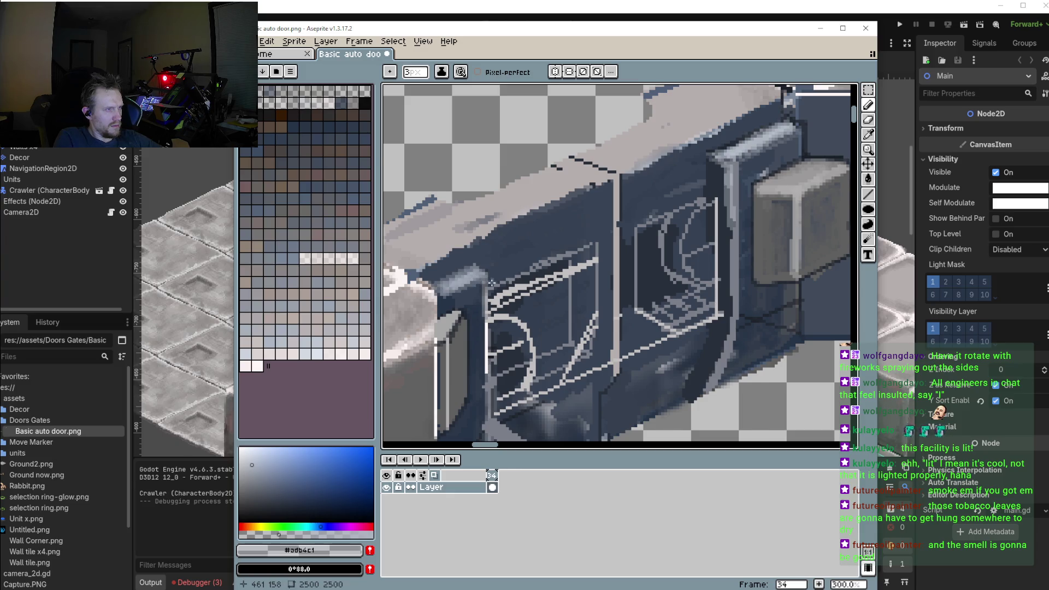
Sample the dark blue-grey #2f3a47 from the door body
scroll(492, 282, down, 3)
scroll(504, 382, up, 2)
scroll(504, 382, up, 1)
alt+click(504, 369)
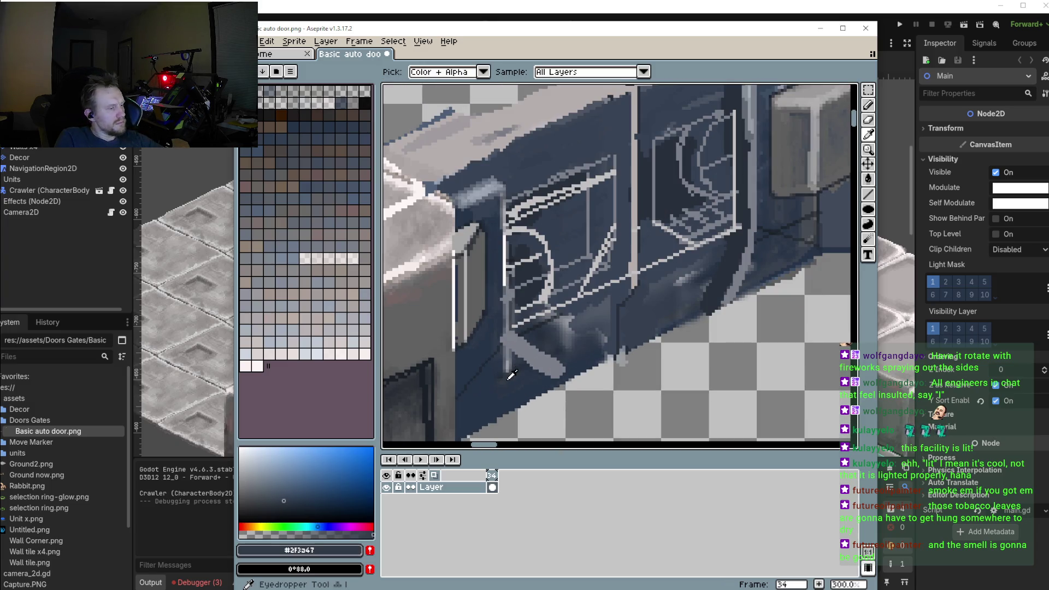
Paint over the light diagonal streak and the window's upper-left edge in dark blue
drag(509, 361, 556, 377)
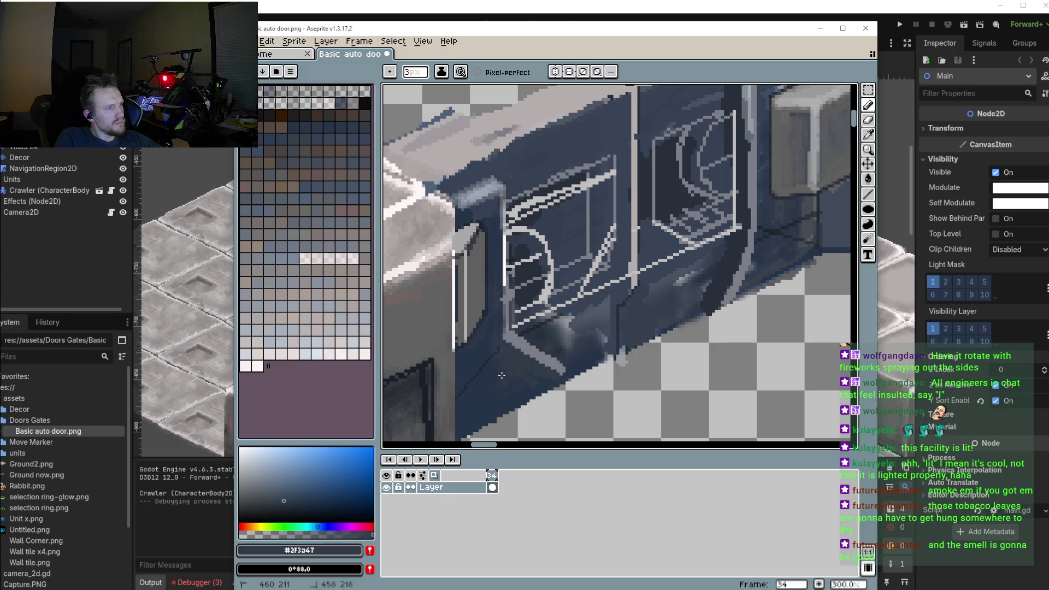
drag(503, 343, 556, 372)
drag(609, 307, 592, 356)
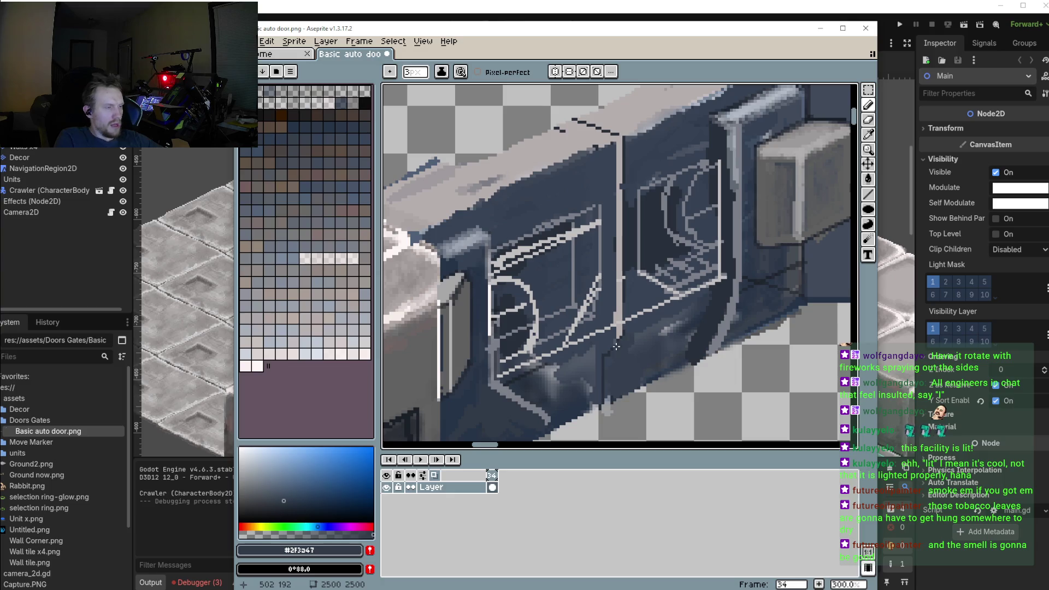
scroll(621, 328, up, 1)
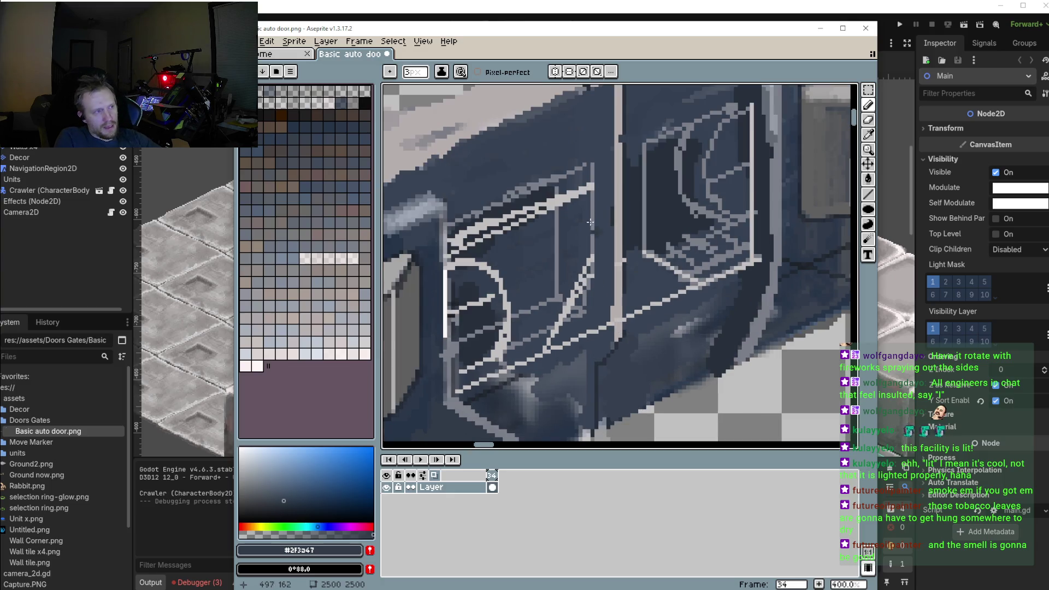
key(i)
mouse_move(584, 164)
mouse_down()
mouse_move(503, 197)
mouse_move(472, 229)
mouse_move(585, 177)
mouse_up()
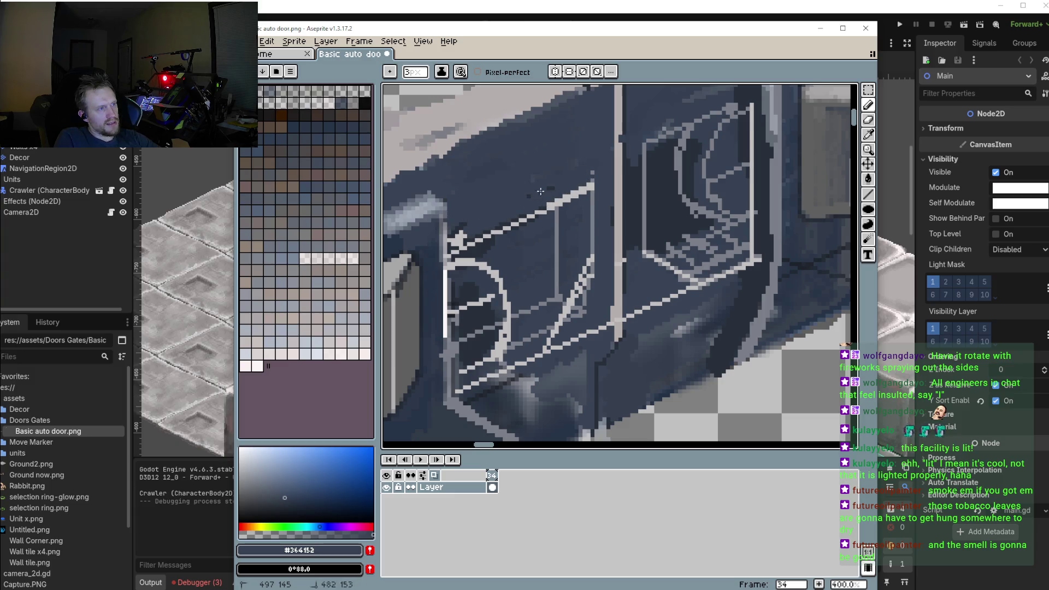
Darken the light pixels along the roof edge and beside the window frame
scroll(635, 177, down, 2)
scroll(635, 190, down, 1)
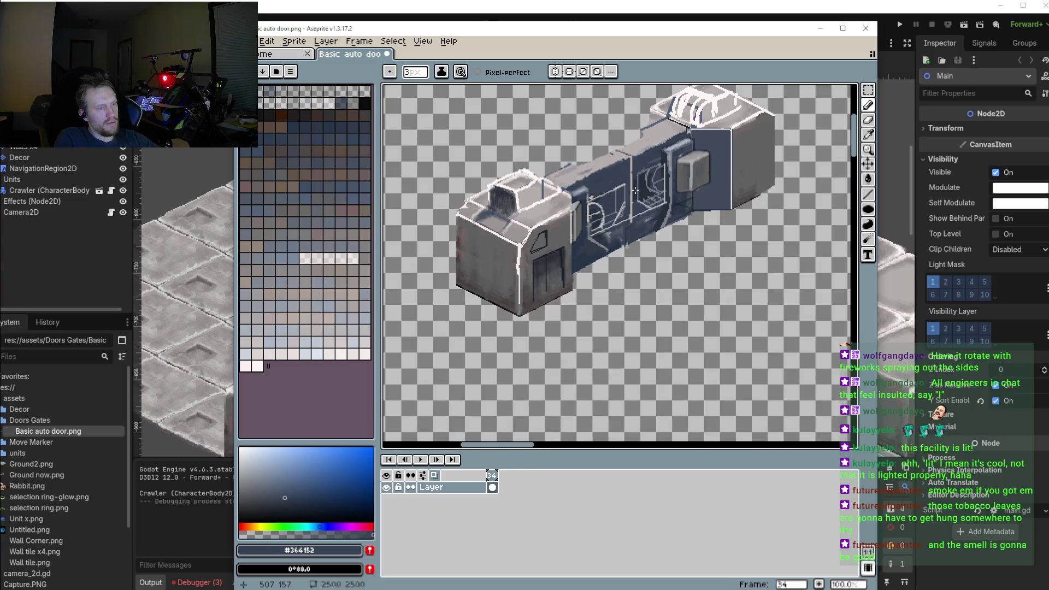
scroll(571, 186, up, 2)
scroll(589, 180, up, 2)
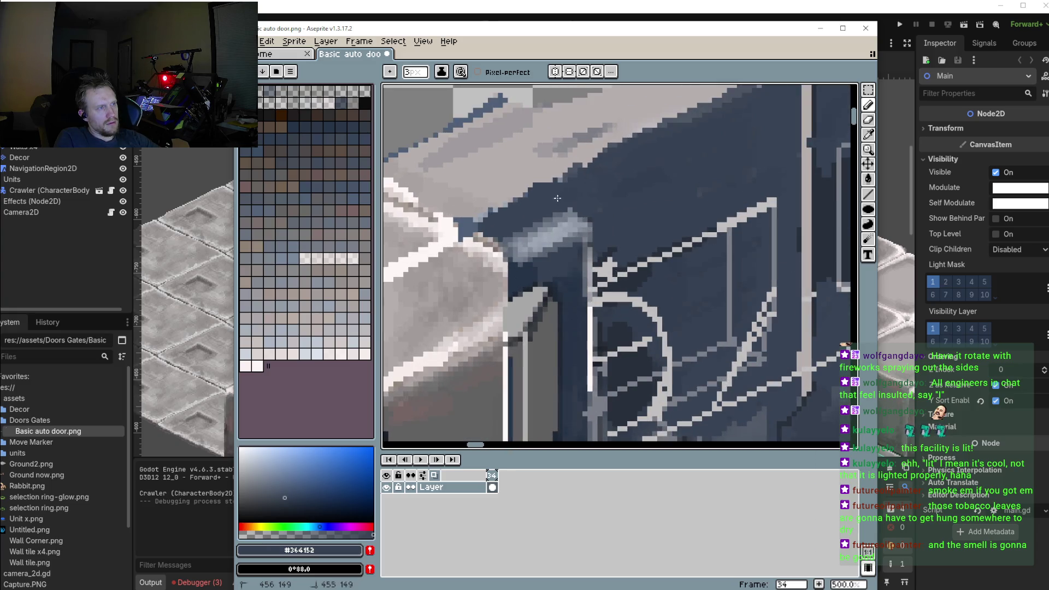
drag(480, 219, 545, 194)
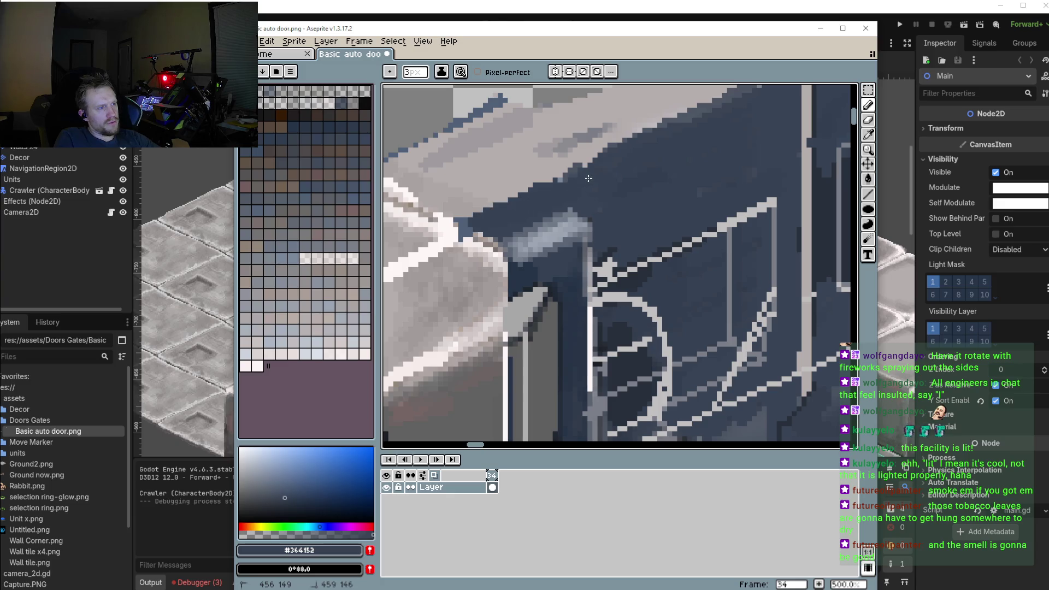
scroll(622, 218, down, 3)
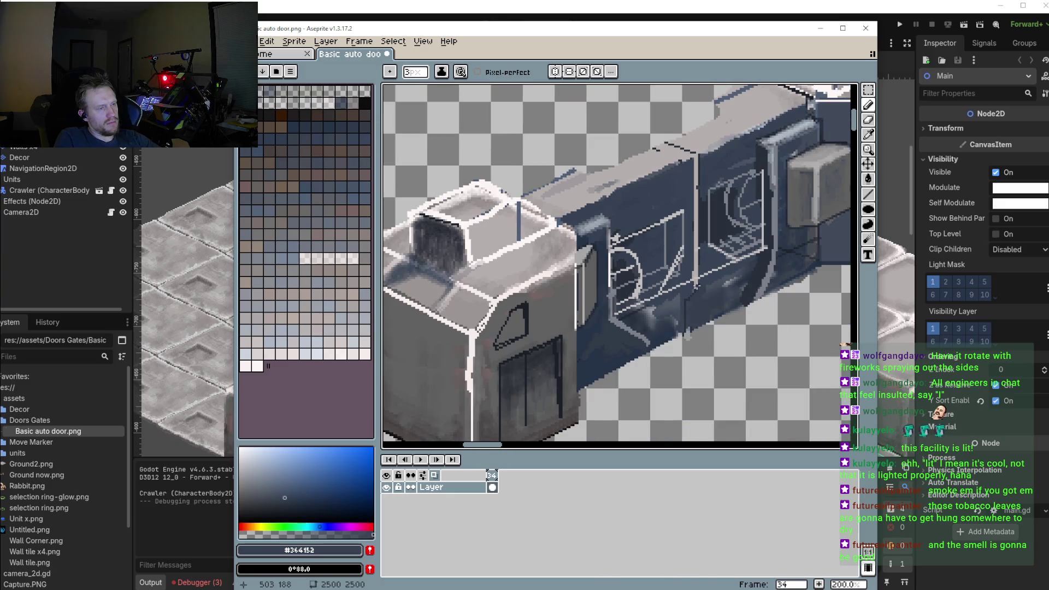
scroll(696, 284, up, 1)
scroll(696, 284, up, 2)
drag(710, 250, 646, 288)
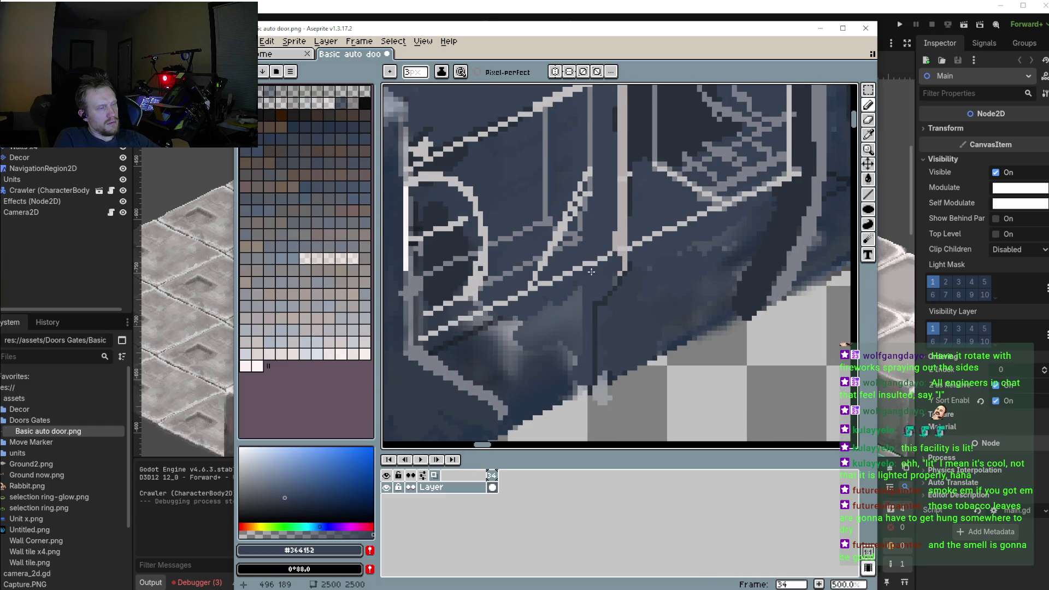
Pick the light grey #c2bfbf from the panel lines
scroll(592, 271, down, 1)
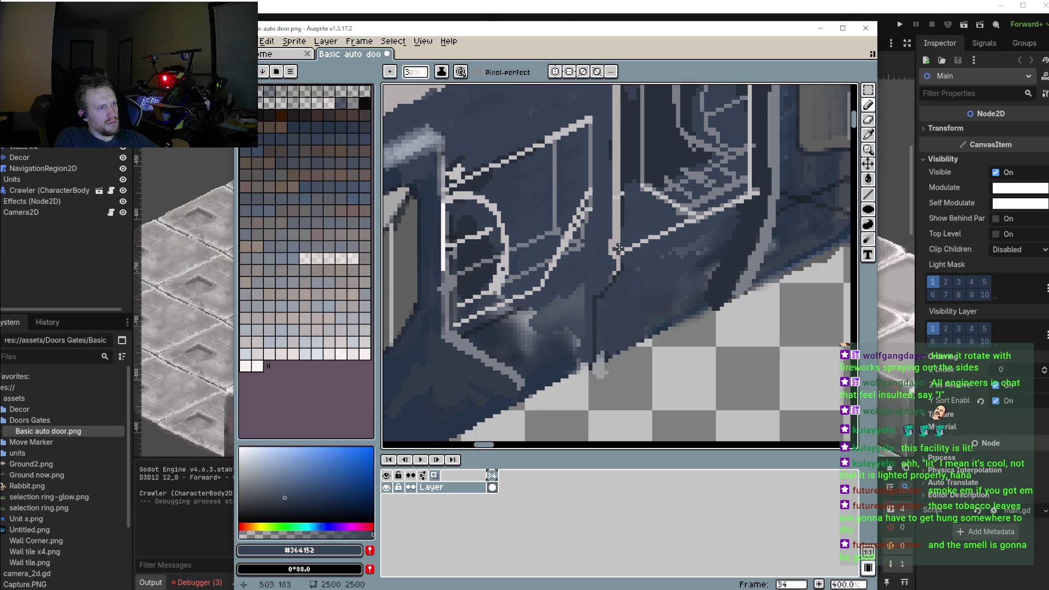
scroll(673, 250, down, 2)
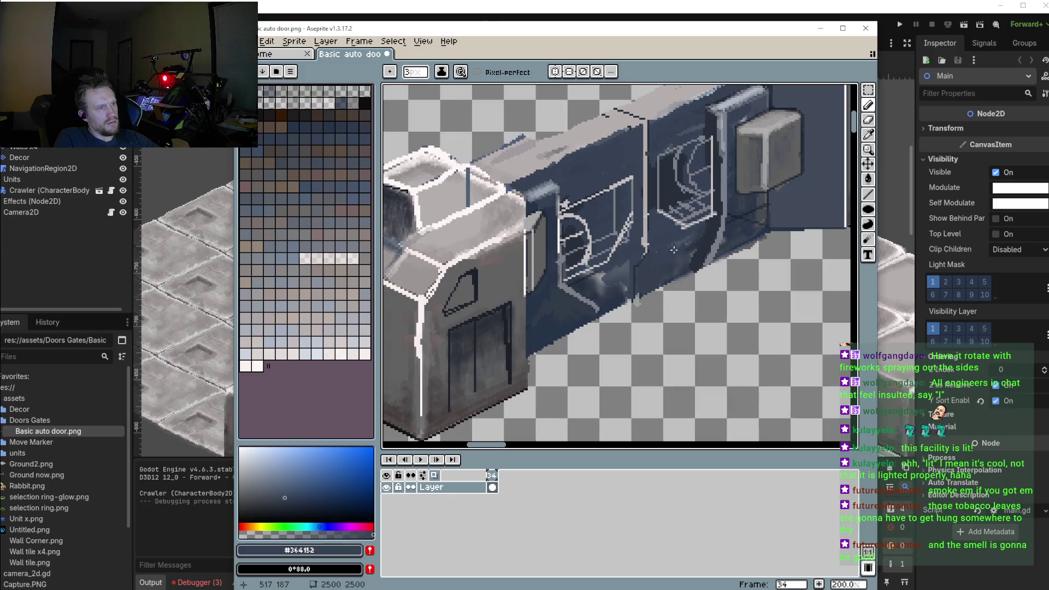
drag(674, 250, 633, 289)
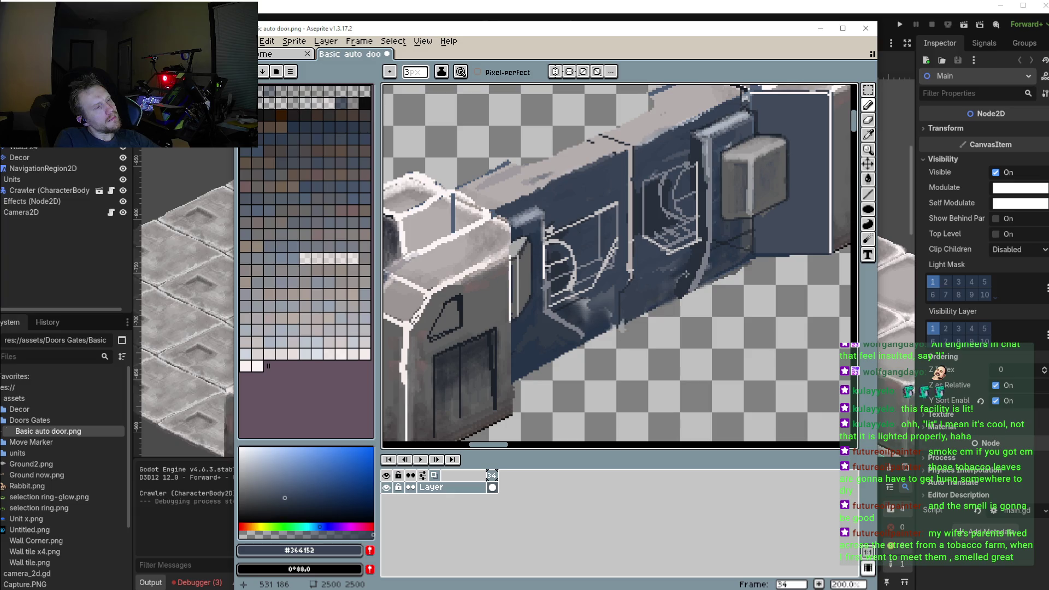
scroll(584, 235, up, 2)
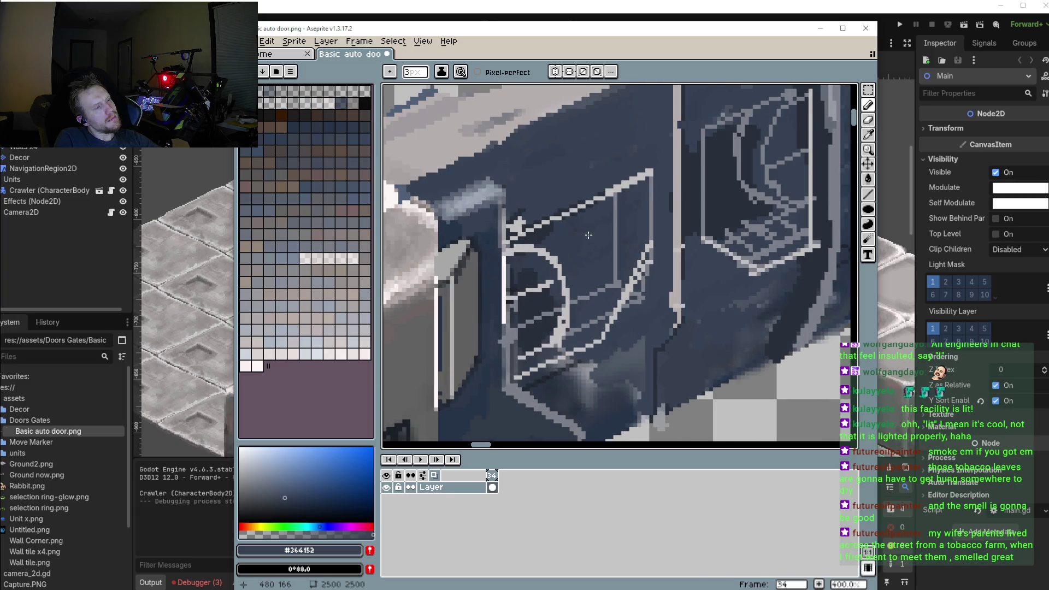
alt+click(639, 276)
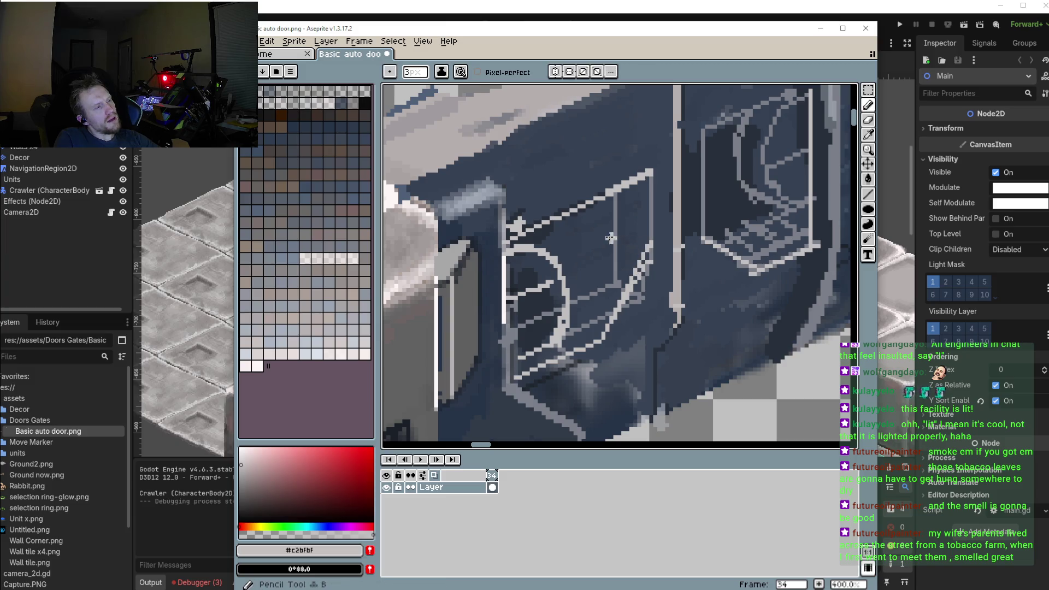
Draw light grey diagonal hook lines inside the left window with the Line tool
key(l)
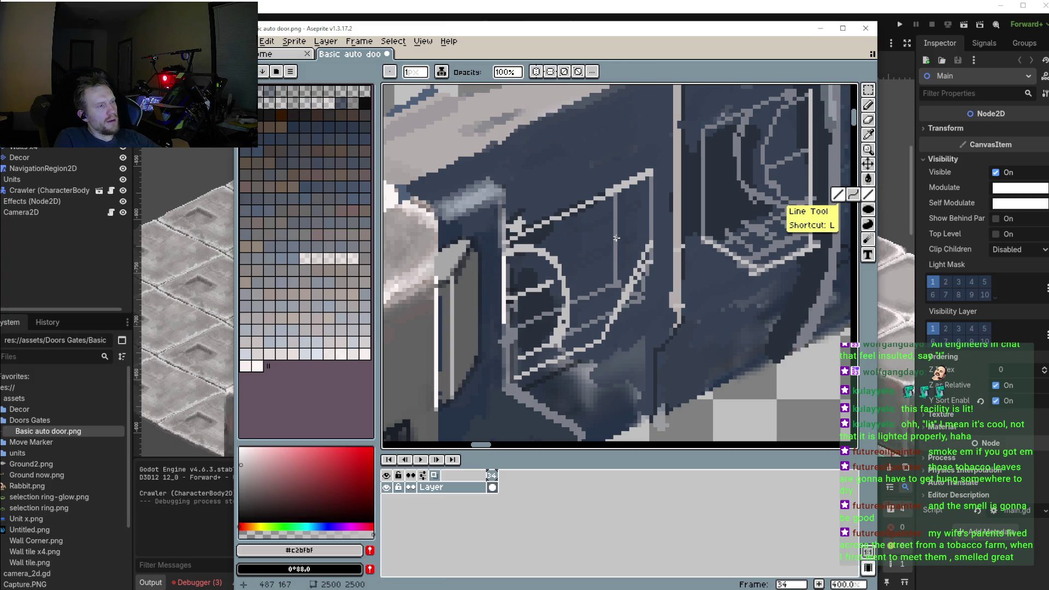
drag(615, 240, 578, 320)
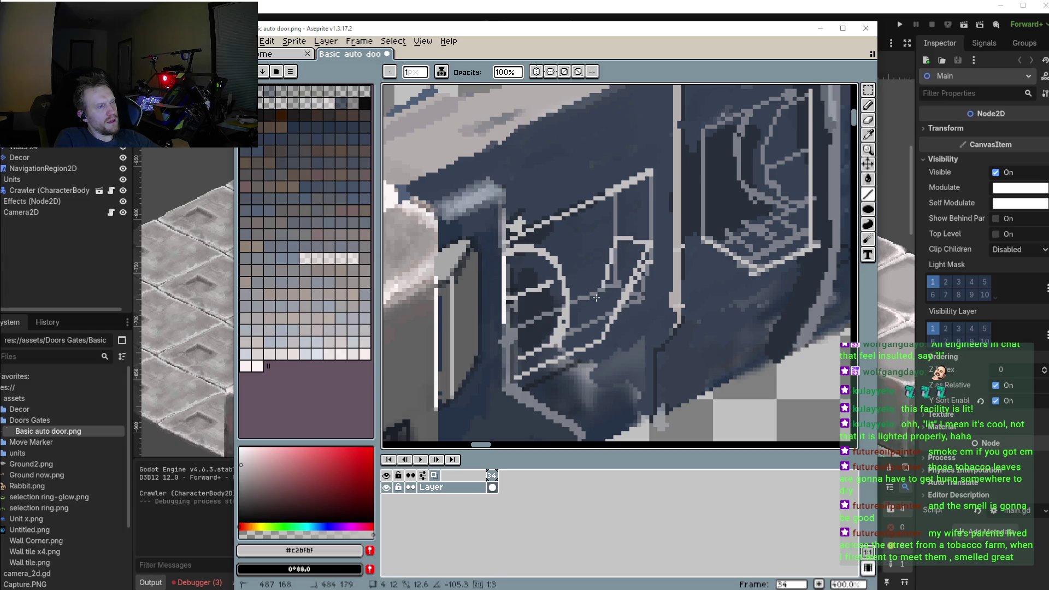
scroll(577, 319, down, 2)
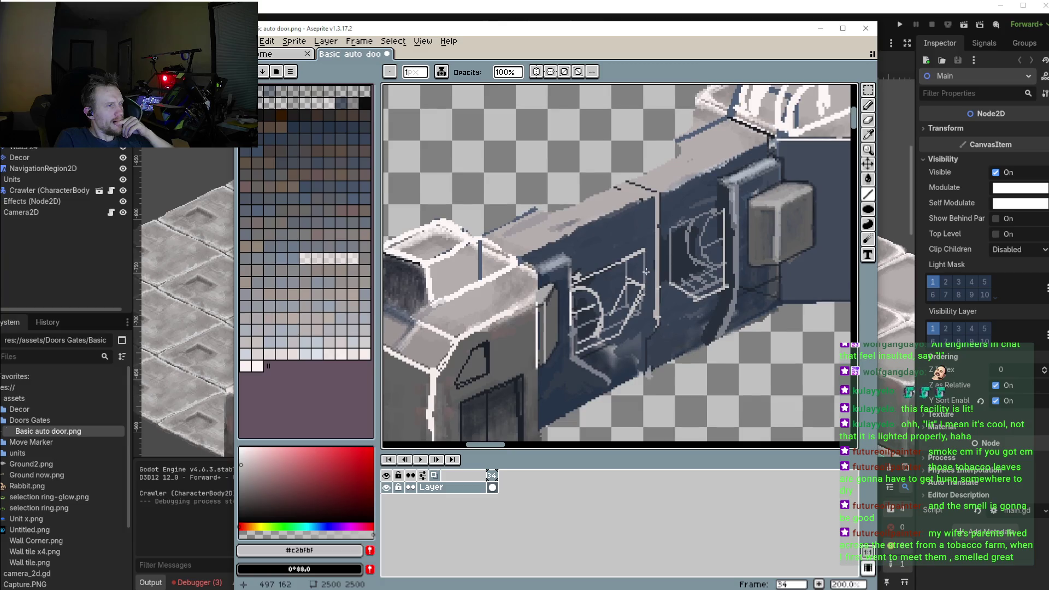
scroll(656, 252, up, 1)
scroll(688, 259, up, 1)
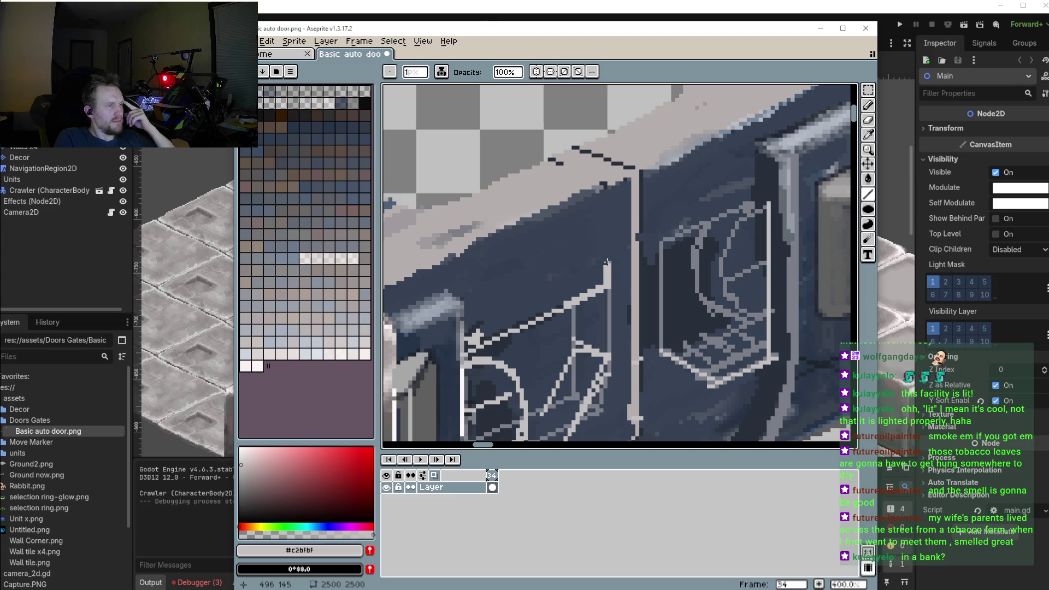
mouse_move(606, 262)
mouse_down()
mouse_move(487, 306)
mouse_move(457, 330)
mouse_up()
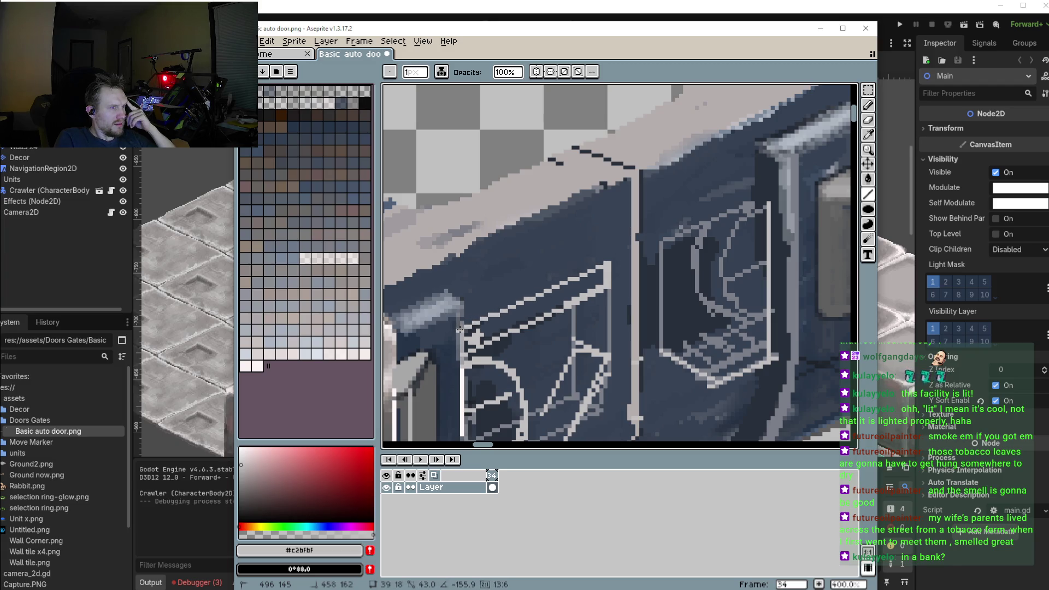
drag(460, 329, 464, 331)
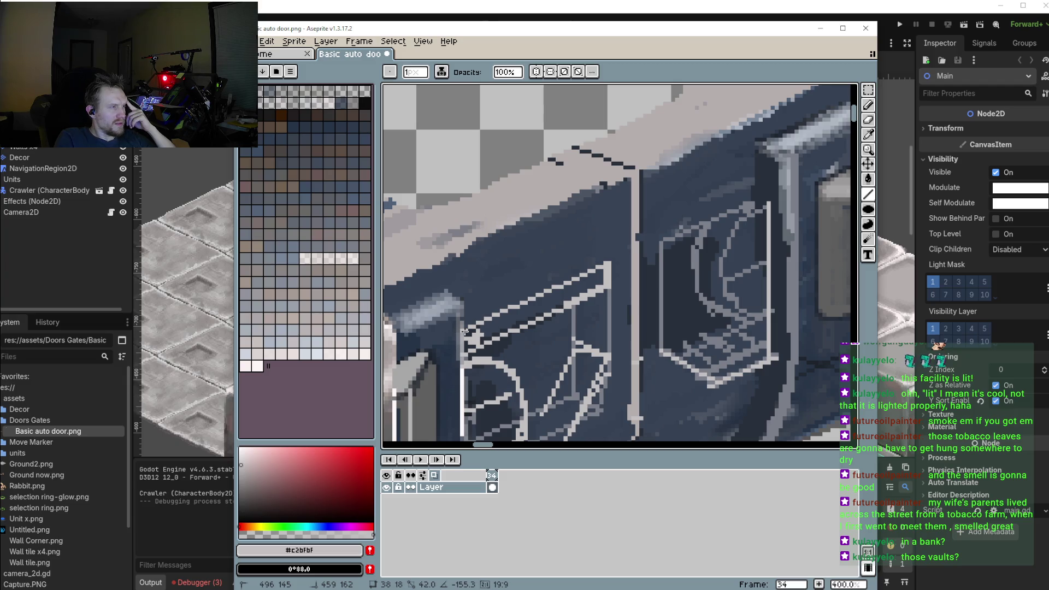
drag(465, 332, 465, 331)
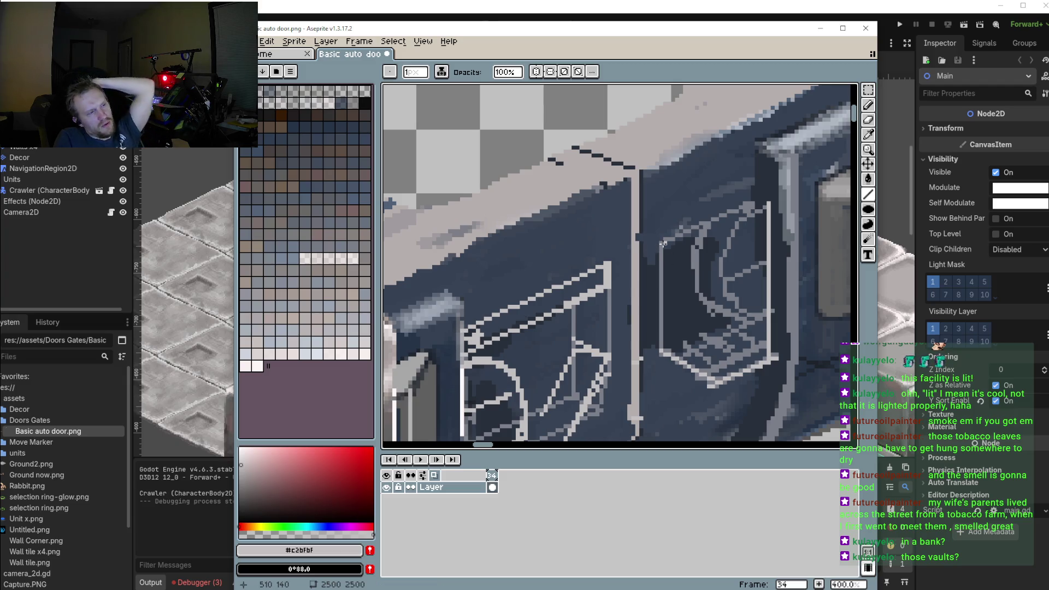
Add three short up-right slanted light grey lines inside the hexagonal window
mouse_move(663, 243)
mouse_down()
mouse_move(762, 193)
mouse_move(768, 202)
mouse_up()
scroll(733, 221, down, 1)
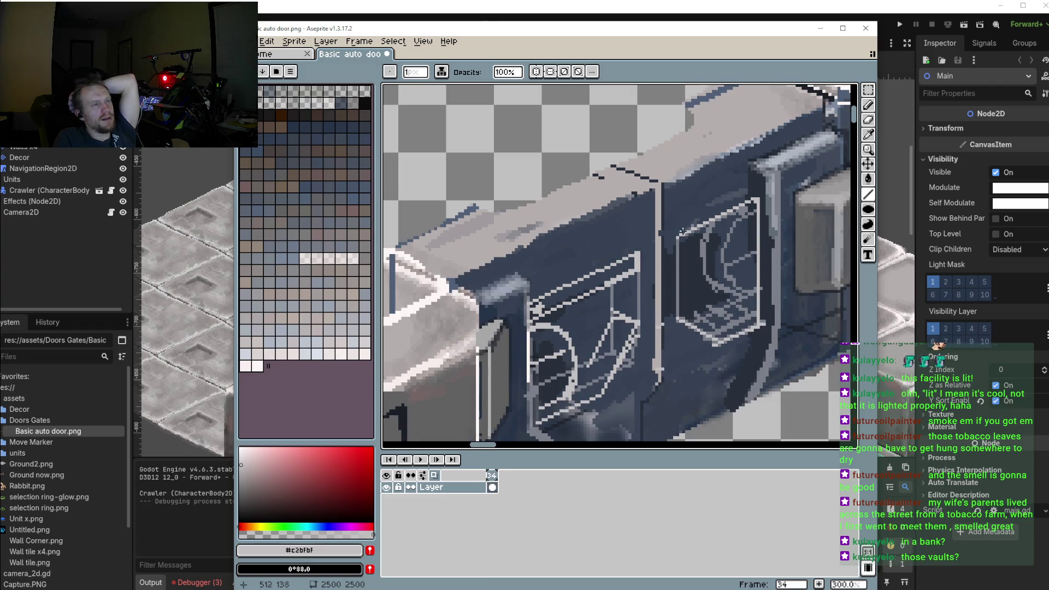
scroll(689, 305, up, 1)
scroll(689, 304, up, 2)
drag(761, 320, 807, 294)
drag(709, 307, 785, 266)
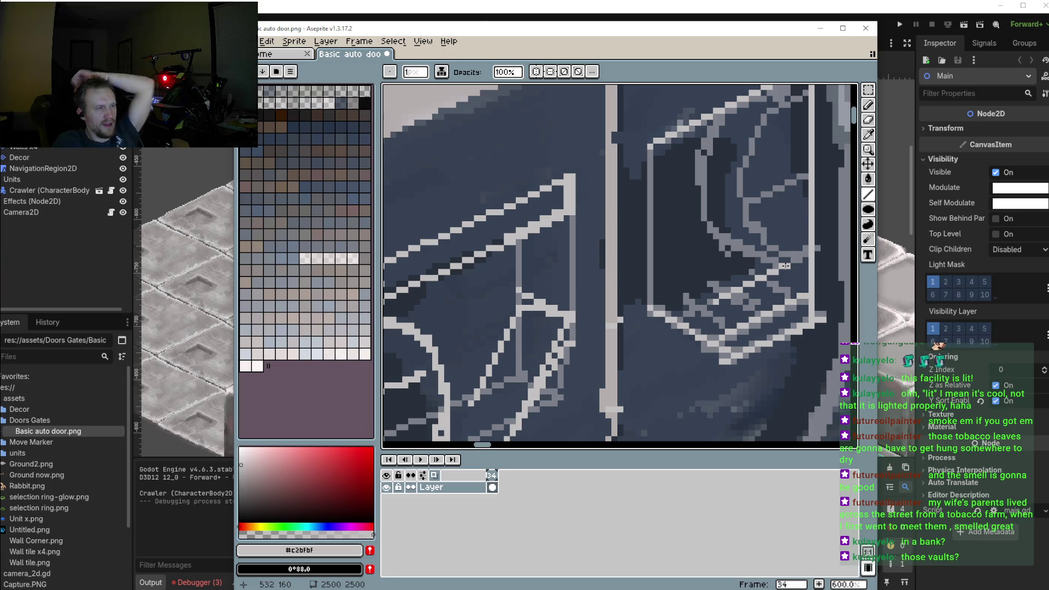
scroll(797, 350, down, 5)
scroll(663, 300, up, 5)
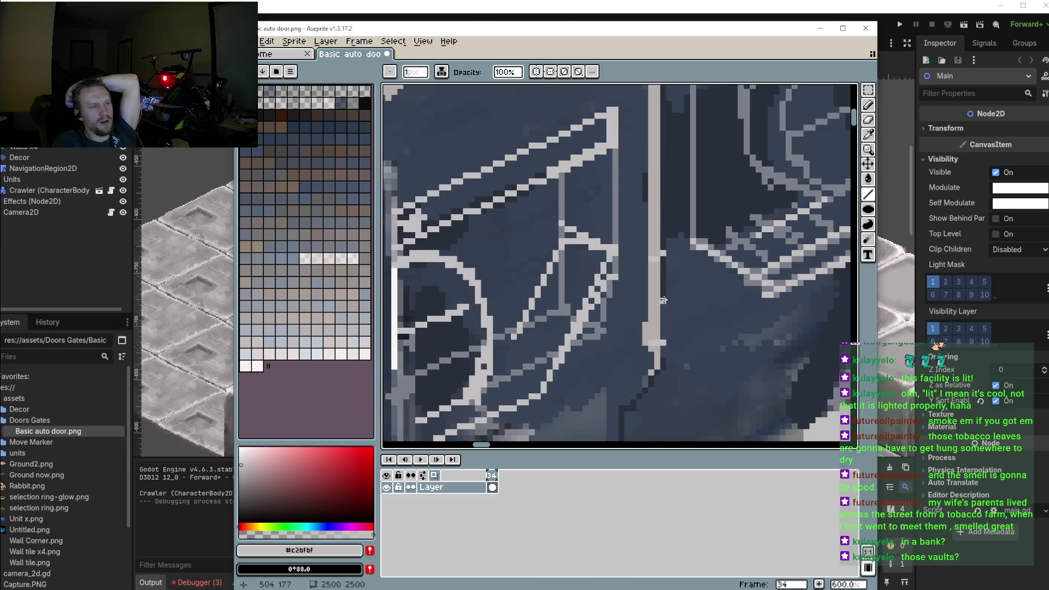
Sample the darkest door blue and shrink the pencil to a single pixel
key(i)
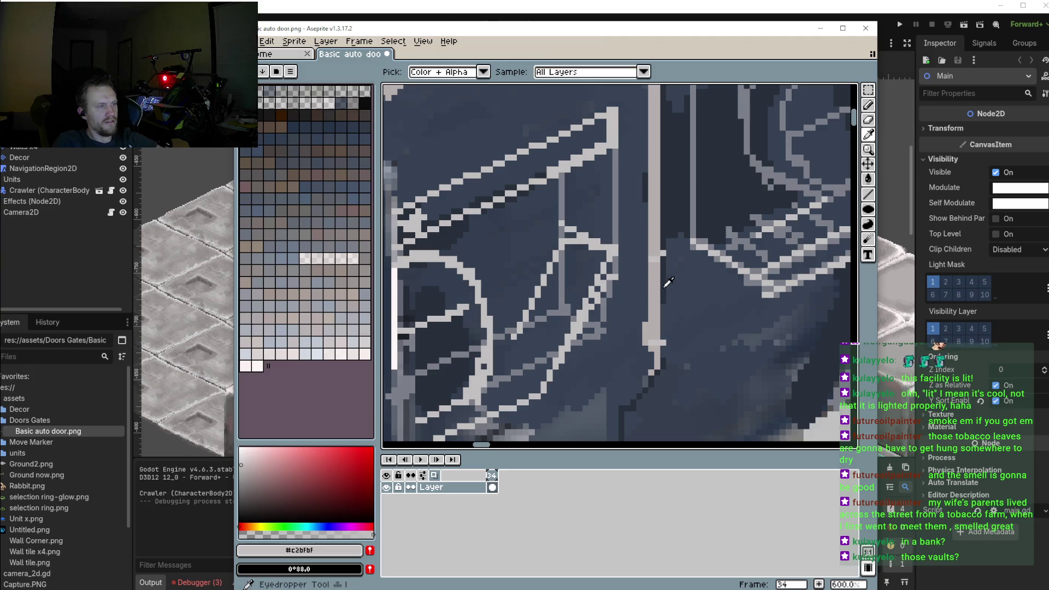
click(668, 296)
key(b)
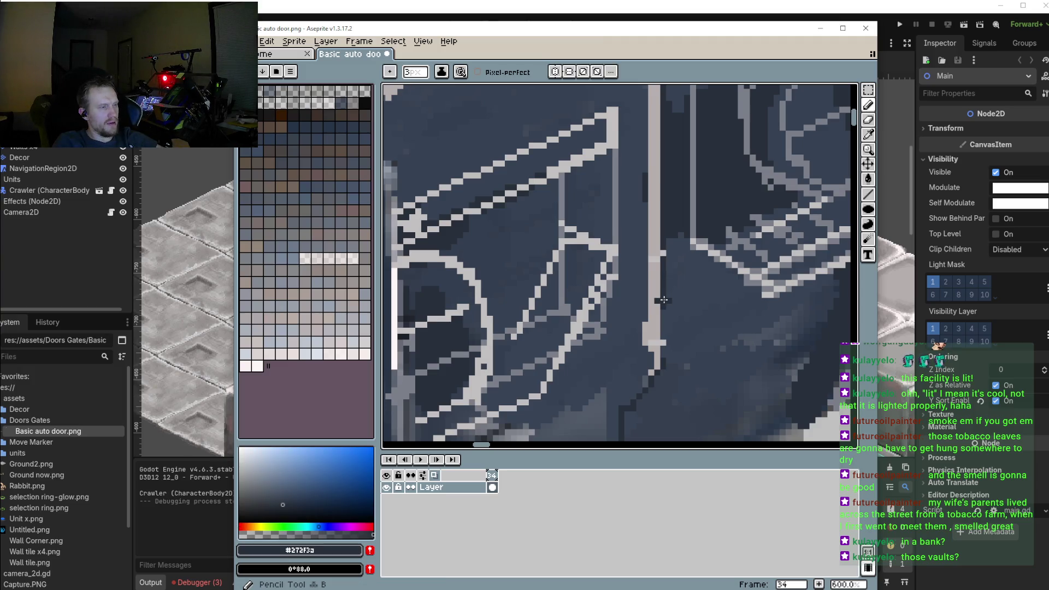
key(minus)
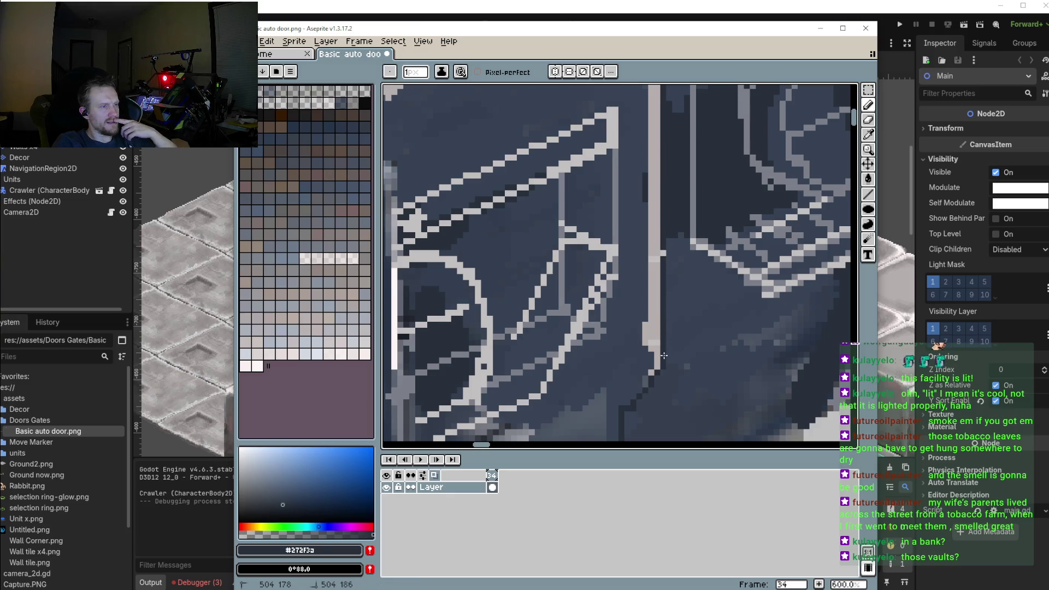
scroll(661, 359, down, 2)
scroll(662, 359, down, 1)
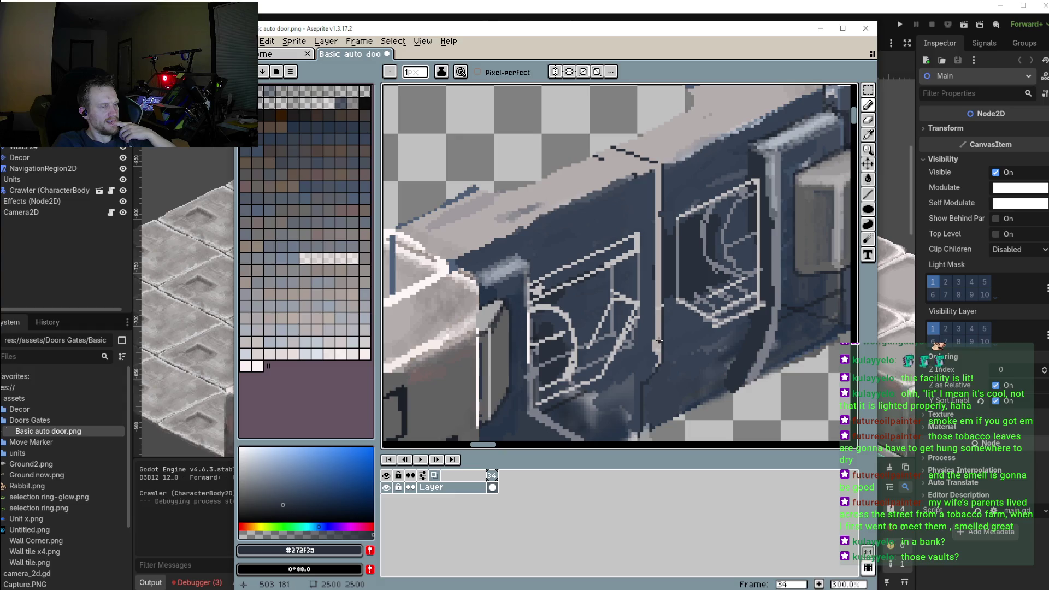
scroll(582, 365, up, 1)
scroll(583, 365, up, 1)
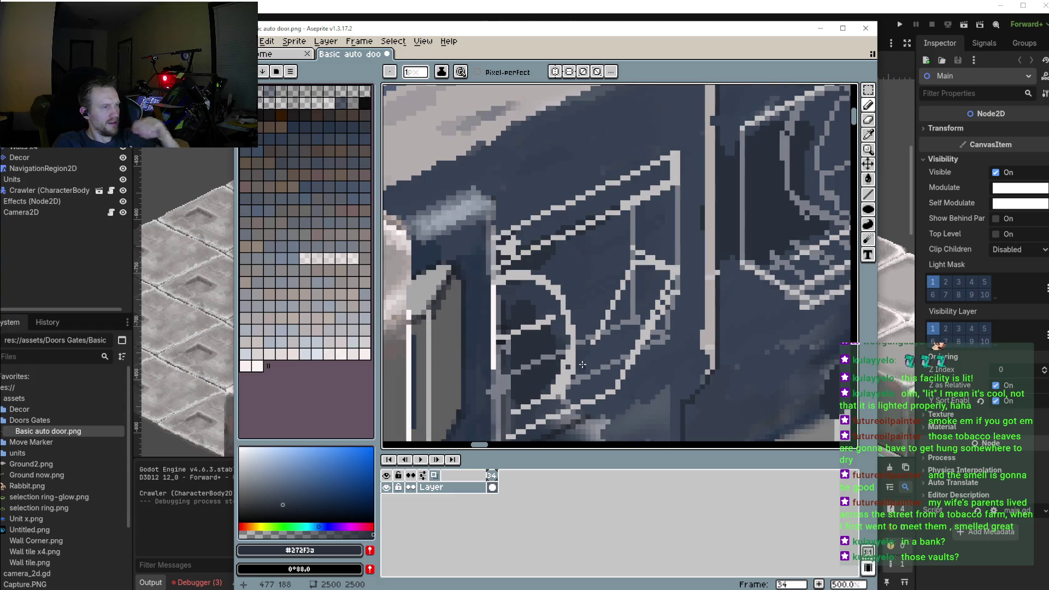
scroll(610, 358, down, 1)
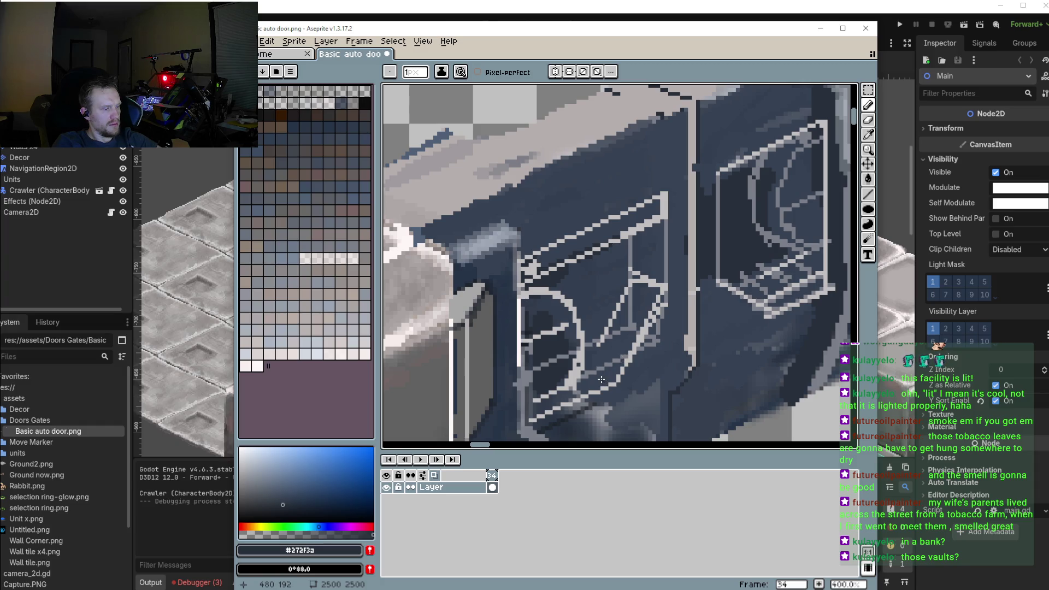
Sample the window frame's light grey and pencil a diagonal frame line in the left window
key(i)
click(617, 376)
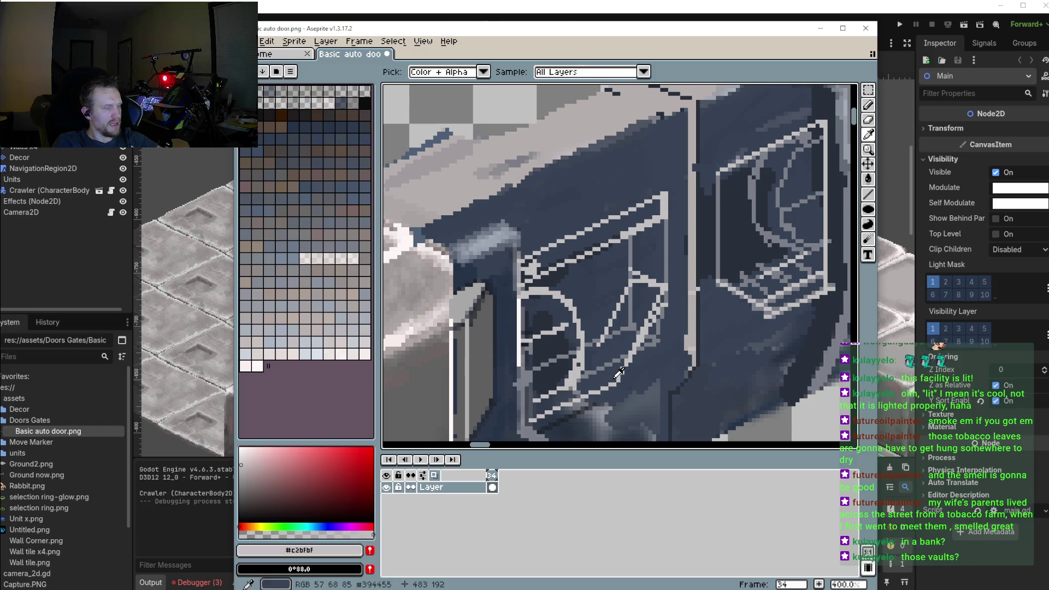
key(b)
scroll(619, 375, up, 1)
scroll(601, 371, up, 1)
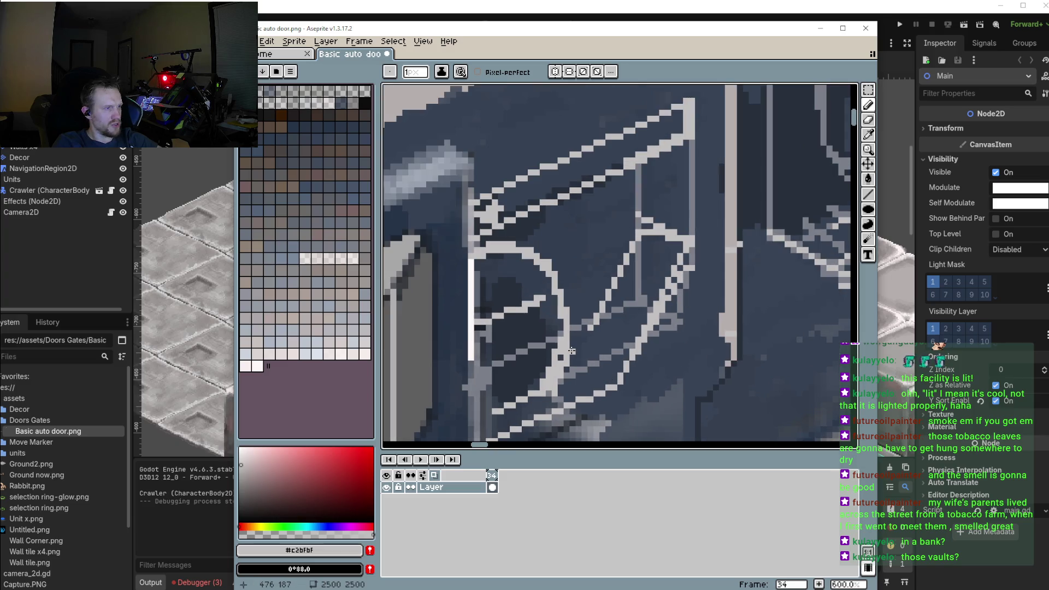
drag(571, 350, 611, 384)
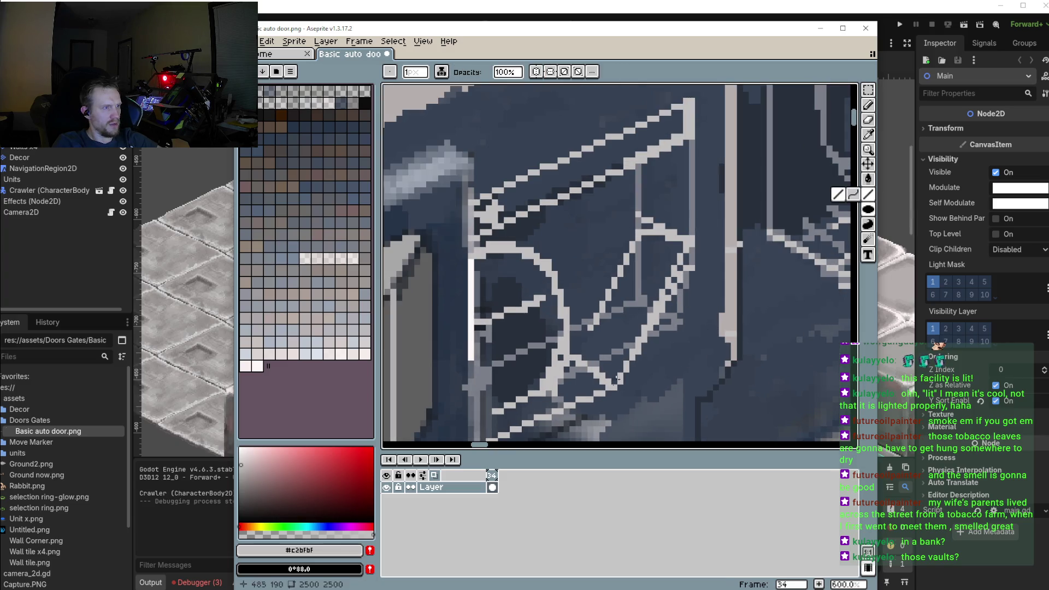
Draw straight light grey lines in the left window: one horizontal, two vertical, one lower-corner diagonal
key(v)
key(l)
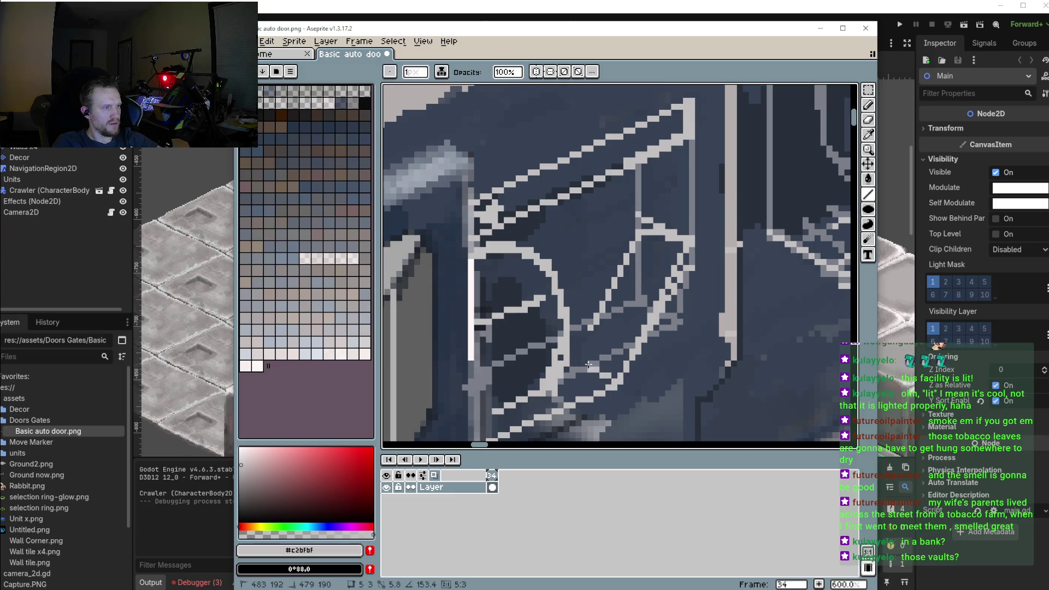
drag(637, 218, 682, 227)
drag(640, 164, 637, 209)
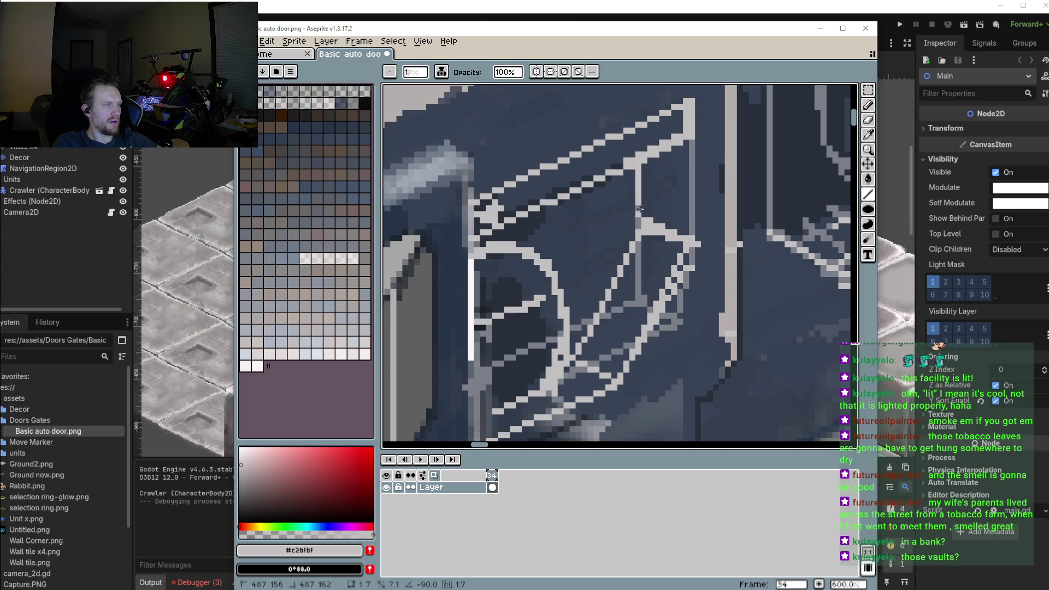
drag(690, 140, 692, 246)
scroll(691, 246, down, 4)
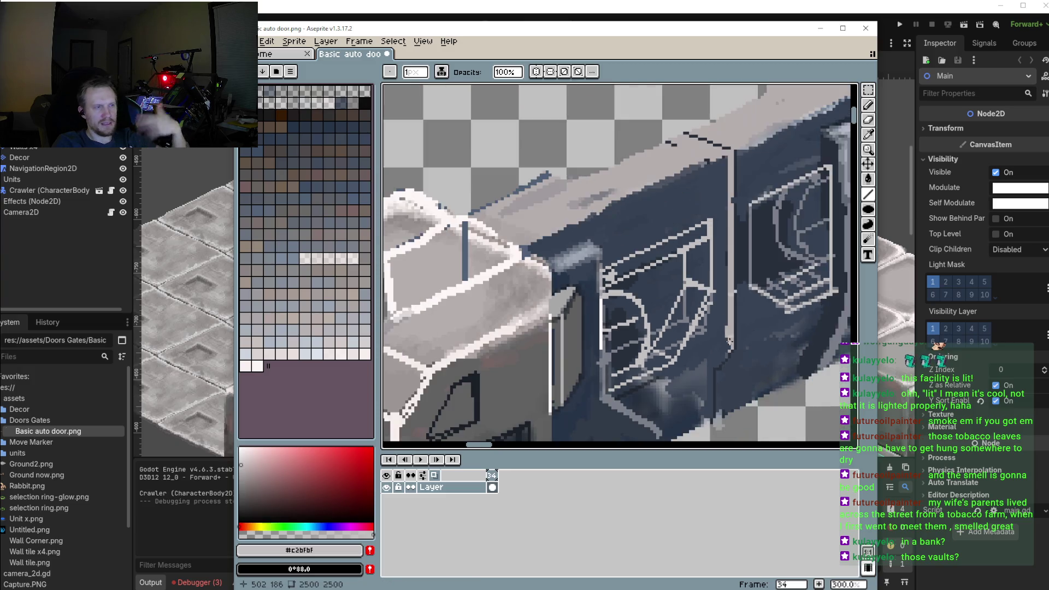
scroll(678, 274, up, 1)
scroll(672, 290, up, 1)
scroll(670, 302, up, 1)
mouse_move(670, 301)
mouse_down()
mouse_move(643, 329)
mouse_move(637, 390)
mouse_up()
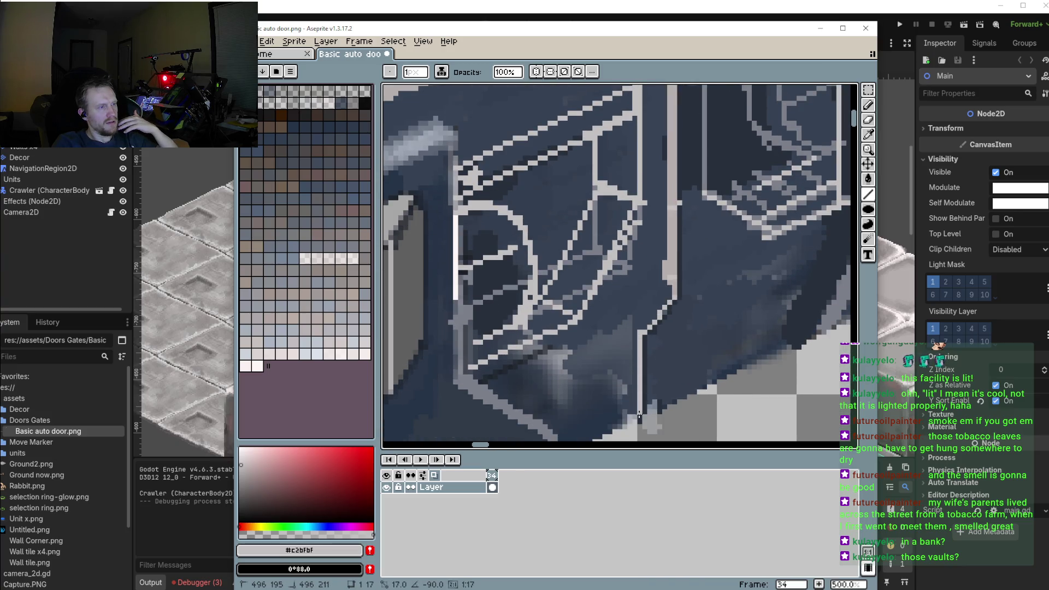
Sample the dark door blue #272f3a from the canvas as the painting colour
scroll(563, 289, down, 2)
scroll(765, 180, up, 2)
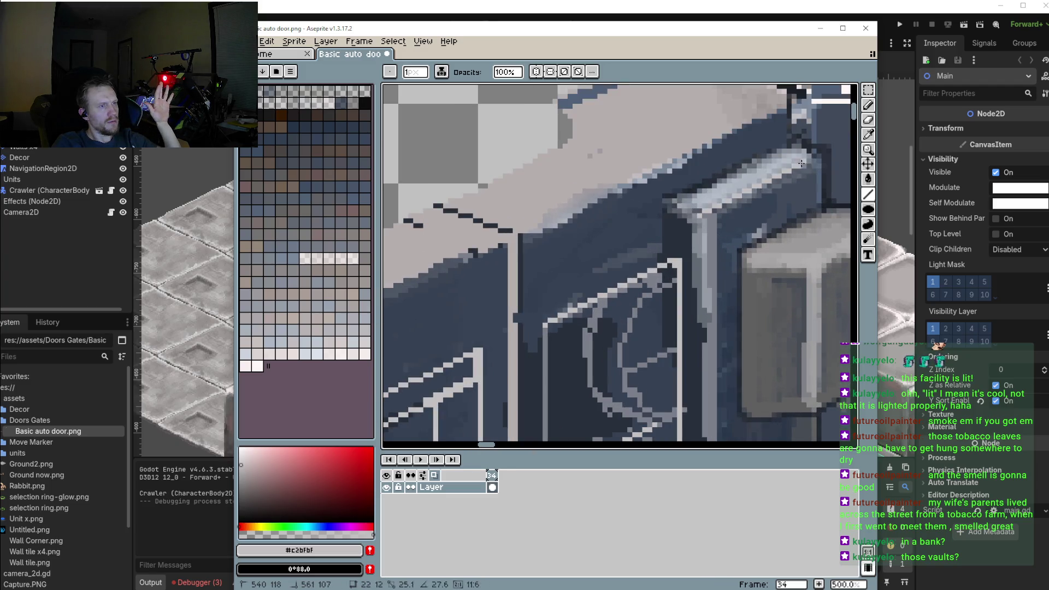
scroll(803, 165, down, 2)
scroll(543, 263, up, 2)
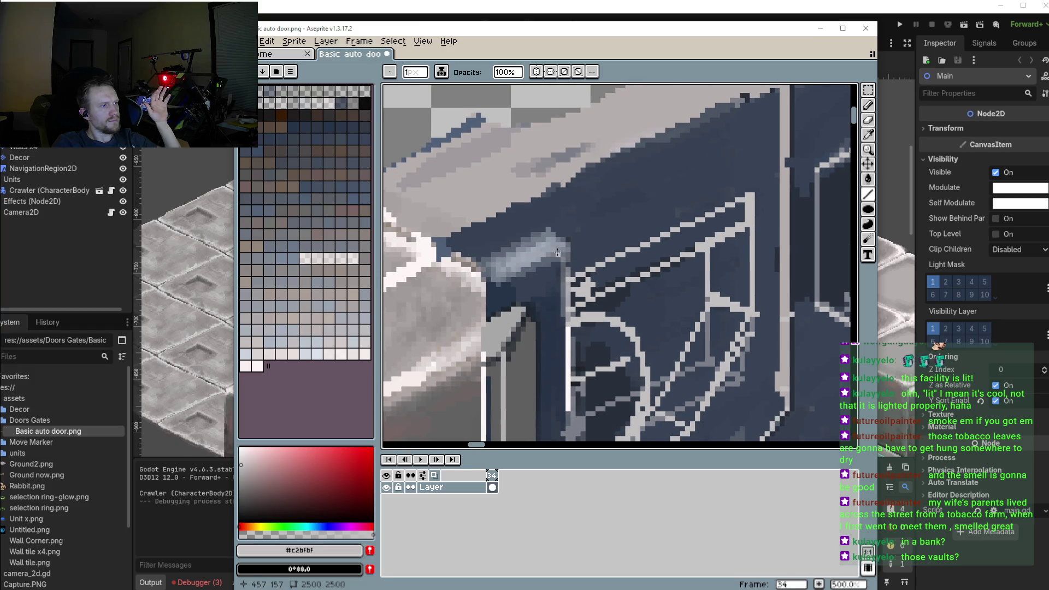
scroll(574, 235, down, 2)
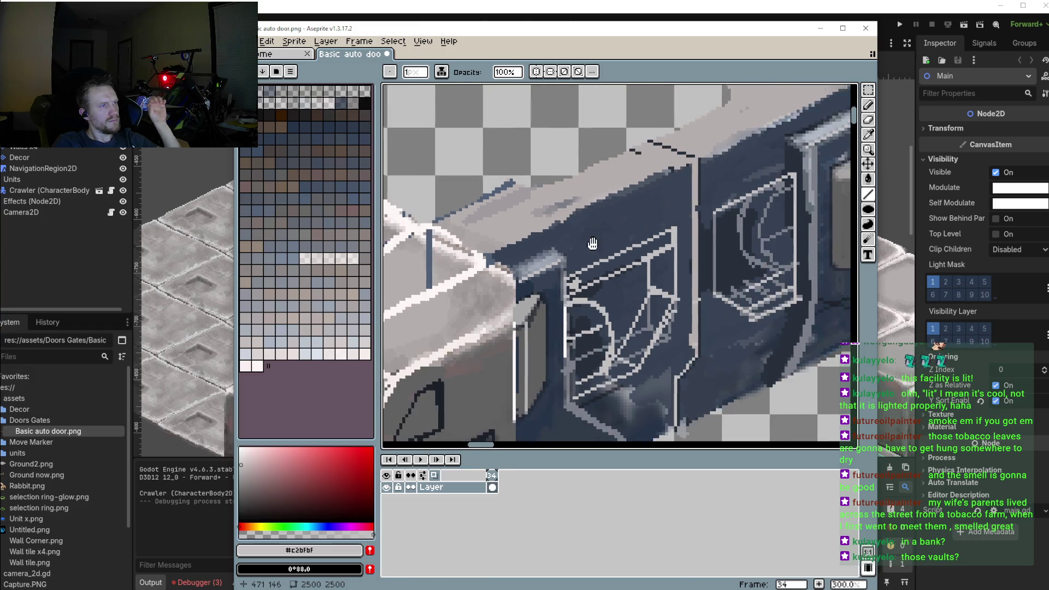
scroll(590, 220, up, 1)
scroll(612, 251, up, 1)
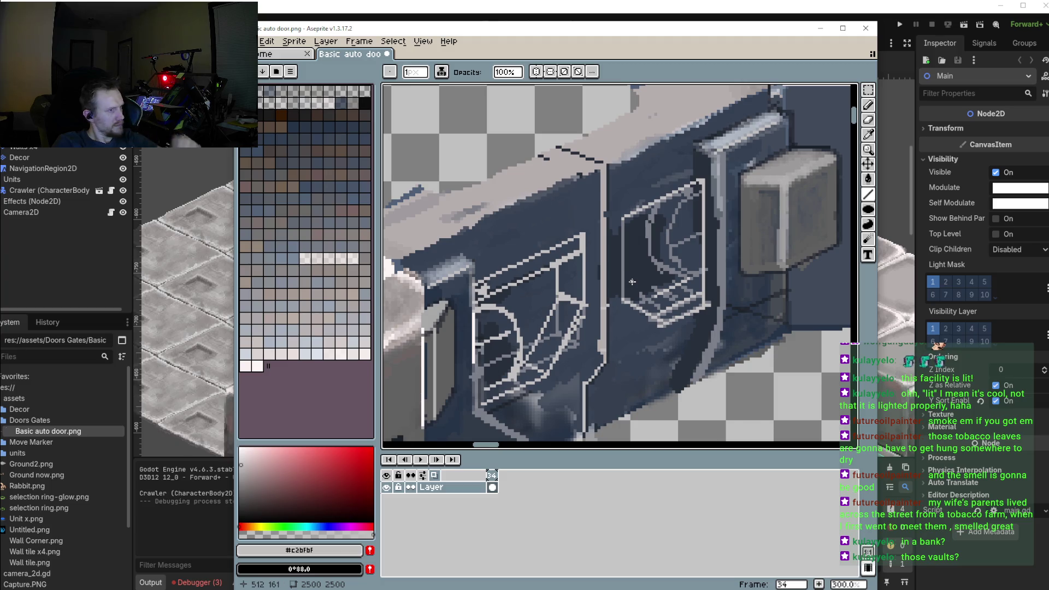
scroll(636, 281, down, 1)
alt+click(636, 281)
scroll(568, 276, up, 1)
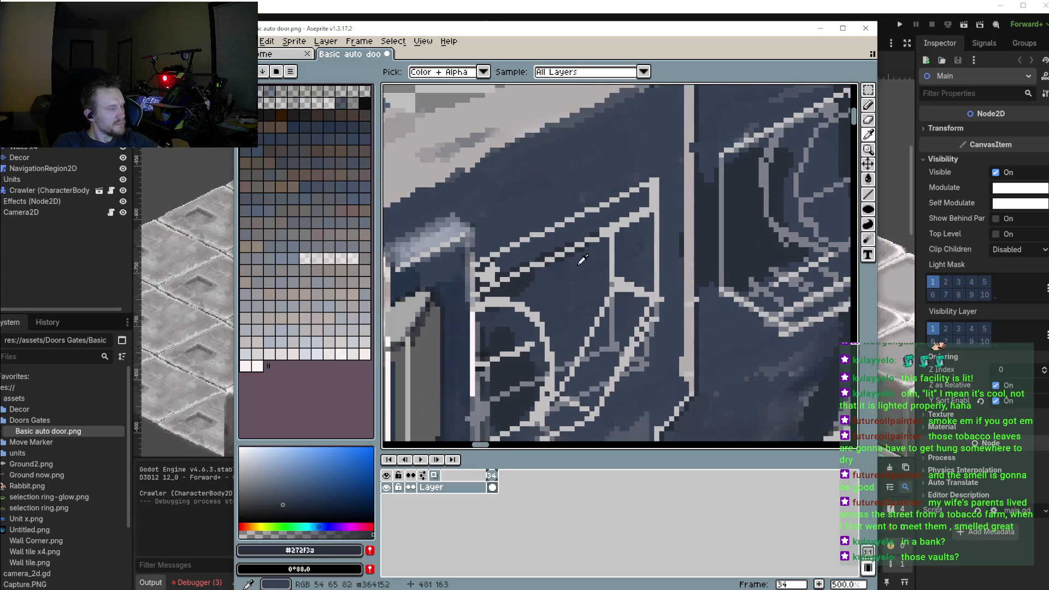
Enlarge the pencil to 3px and paint dark #272f3a shading strokes across the left window's interior panels
scroll(568, 276, up, 2)
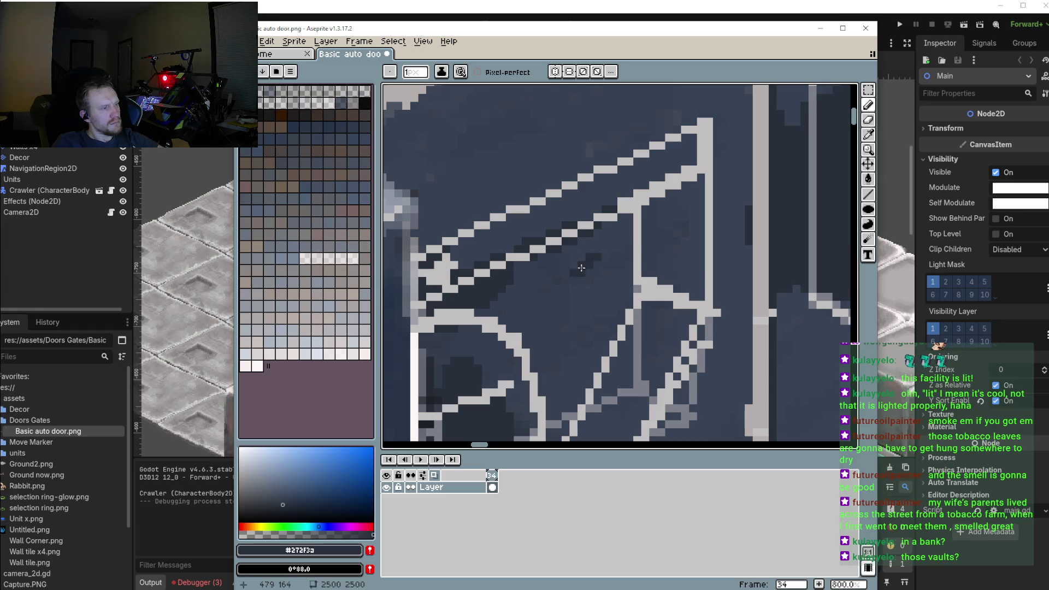
scroll(573, 276, up, 2)
key(plus)
key(plus)
drag(580, 299, 520, 294)
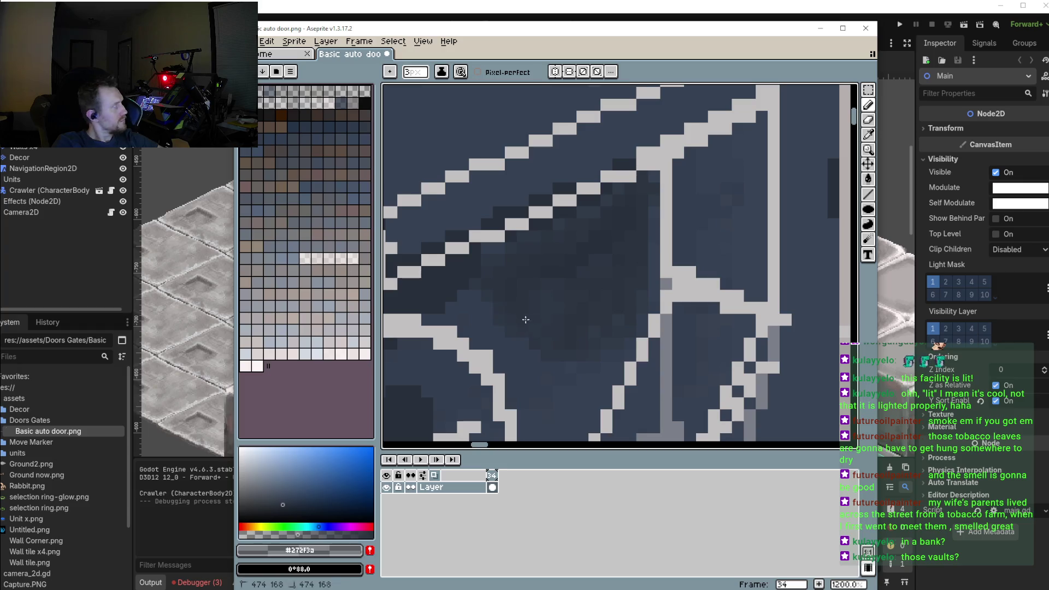
drag(490, 323, 611, 337)
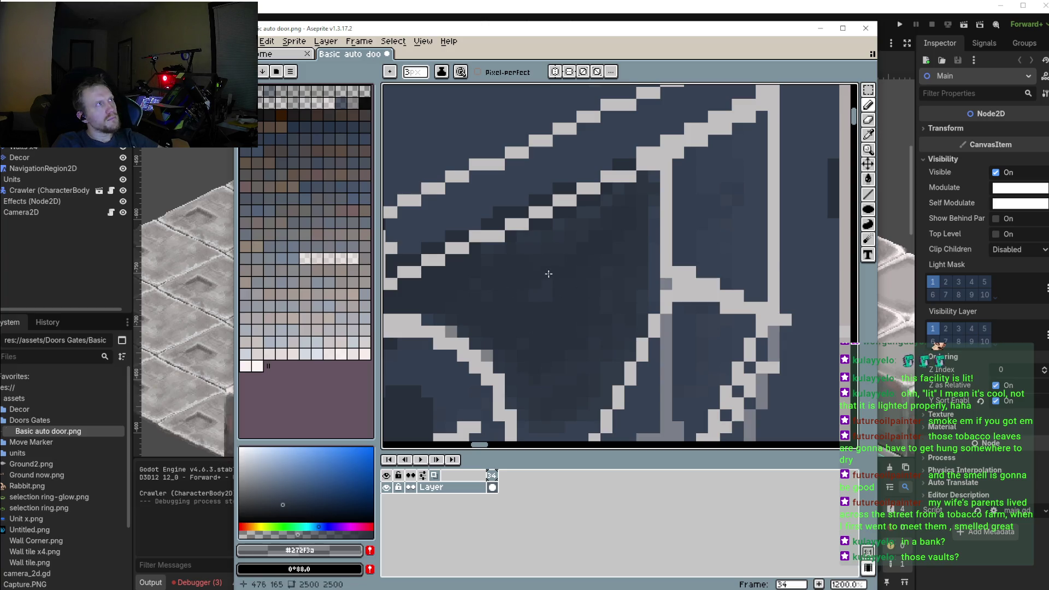
scroll(562, 281, down, 3)
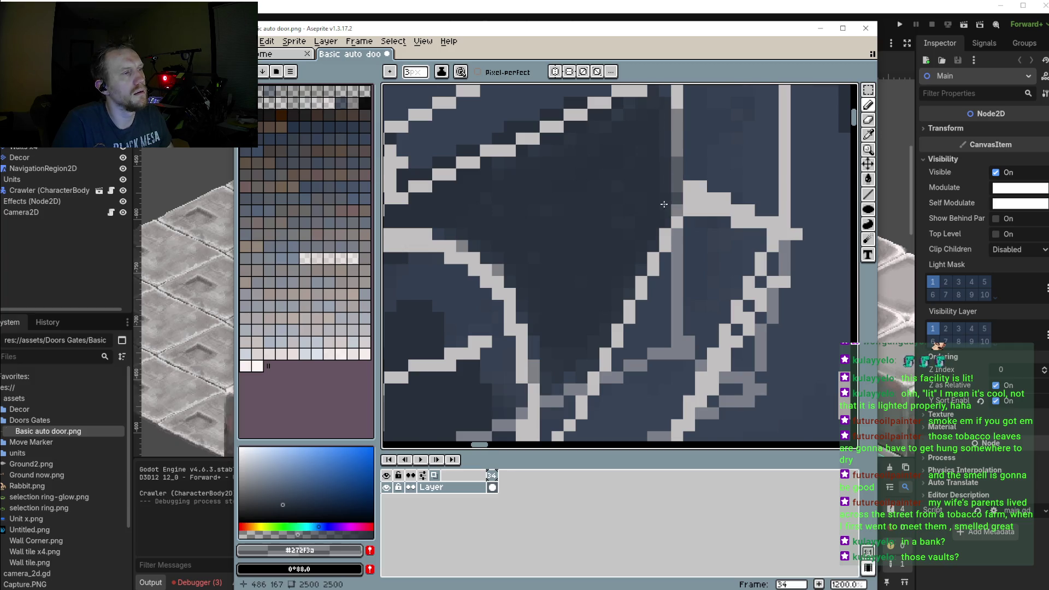
scroll(645, 235, down, 3)
scroll(632, 285, down, 3)
scroll(634, 278, up, 1)
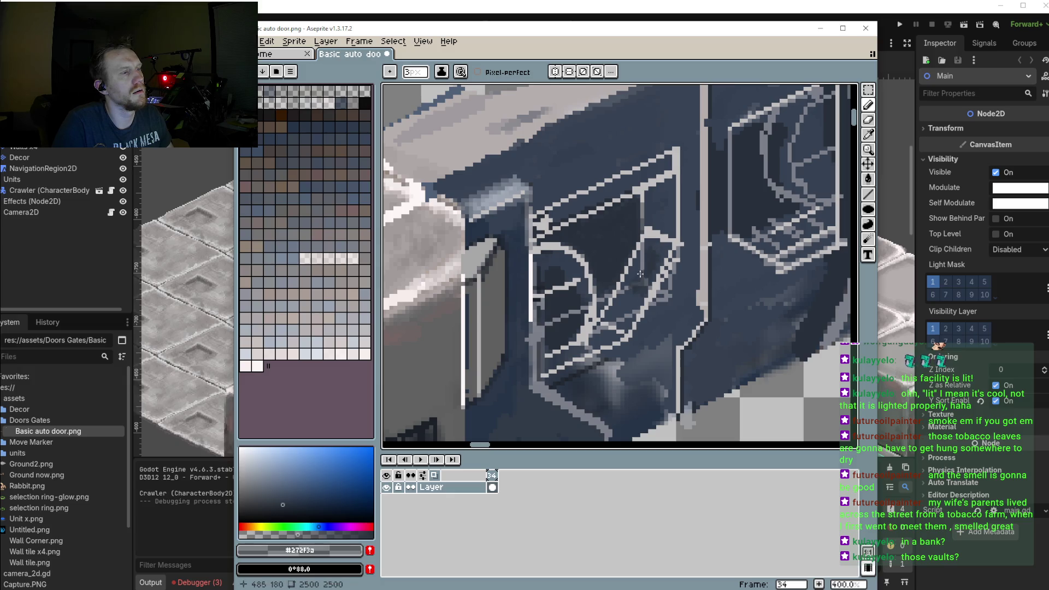
mouse_move(623, 279)
mouse_down()
mouse_move(609, 304)
mouse_move(656, 232)
mouse_up()
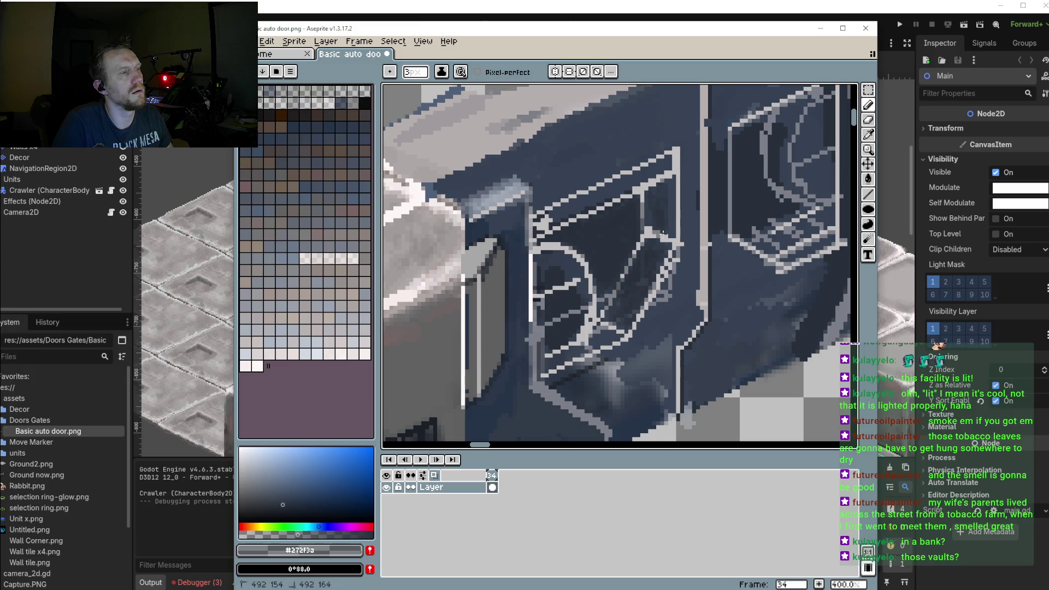
drag(621, 332, 589, 346)
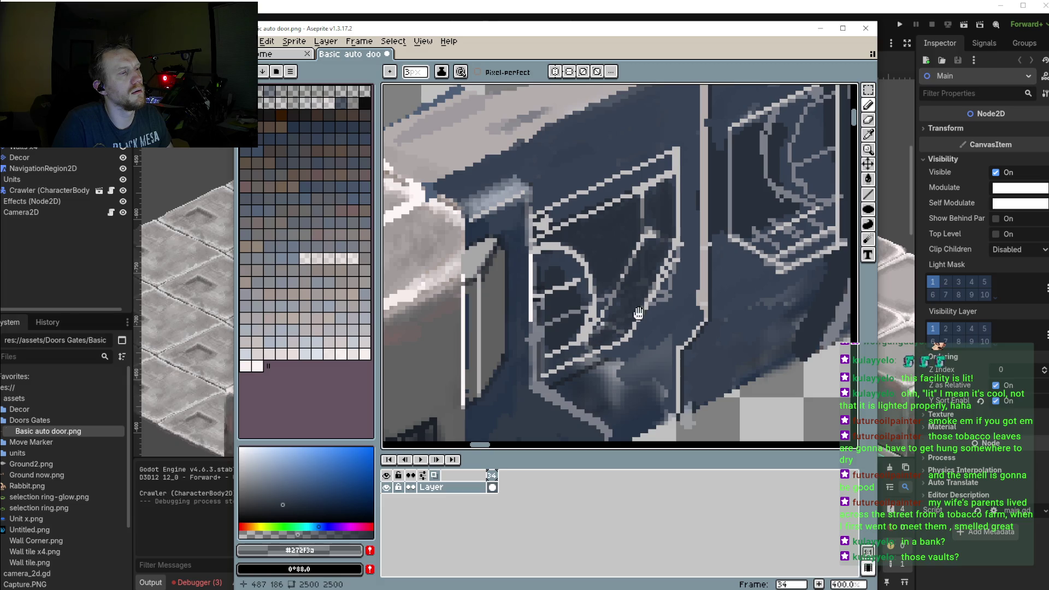
scroll(642, 312, right, 3)
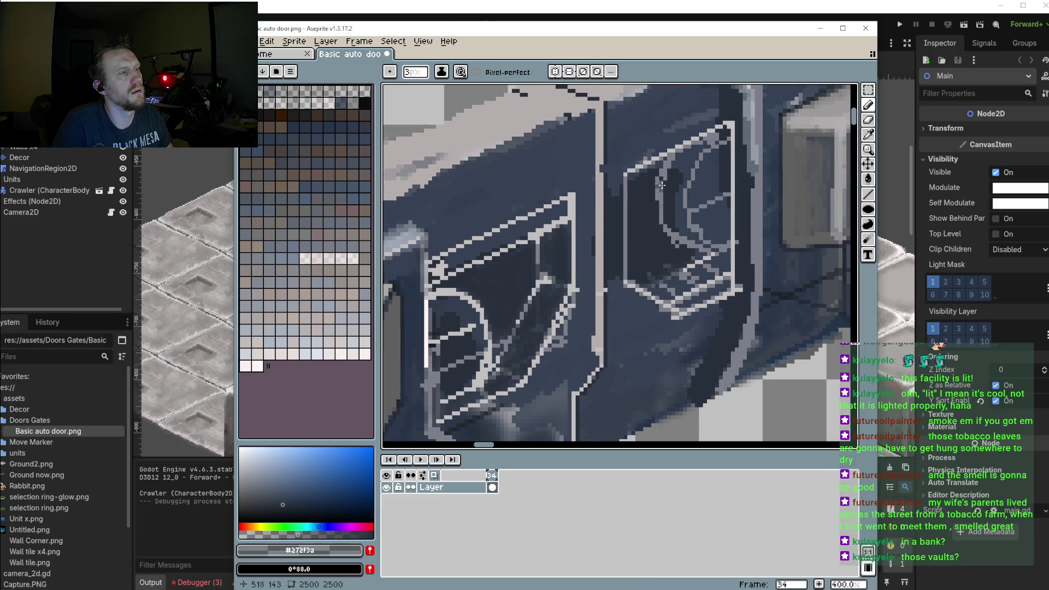
Sample the dark blue-grey from the door and set the pencil back to 1 pixel
key(i)
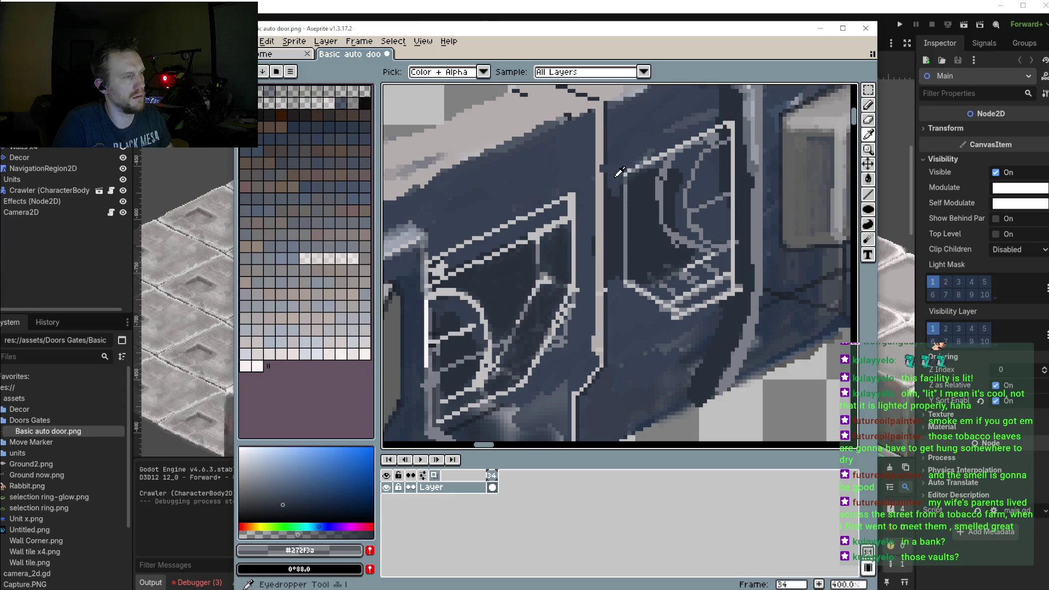
click(616, 176)
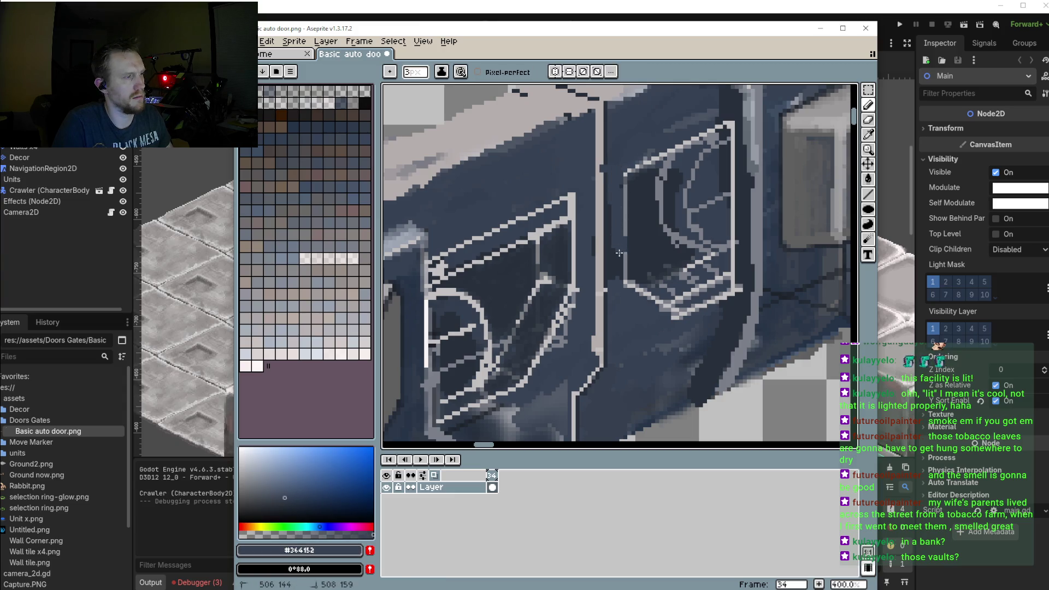
scroll(619, 302, down, 2)
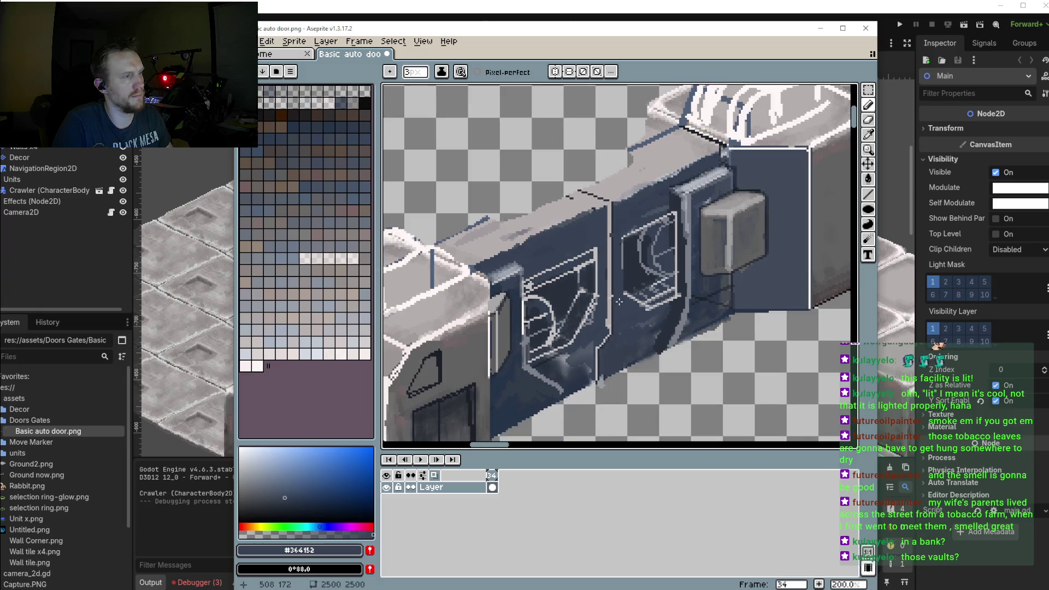
drag(620, 302, 606, 277)
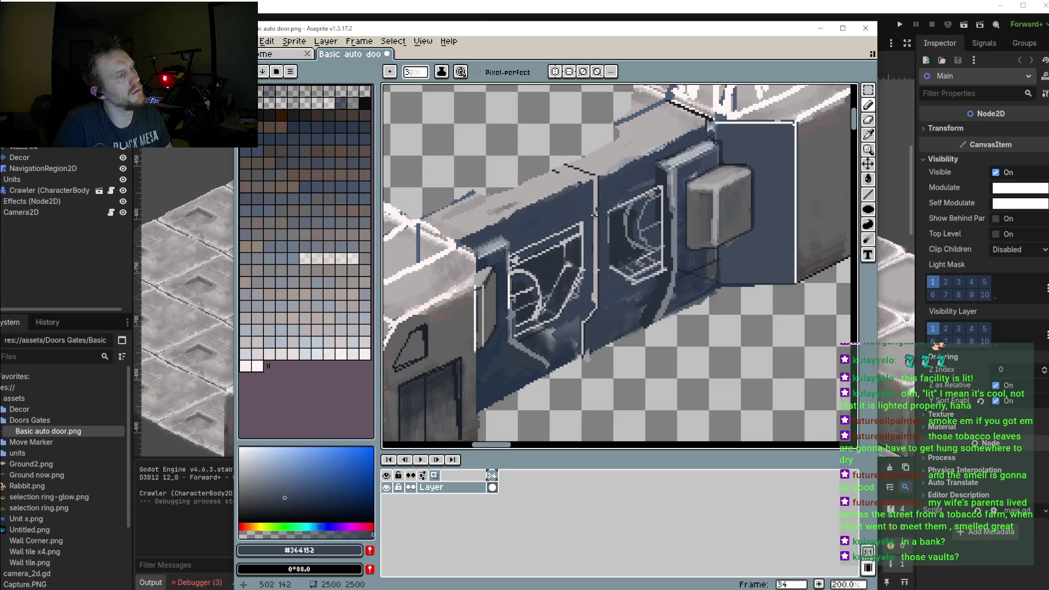
scroll(596, 214, up, 1)
scroll(601, 224, up, 2)
key(alt)
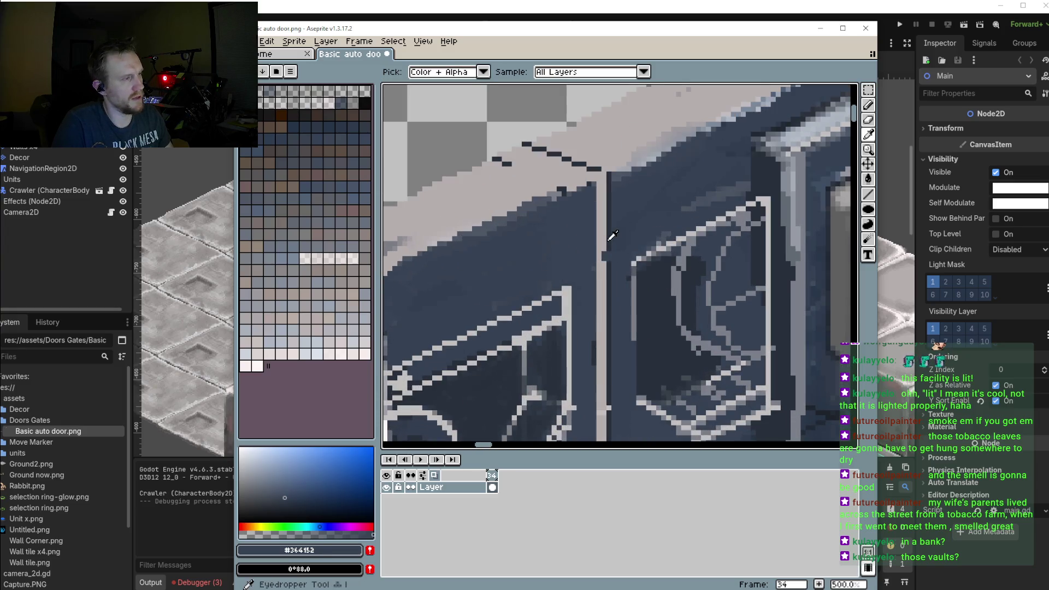
click(611, 244)
key(minus)
key(minus)
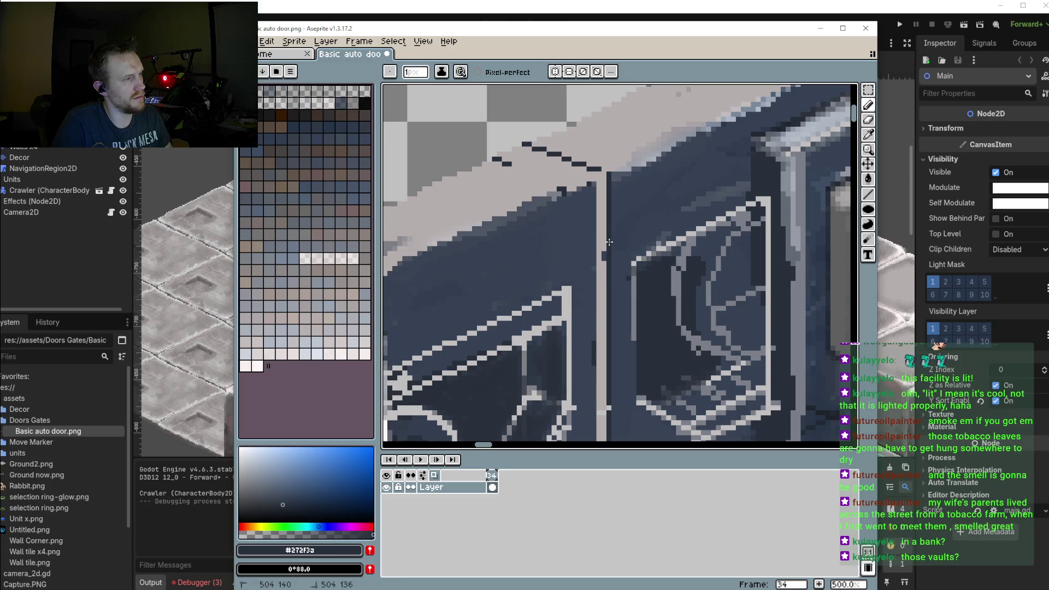
key(ctrl+z)
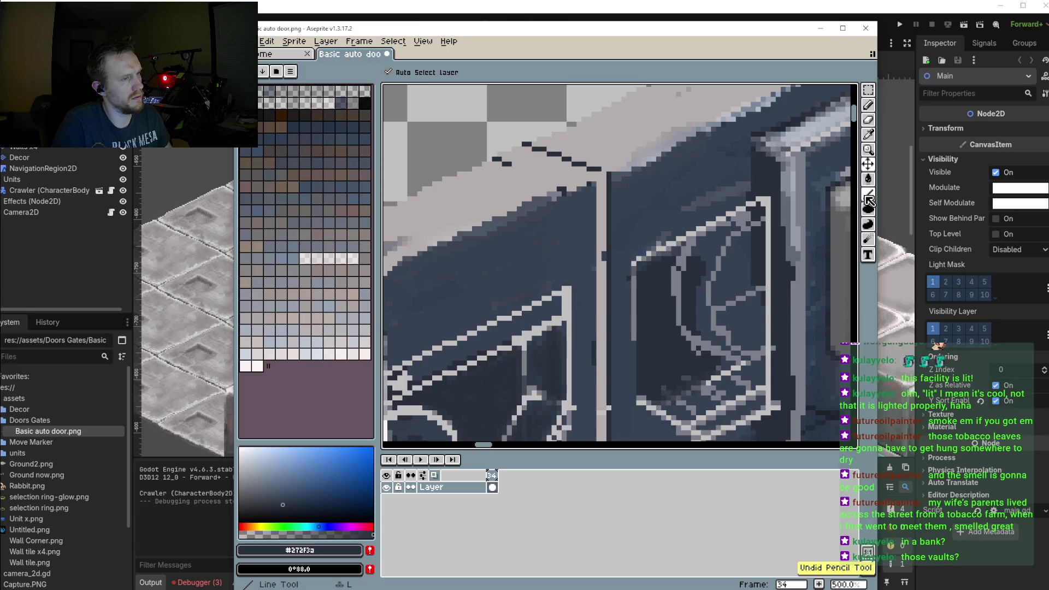
Draw dark straight panel lines along the door's upper edge
click(868, 196)
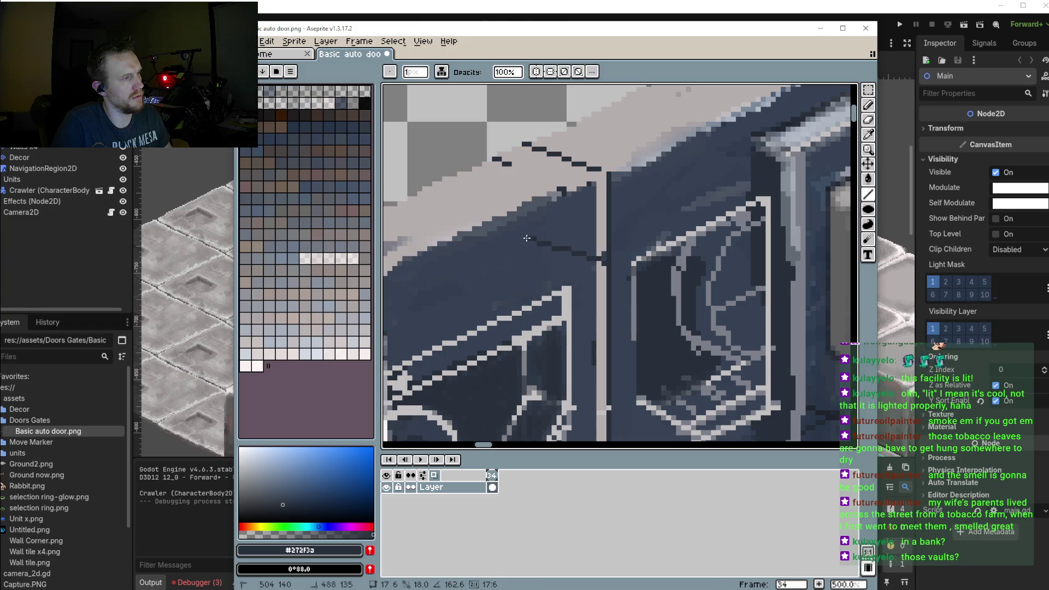
shift+click(532, 198)
shift+click(469, 165)
shift+click(469, 164)
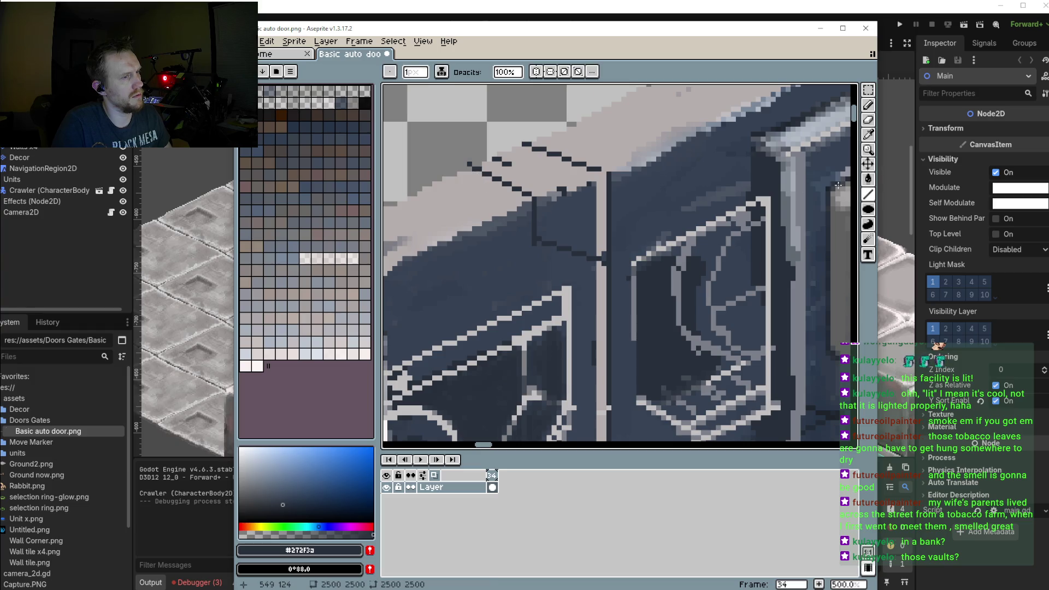
key(ctrl)
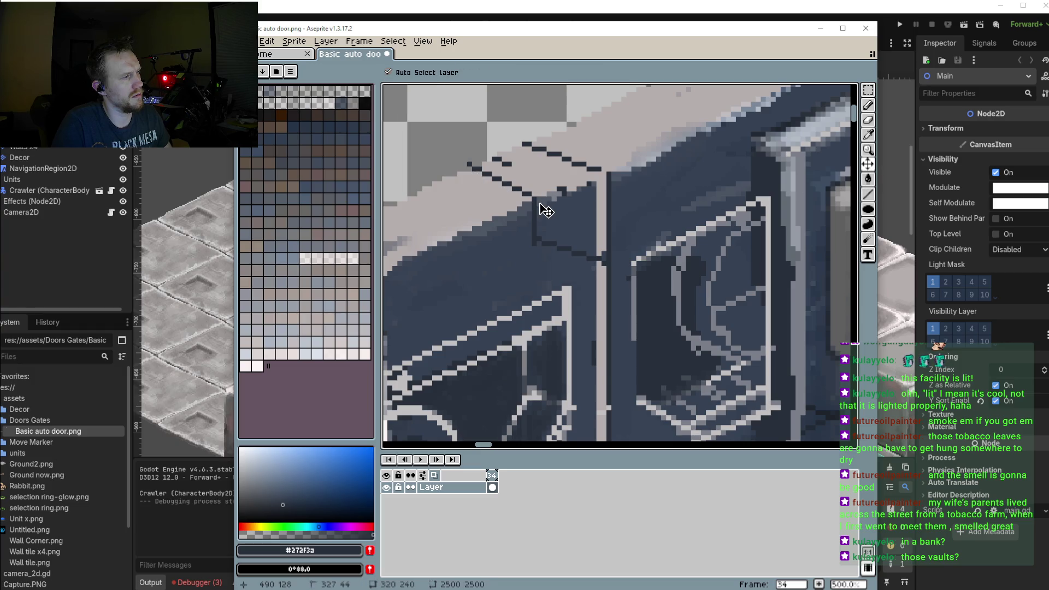
key(ctrl+z)
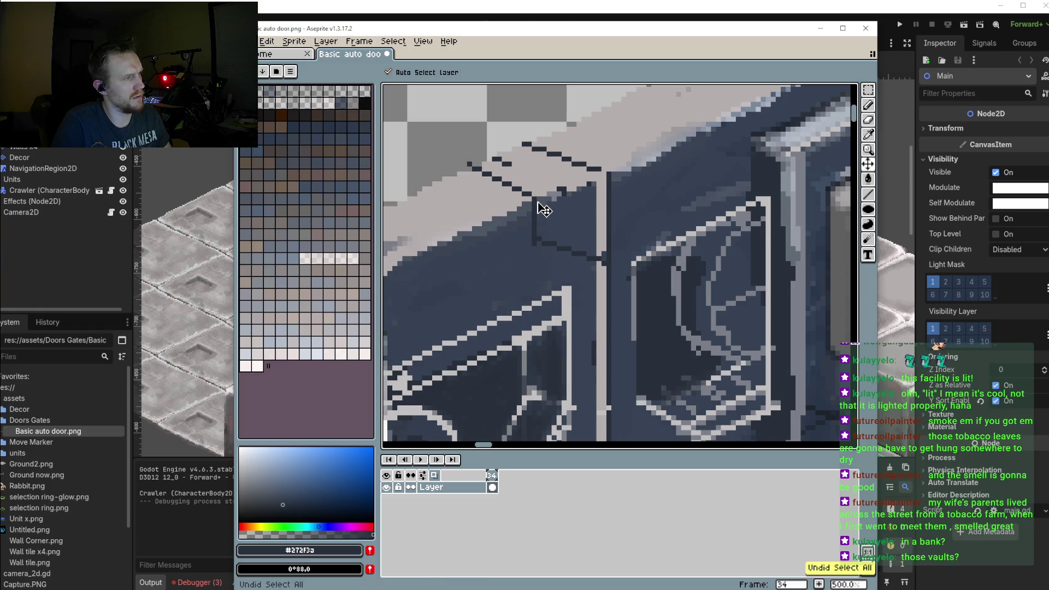
scroll(543, 210, down, 3)
scroll(588, 214, up, 3)
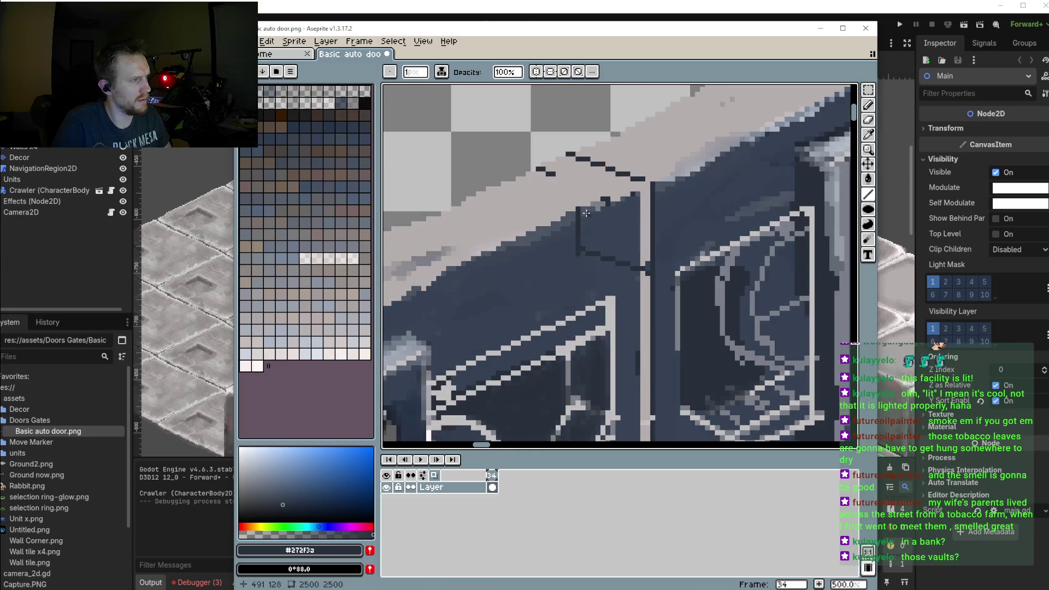
drag(579, 207, 511, 178)
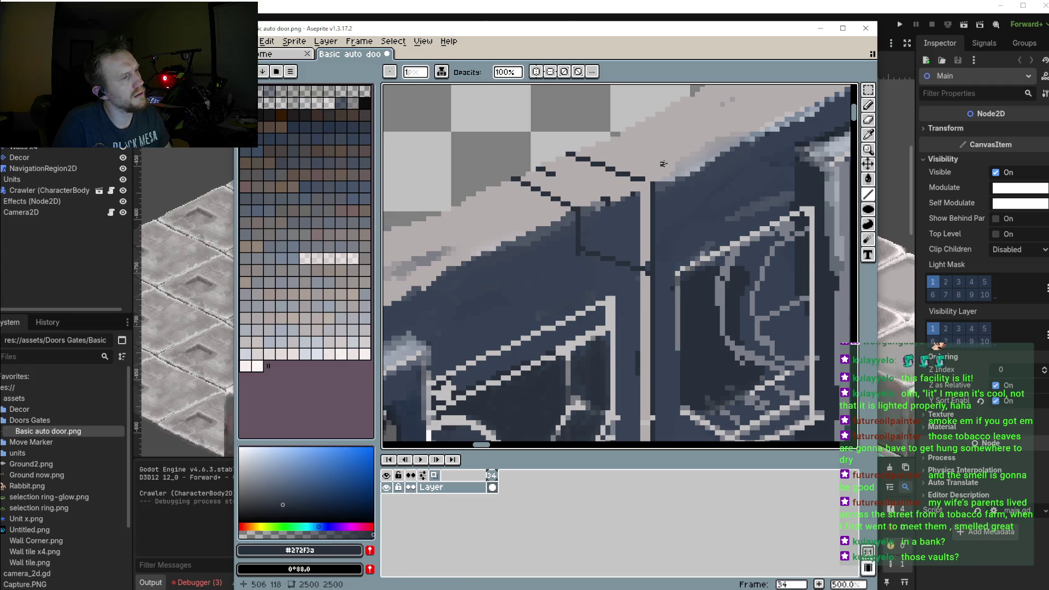
Sample the wall top's light grey #b1aeae and paint over stray dark pixels along the top edge
scroll(663, 163, down, 3)
scroll(659, 197, up, 1)
scroll(659, 197, up, 2)
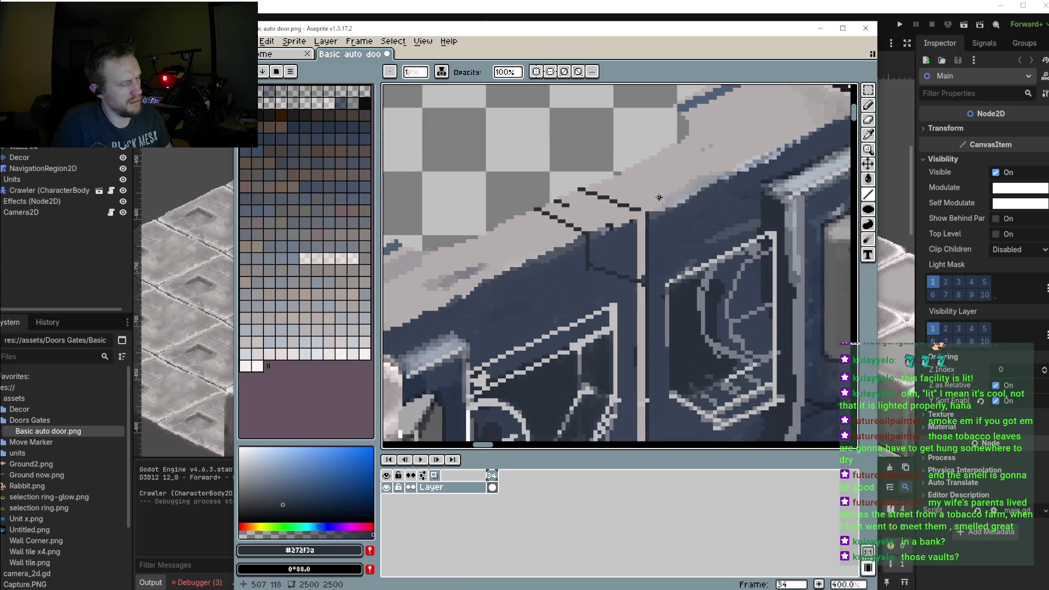
alt+click(634, 201)
drag(634, 201, 599, 208)
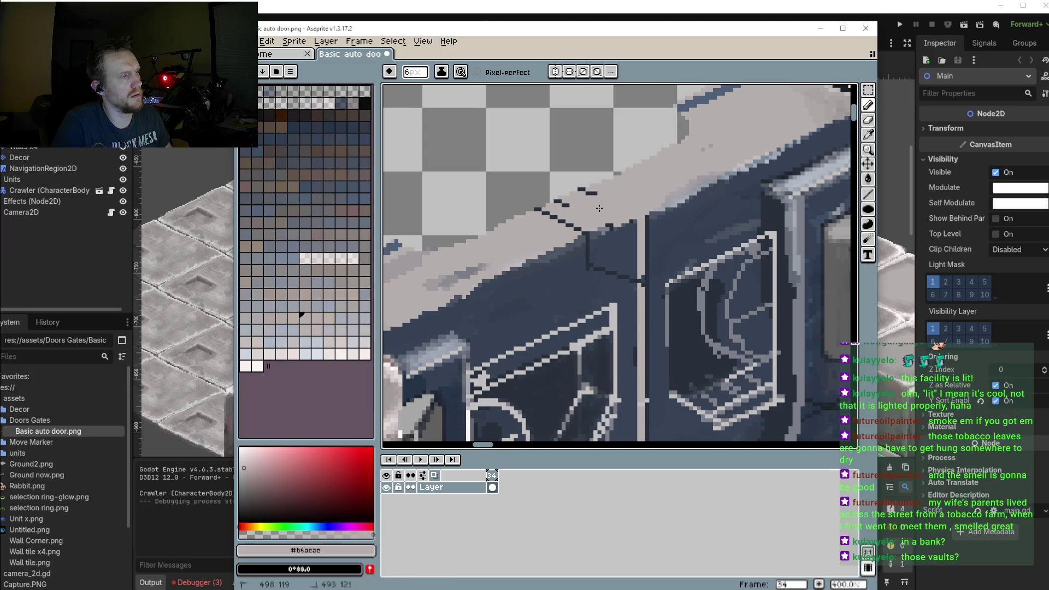
drag(599, 208, 606, 224)
scroll(606, 225, down, 2)
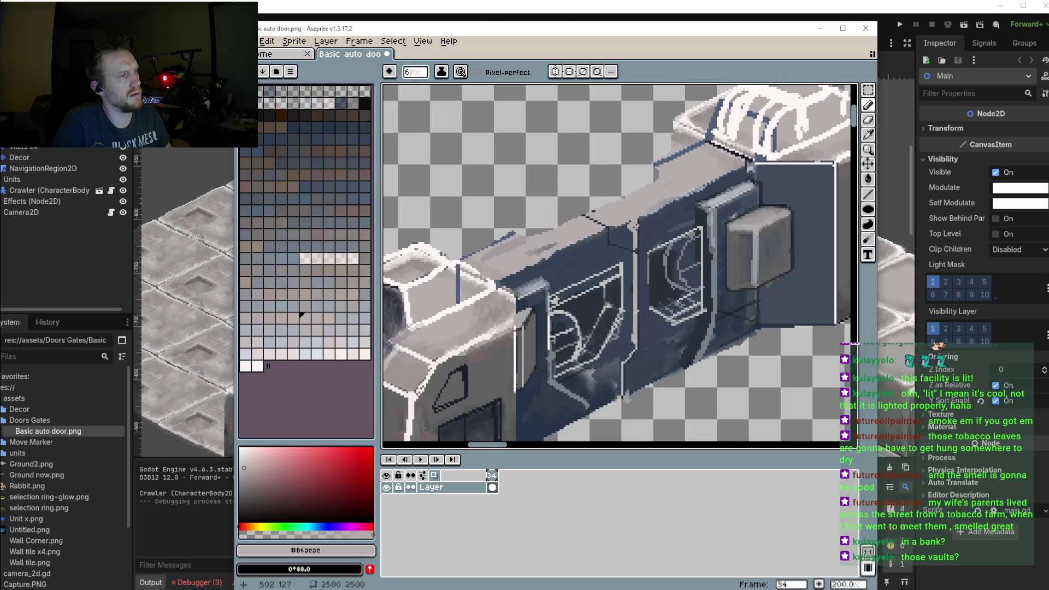
Sample wall blue #344152 and paint over the light vertical line beneath the door's top edge
scroll(633, 225, up, 2)
alt+click(633, 238)
drag(632, 238, 631, 271)
scroll(640, 262, down, 2)
scroll(640, 262, down, 2)
scroll(678, 283, up, 2)
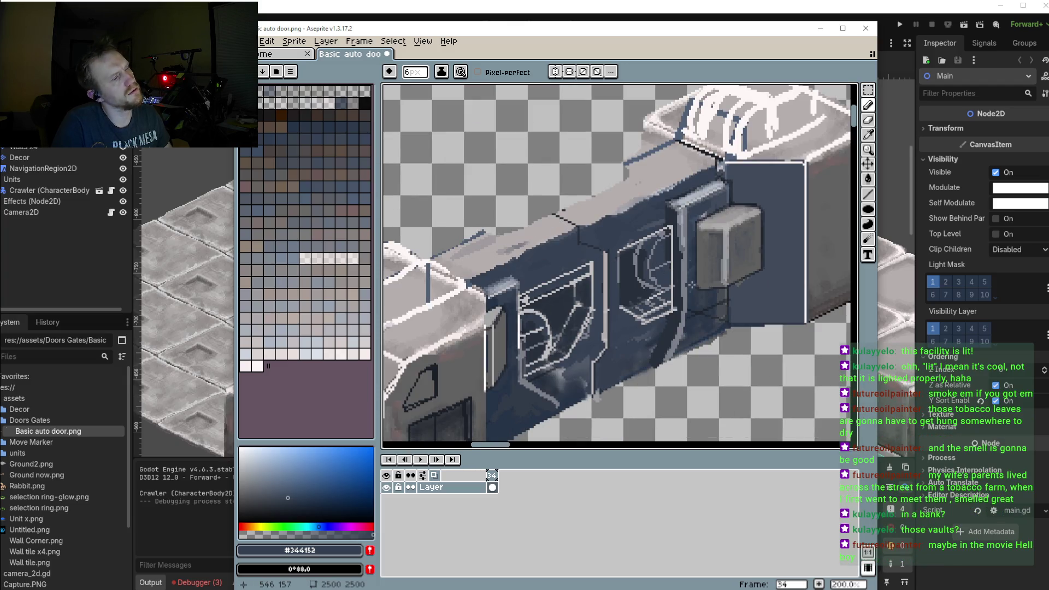
scroll(691, 284, down, 1)
scroll(690, 282, up, 1)
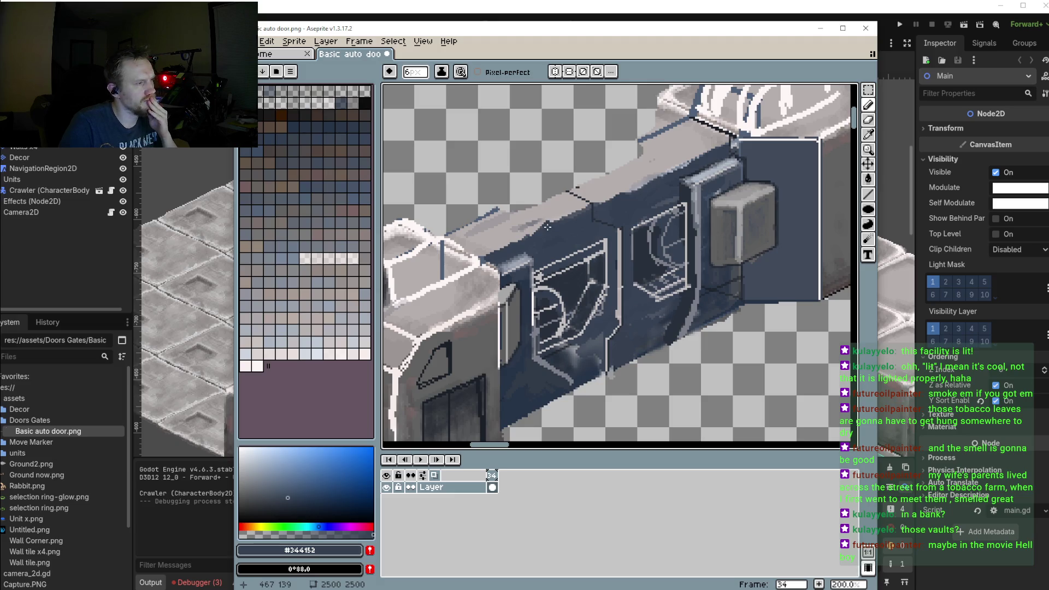
scroll(549, 230, down, 3)
scroll(563, 243, up, 1)
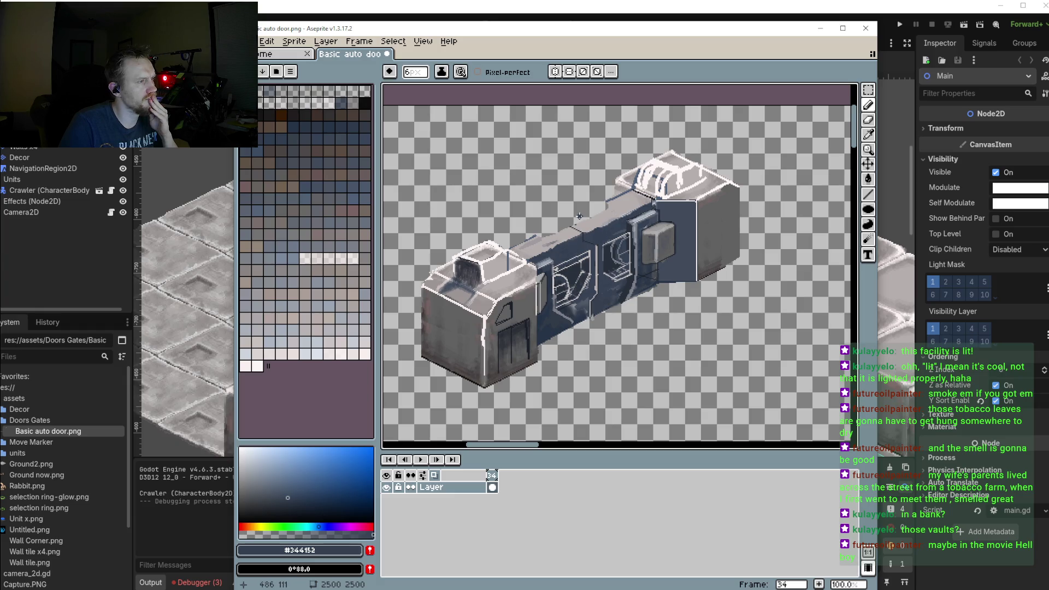
drag(580, 216, 582, 227)
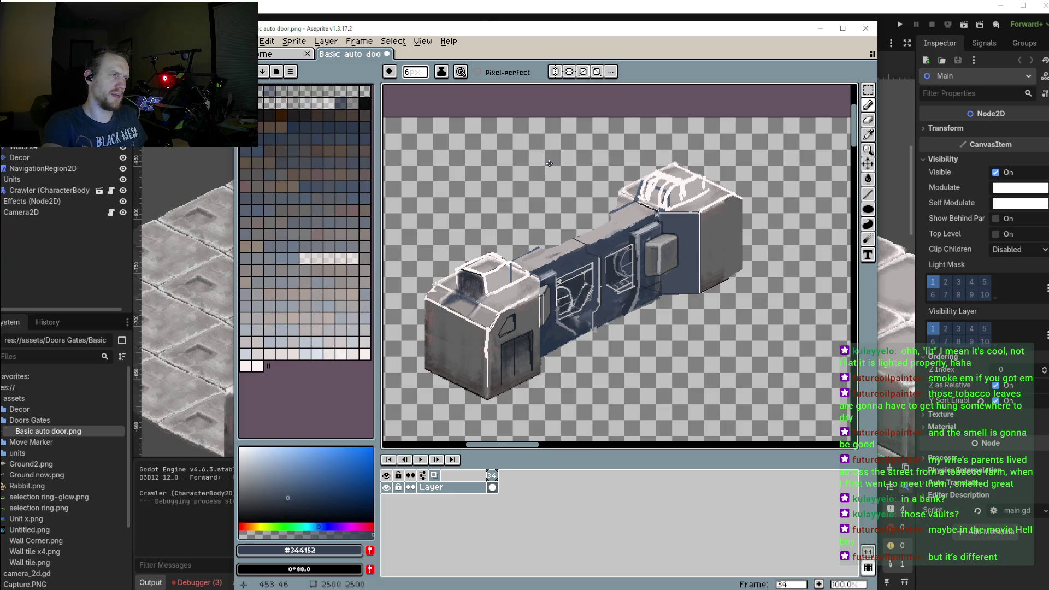
scroll(664, 241, up, 1)
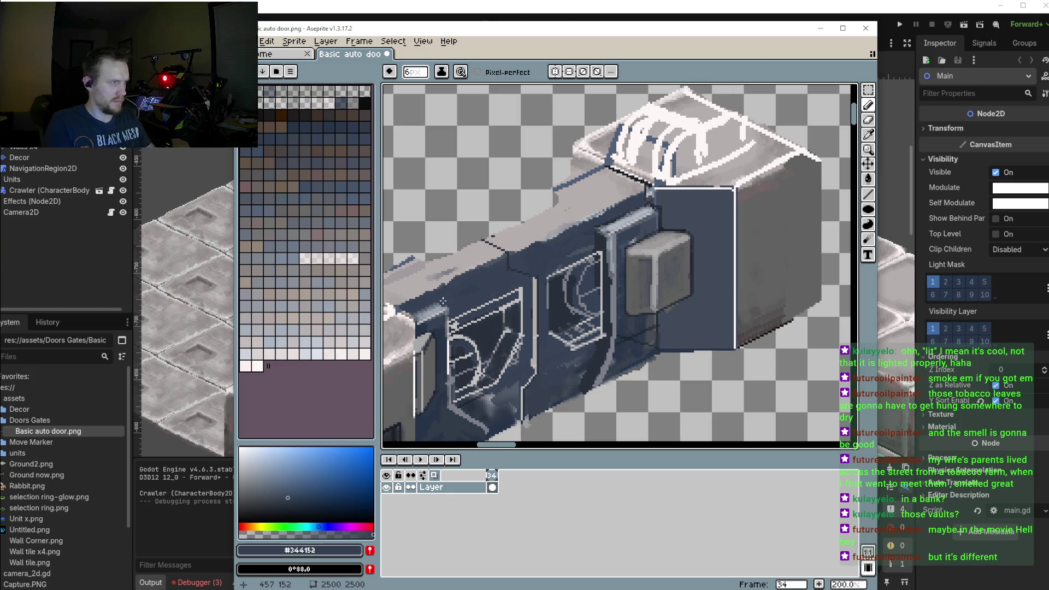
Sample near-black #1b2029 and pencil dark pixels along the light diagonal wall edge
scroll(660, 225, up, 3)
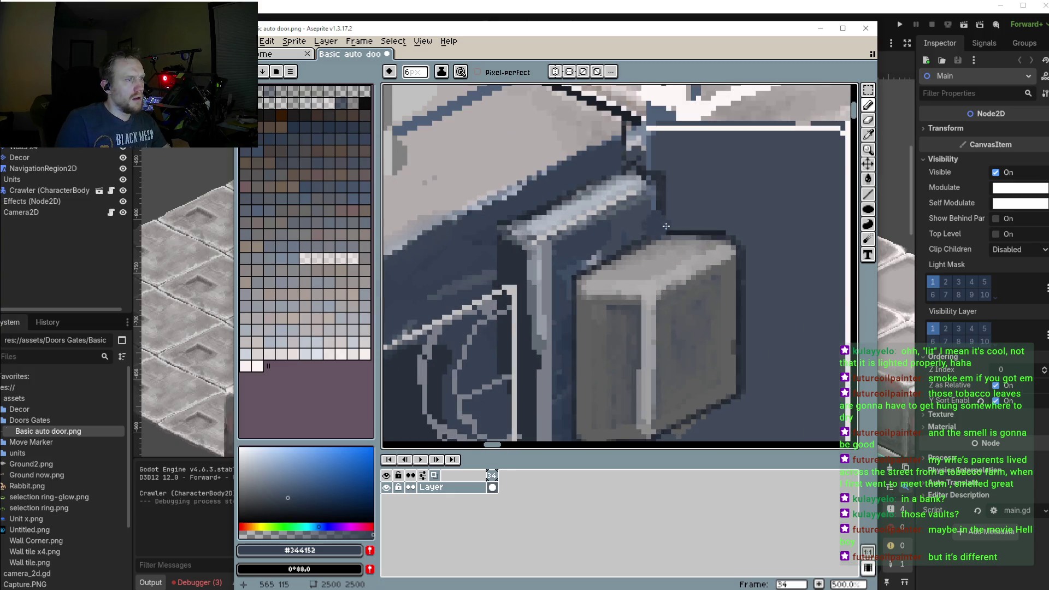
key(i)
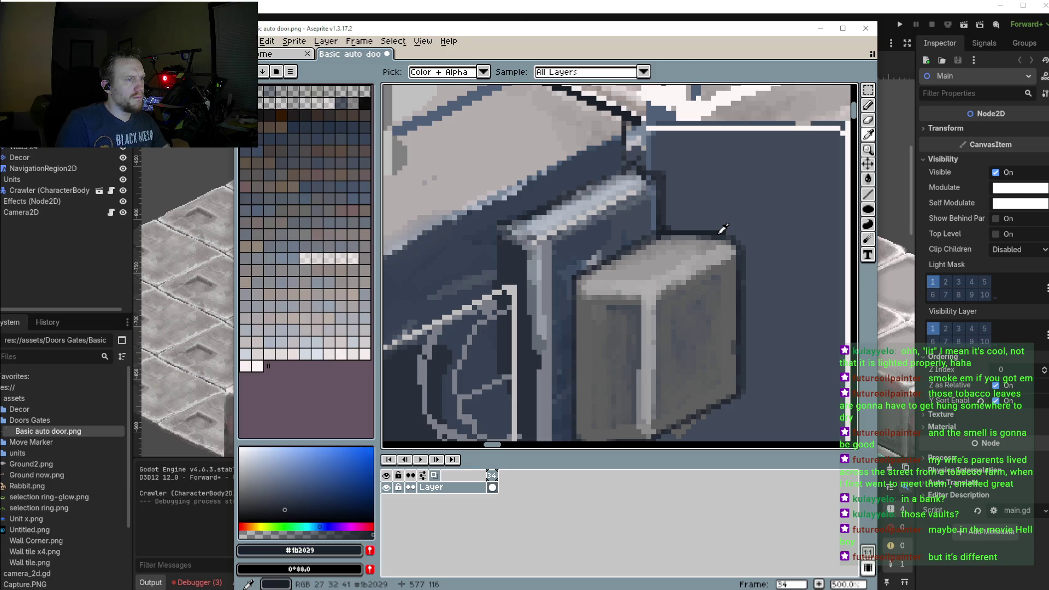
click(723, 228)
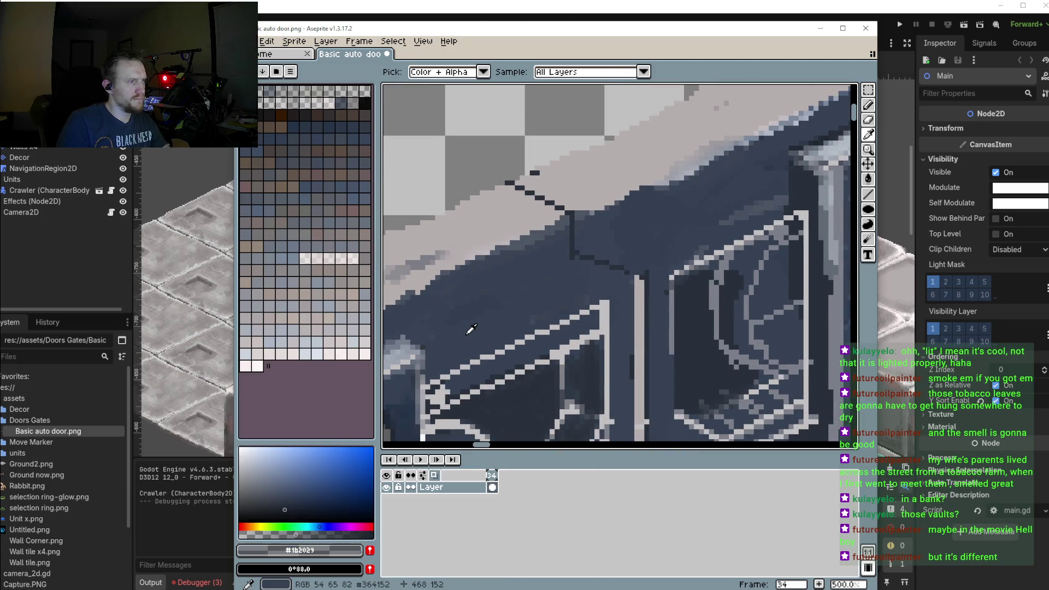
key(v)
scroll(620, 288, down, 2)
key(b)
scroll(618, 282, up, 3)
scroll(614, 265, up, 3)
mouse_move(612, 259)
mouse_down()
mouse_move(446, 339)
mouse_move(603, 255)
mouse_up()
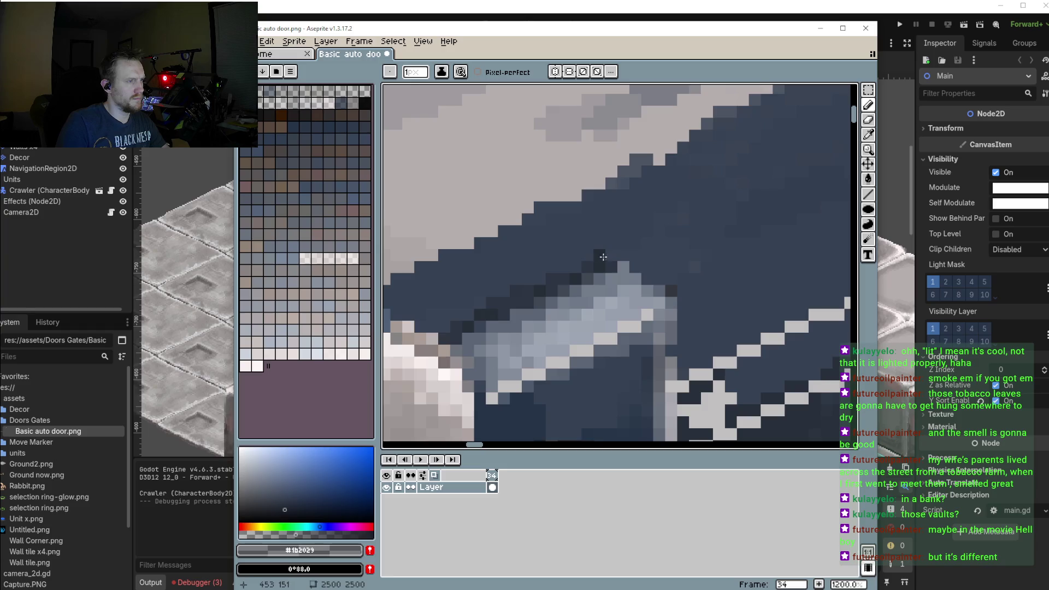
scroll(604, 255, down, 2)
scroll(623, 252, up, 2)
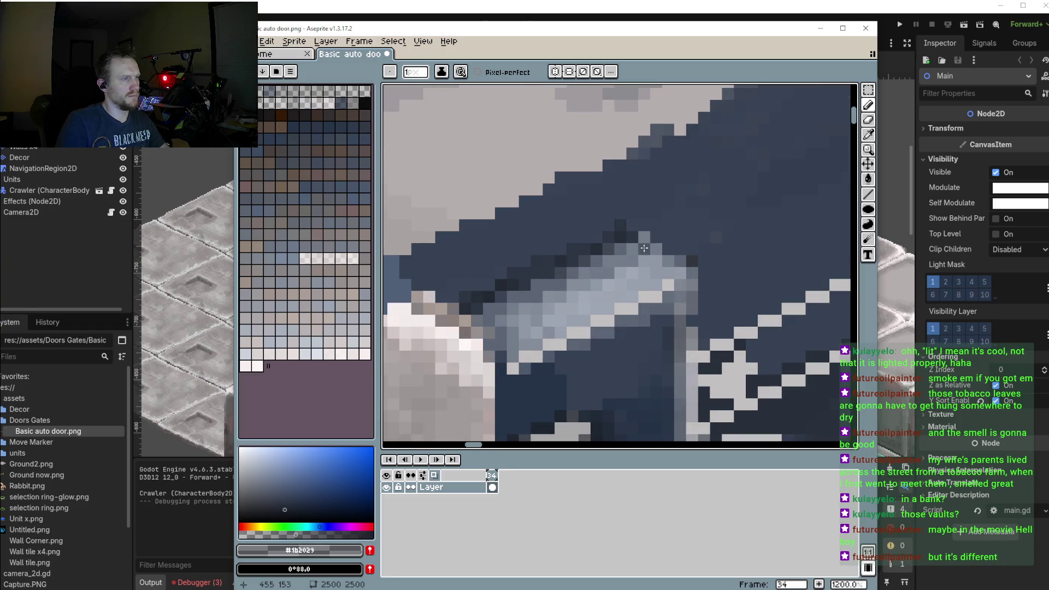
drag(645, 240, 701, 260)
Extend the short dark vertical panel line upward with near-black pixels
scroll(629, 268, down, 3)
scroll(619, 283, down, 3)
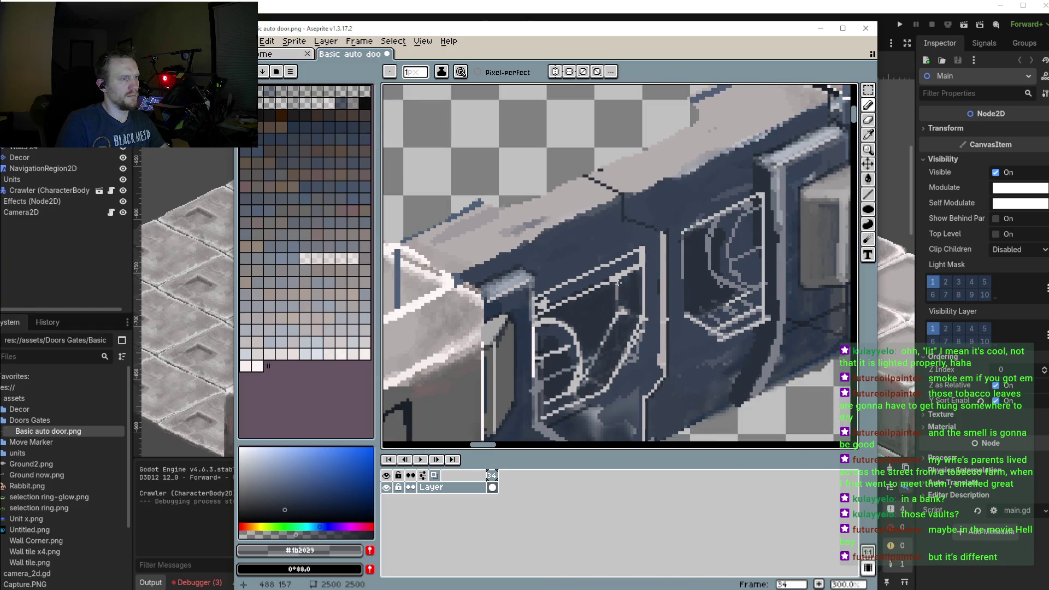
scroll(620, 282, up, 3)
mouse_move(627, 176)
mouse_down()
mouse_move(629, 203)
mouse_move(721, 257)
mouse_up()
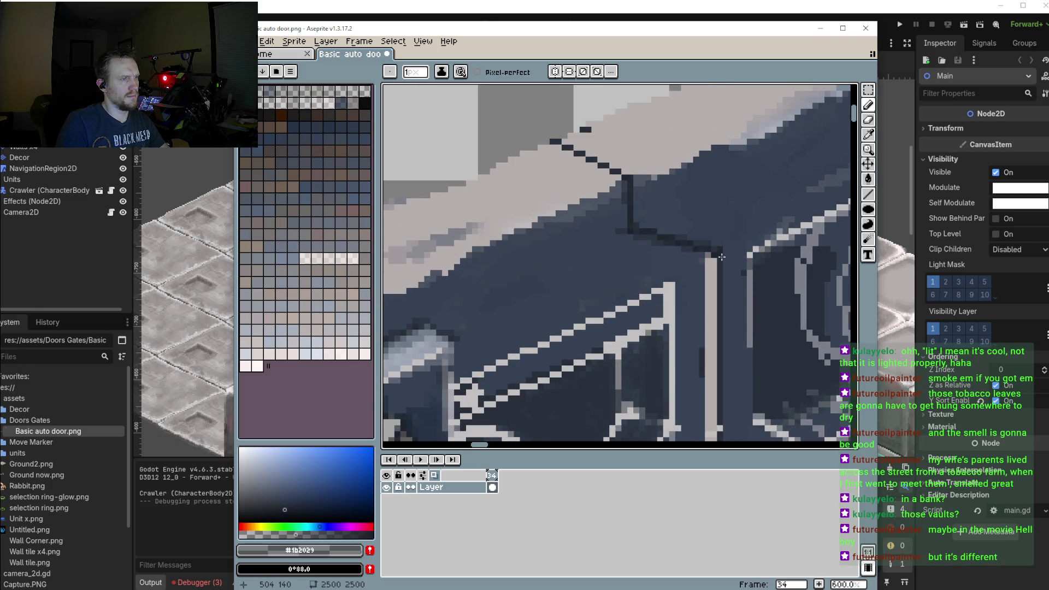
scroll(721, 256, down, 2)
scroll(683, 251, down, 1)
scroll(650, 245, down, 1)
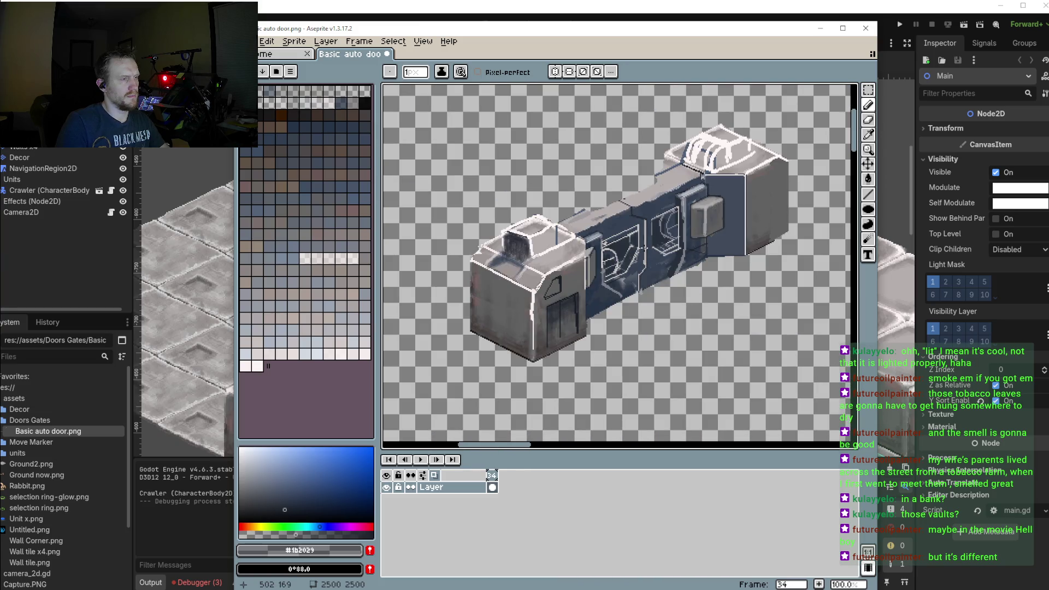
drag(639, 276, 637, 295)
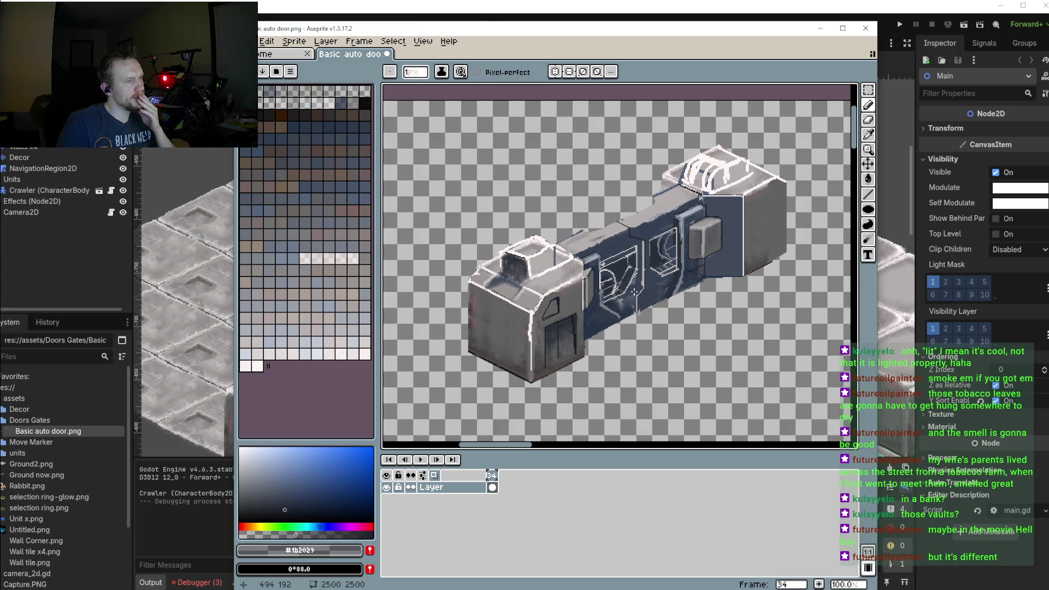
scroll(637, 263, up, 1)
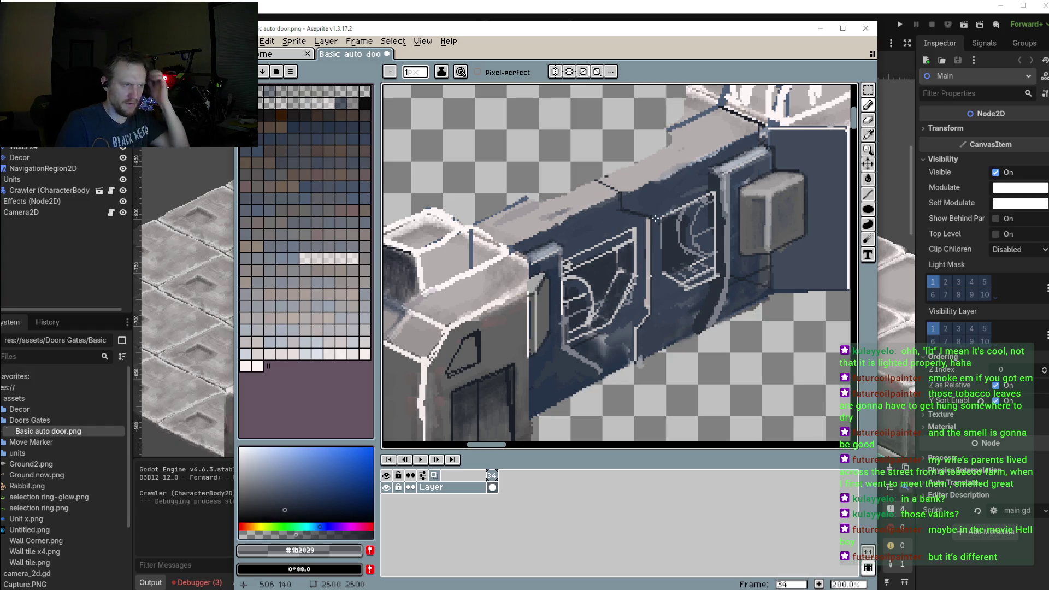
scroll(690, 235, up, 2)
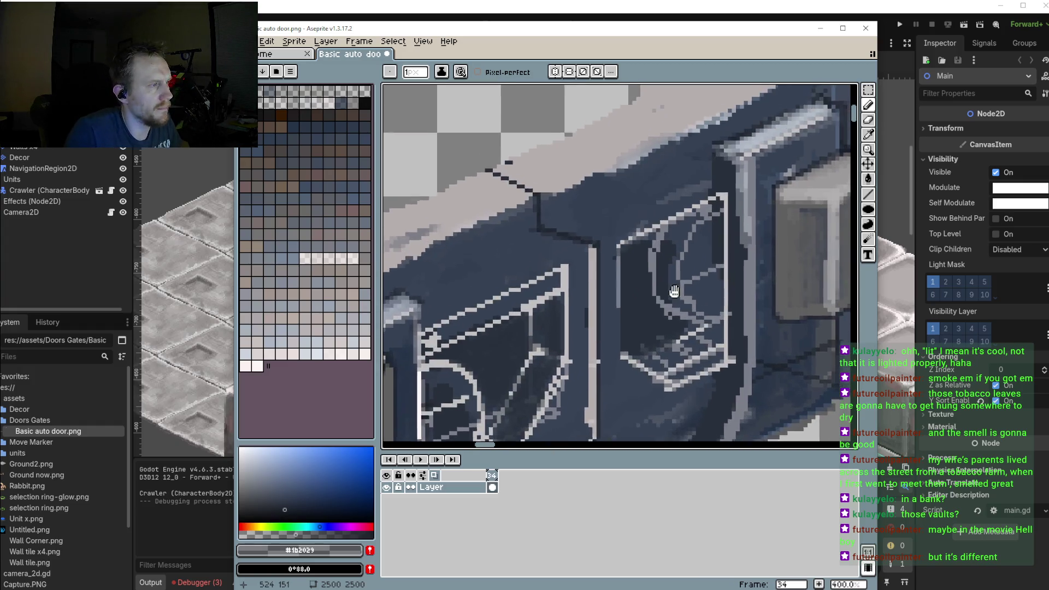
Sample the frame grey #7b7f89 and shade the right window's interior with it
scroll(690, 236, up, 1)
key(i)
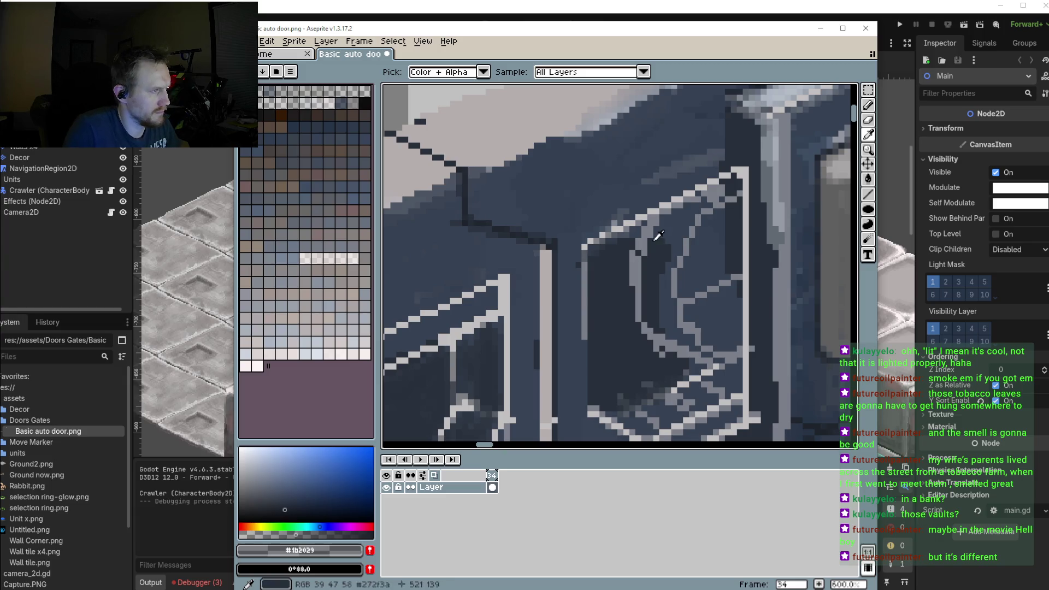
click(648, 236)
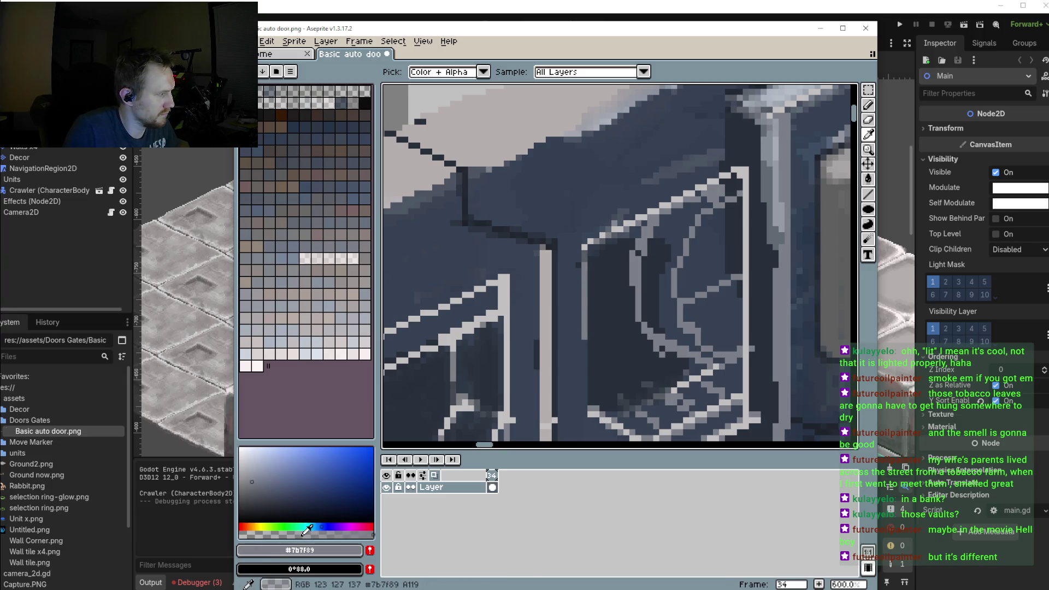
key(b)
scroll(662, 277, up, 1)
scroll(662, 278, up, 2)
drag(656, 254, 626, 262)
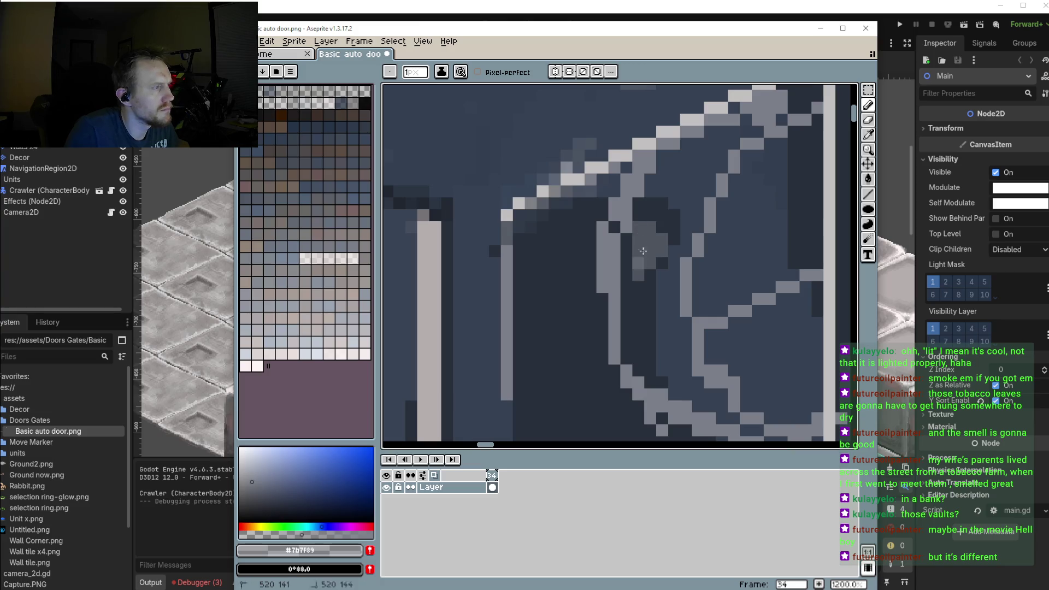
drag(663, 189, 667, 243)
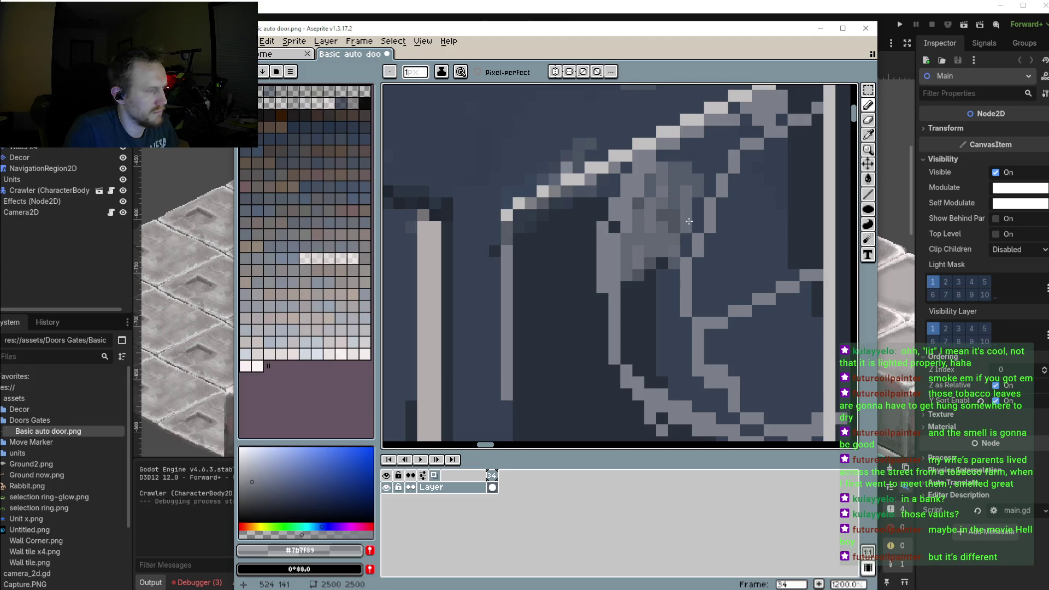
Sample mid blue-grey #565d6b and paint more of the window interior and top edge with it
key(i)
click(704, 180)
key(b)
mouse_move(691, 150)
mouse_down()
mouse_move(700, 194)
mouse_move(649, 178)
mouse_move(691, 225)
mouse_up()
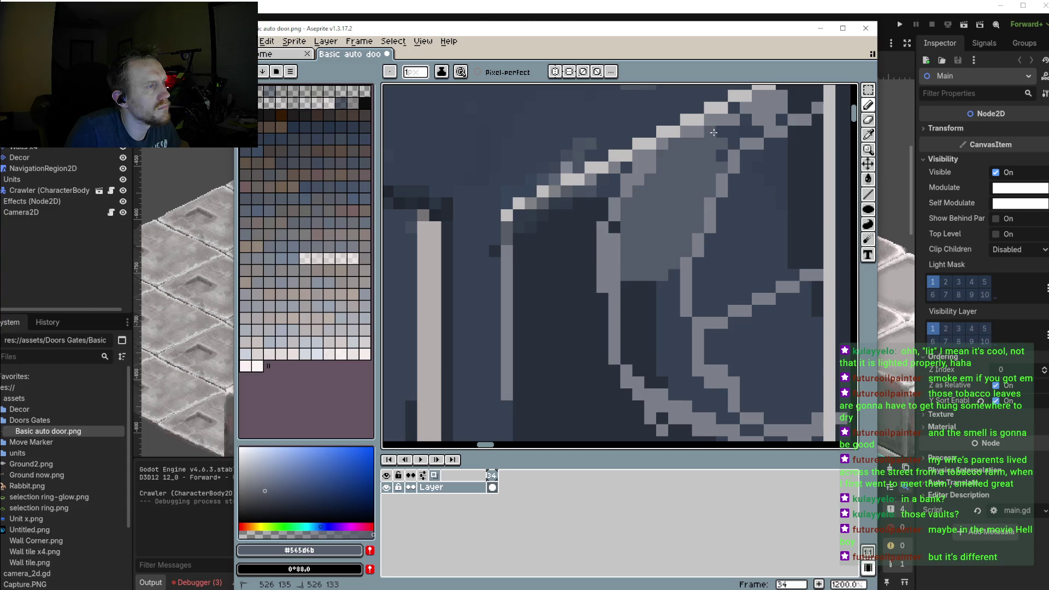
drag(697, 131, 729, 127)
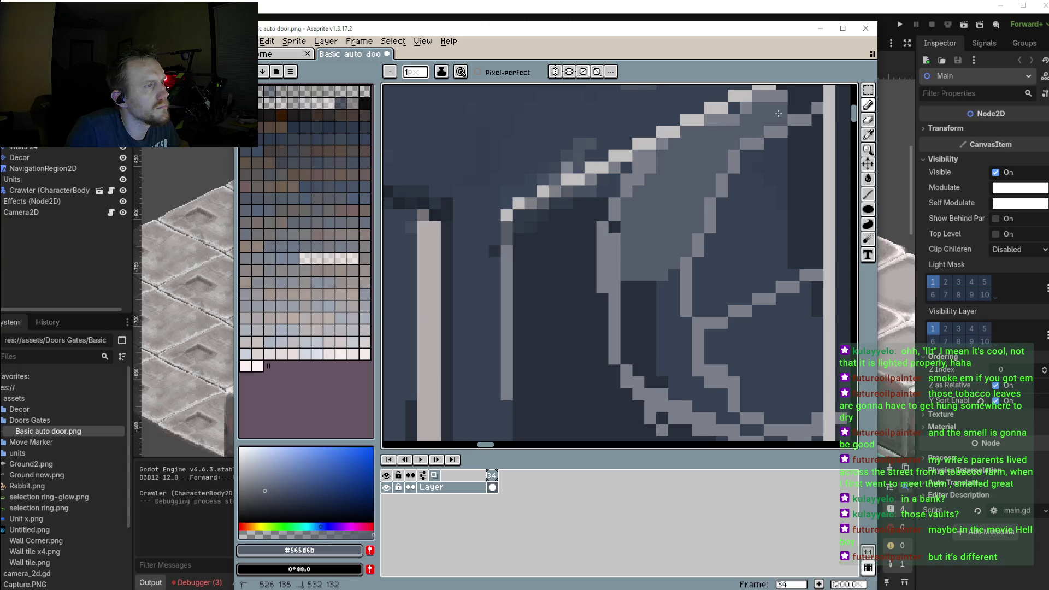
drag(663, 299, 662, 286)
mouse_move(617, 232)
mouse_down()
mouse_move(670, 296)
mouse_move(672, 395)
mouse_move(615, 316)
mouse_move(697, 340)
mouse_up()
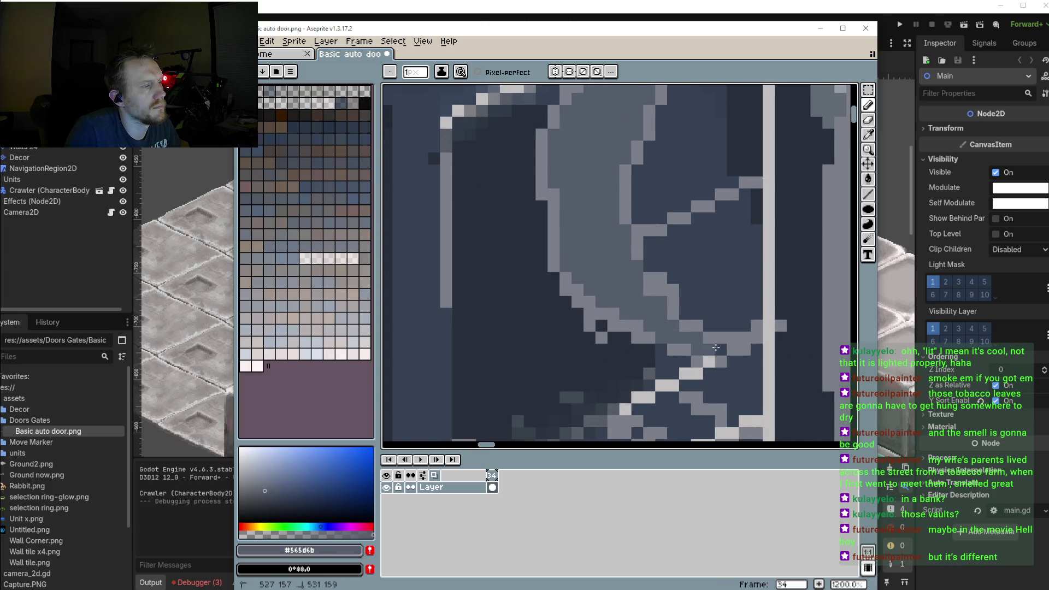
scroll(697, 340, down, 6)
scroll(656, 347, down, 2)
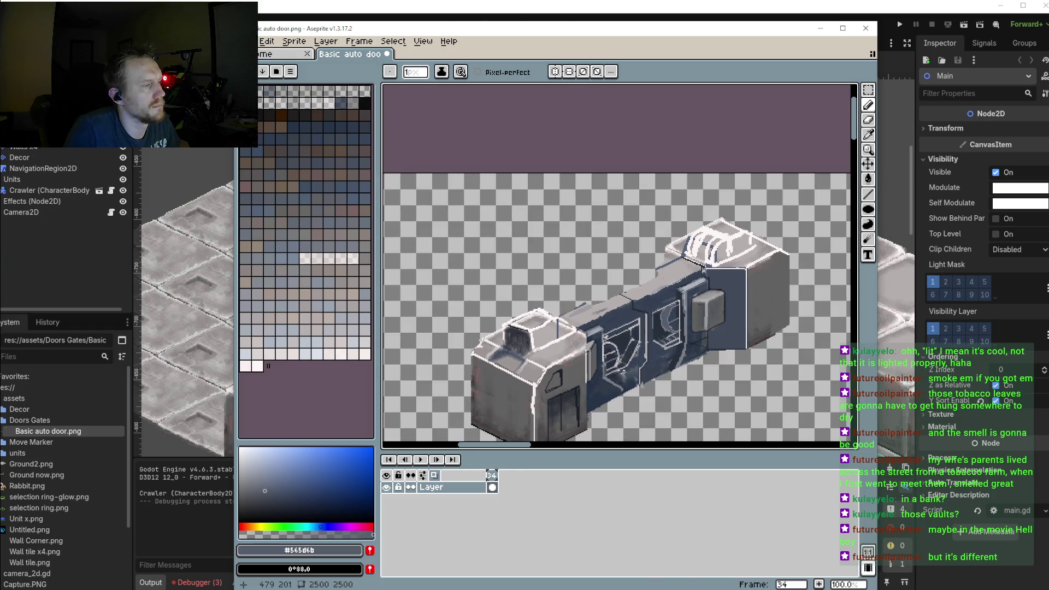
scroll(674, 317, up, 4)
scroll(667, 295, up, 2)
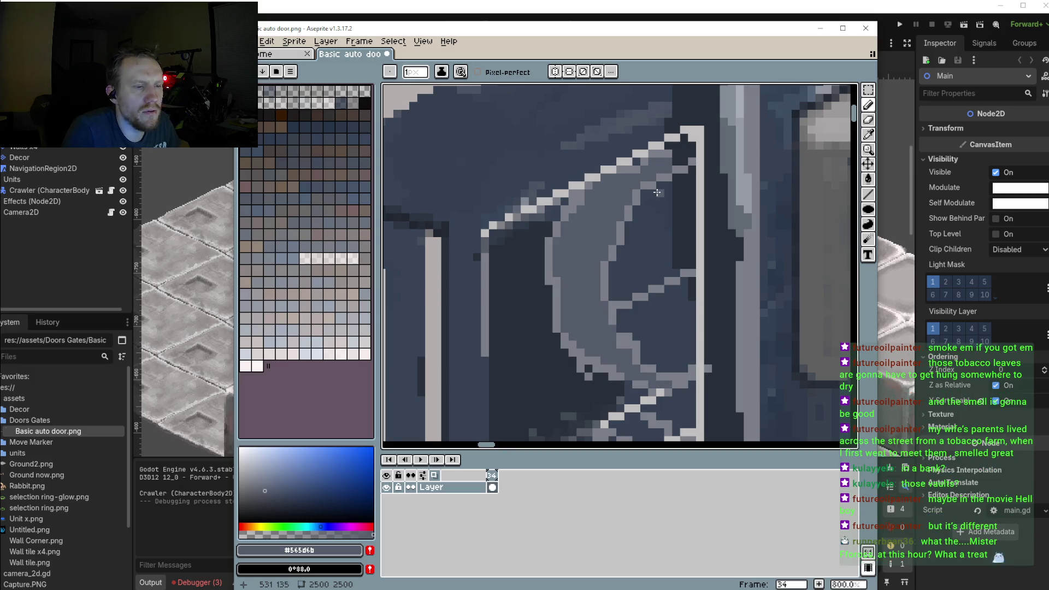
scroll(661, 194, up, 1)
scroll(669, 208, up, 1)
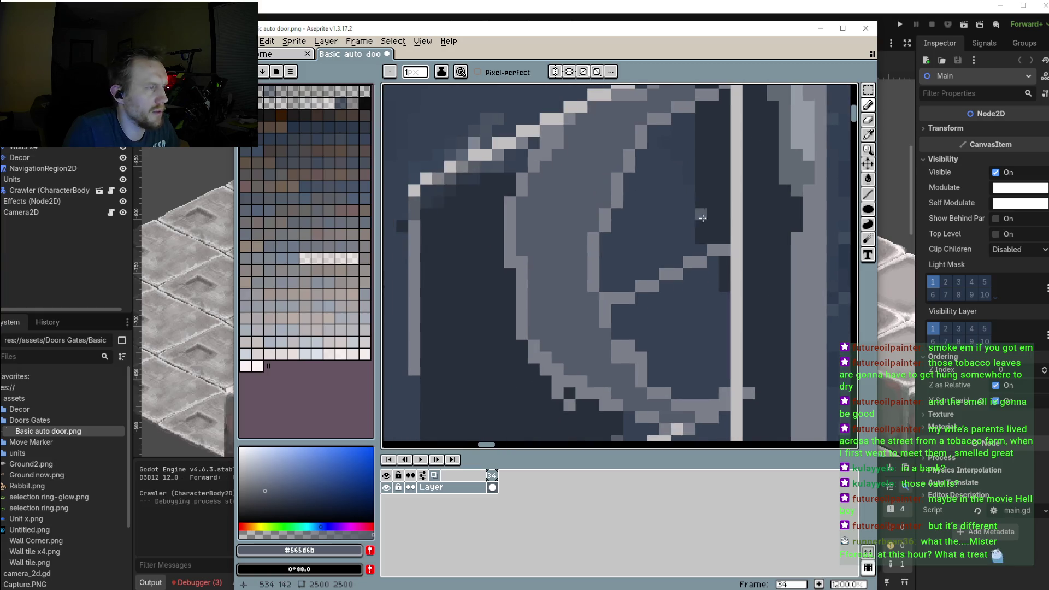
Pick a light grey and draw a downward-curving hook line inside the right window
key(u)
key(b)
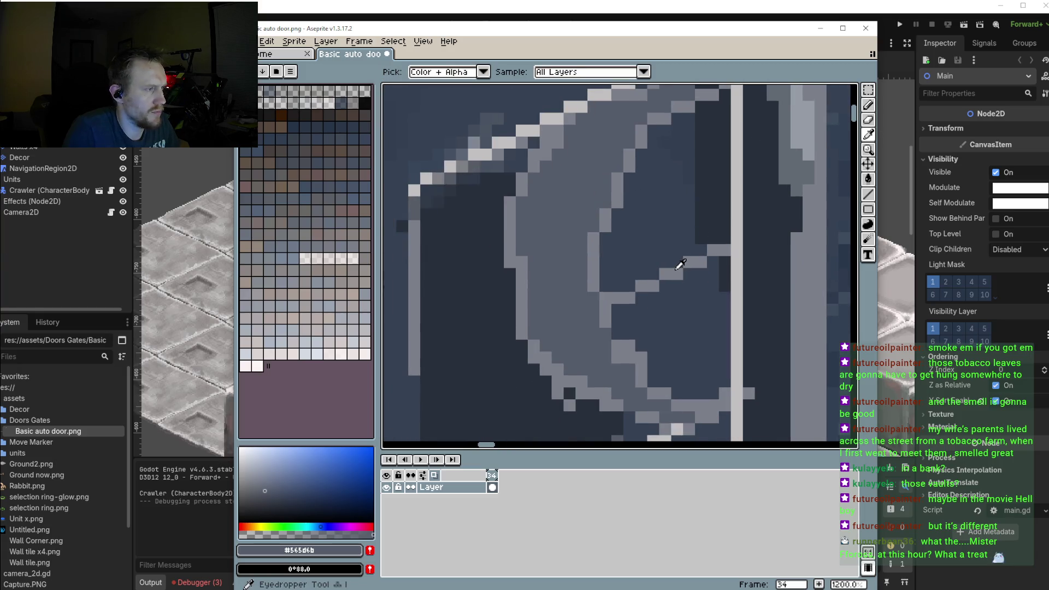
alt+click(683, 263)
mouse_move(724, 190)
mouse_down()
mouse_move(696, 207)
mouse_move(677, 267)
mouse_up()
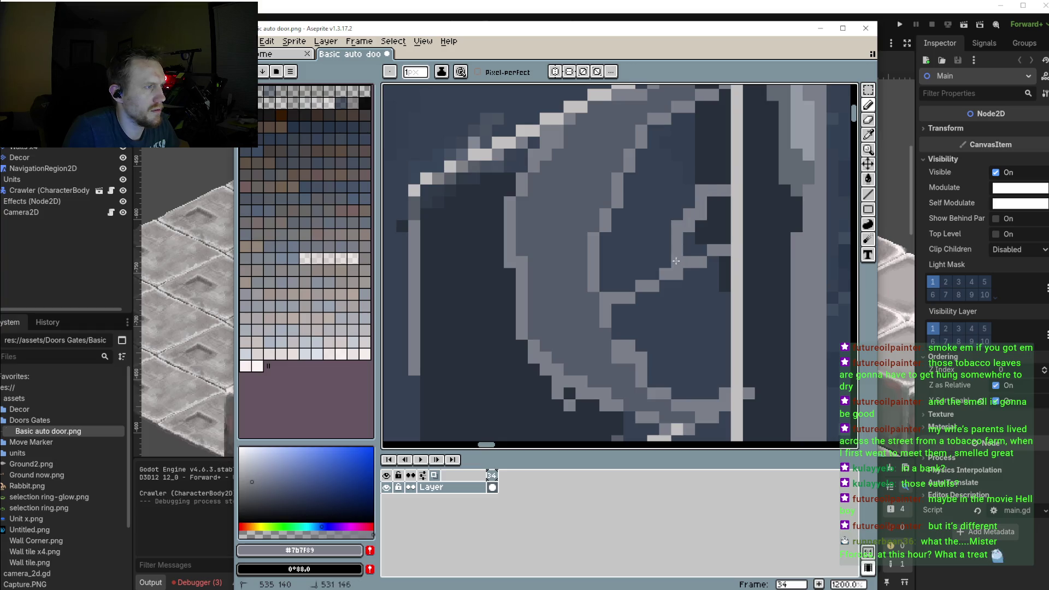
drag(727, 183, 678, 232)
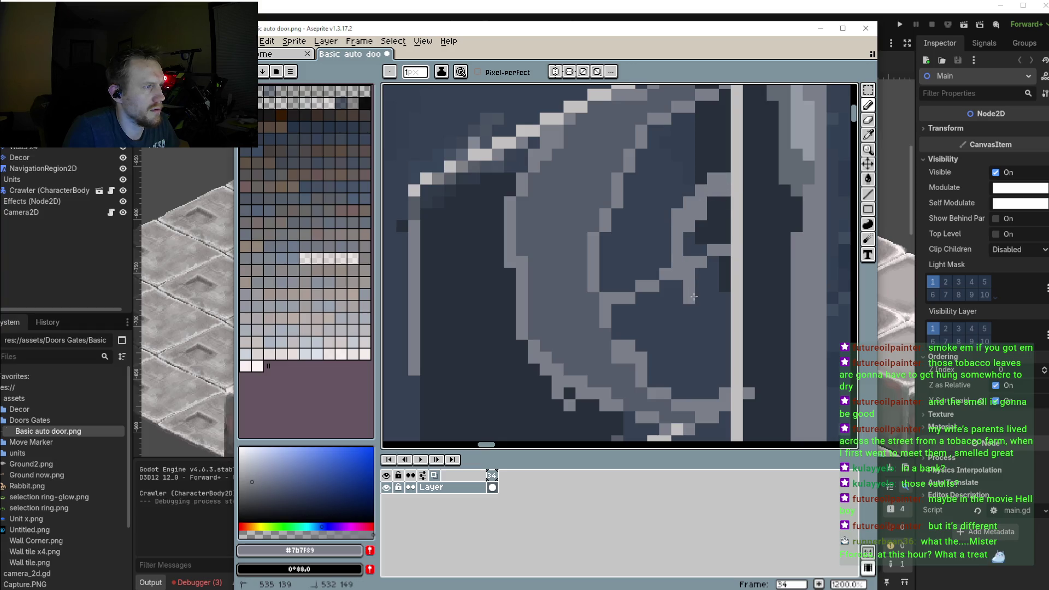
scroll(692, 281, down, 5)
scroll(692, 282, down, 2)
scroll(693, 281, up, 4)
scroll(692, 281, up, 1)
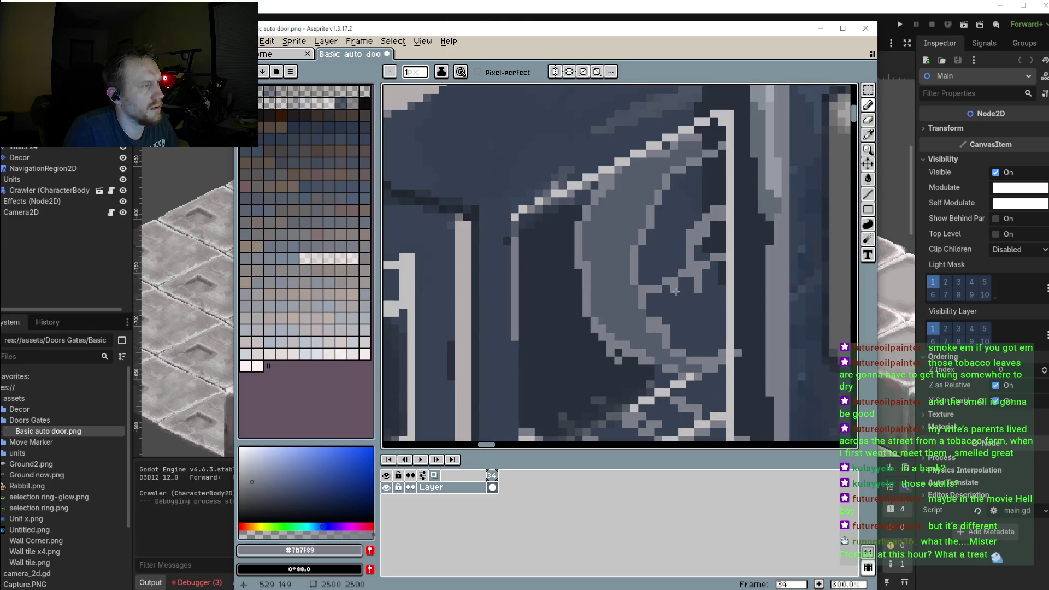
Pick the dark interior blue and retouch pixels along the hook's lower, inner and upper curve
alt+click(698, 209)
mouse_move(699, 208)
mouse_down()
mouse_move(681, 240)
mouse_move(704, 233)
mouse_move(713, 288)
mouse_up()
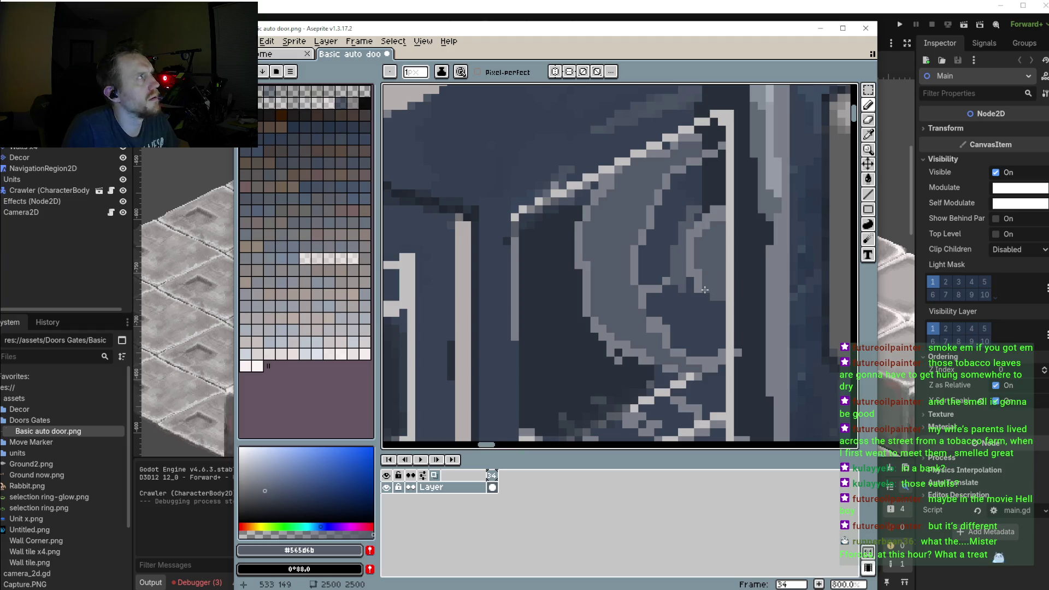
mouse_move(720, 315)
mouse_down()
mouse_move(691, 287)
mouse_move(658, 313)
mouse_move(697, 328)
mouse_move(676, 305)
mouse_move(670, 326)
mouse_up()
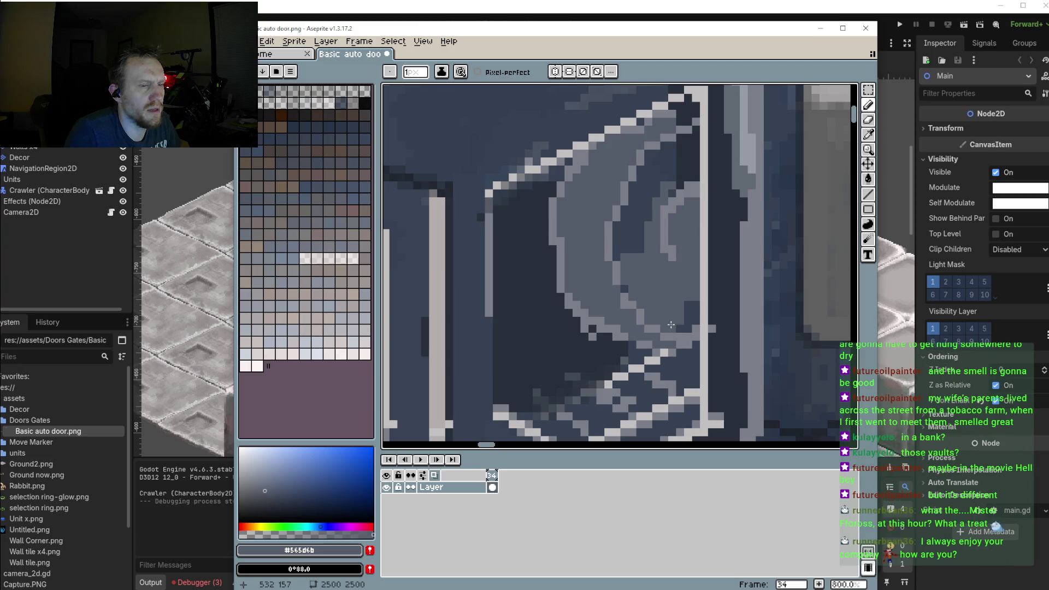
drag(686, 311, 685, 330)
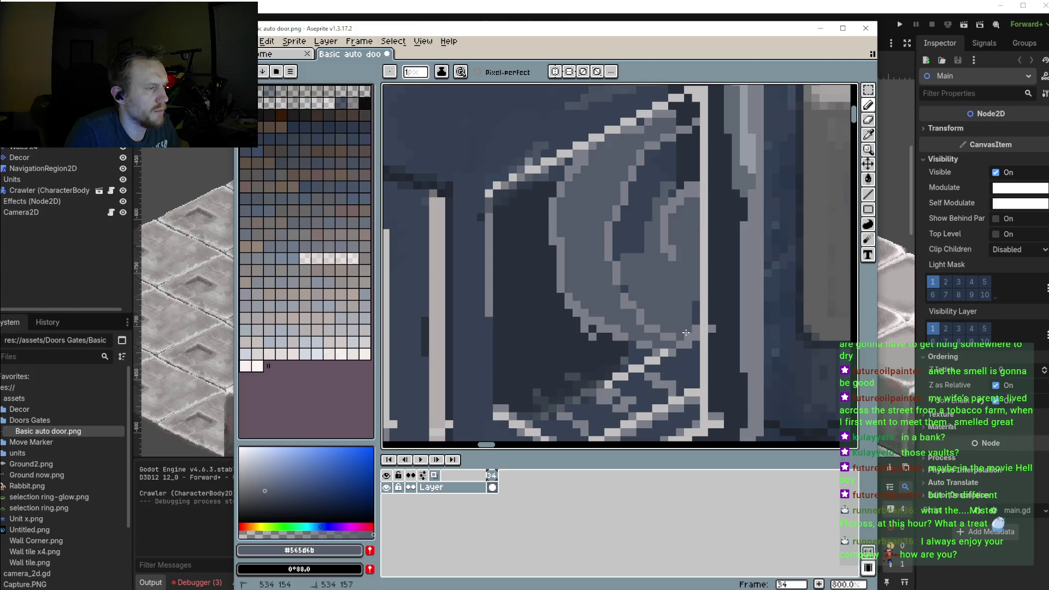
click(634, 250)
drag(620, 254, 627, 223)
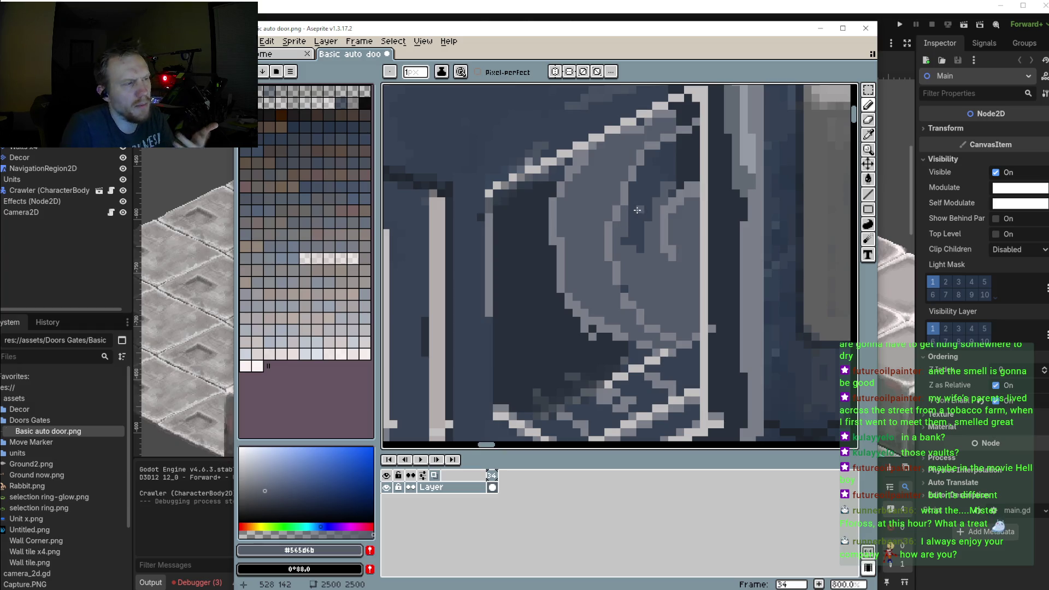
mouse_move(624, 212)
mouse_down()
mouse_move(623, 244)
mouse_move(647, 174)
mouse_up()
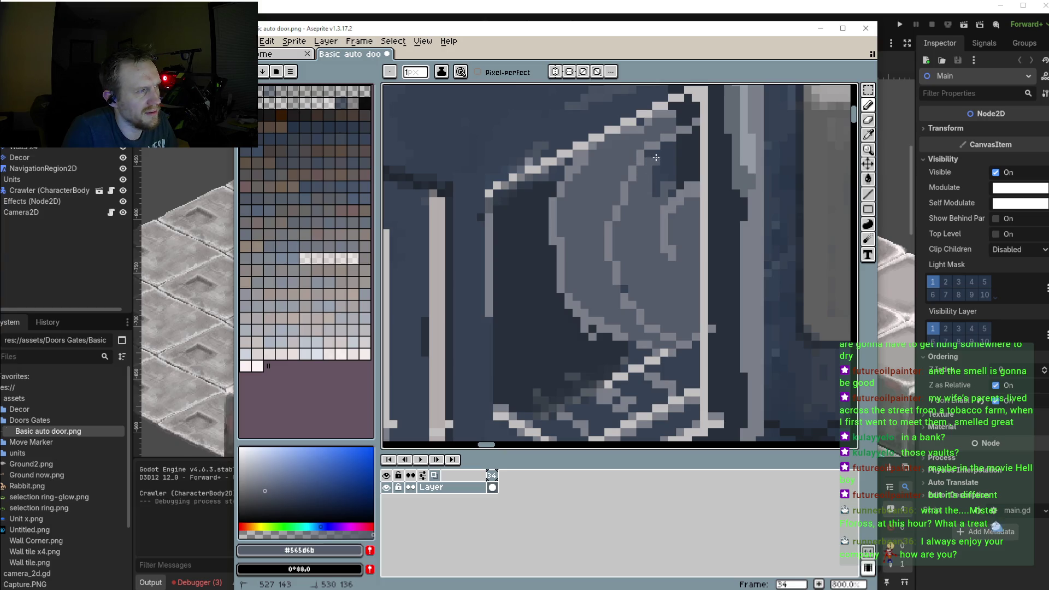
mouse_move(649, 197)
mouse_down()
mouse_move(649, 157)
mouse_move(669, 185)
mouse_move(671, 143)
mouse_move(691, 169)
mouse_move(695, 127)
mouse_move(671, 186)
mouse_up()
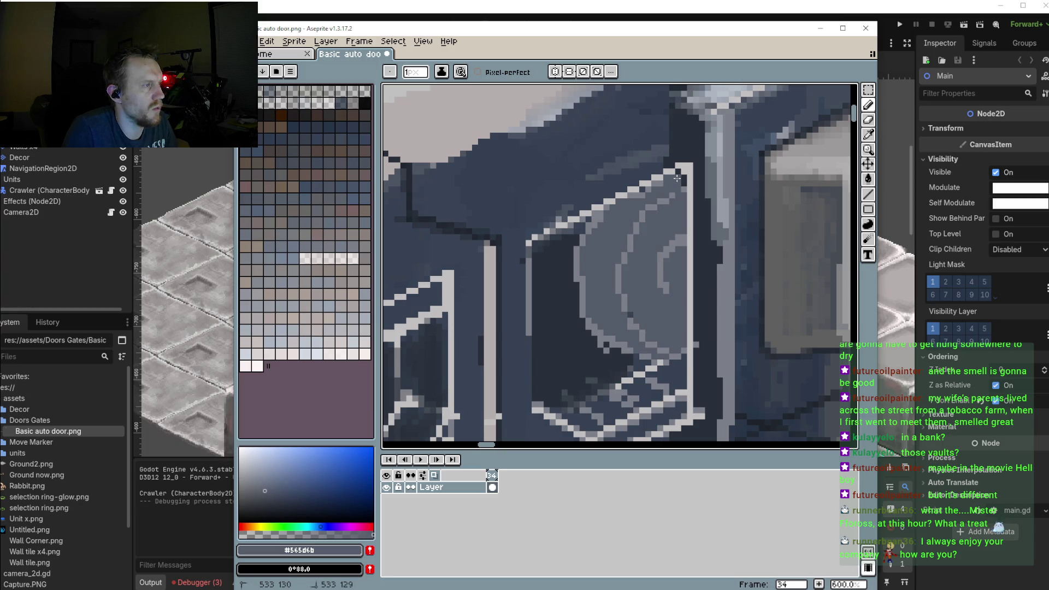
scroll(635, 319, up, 1)
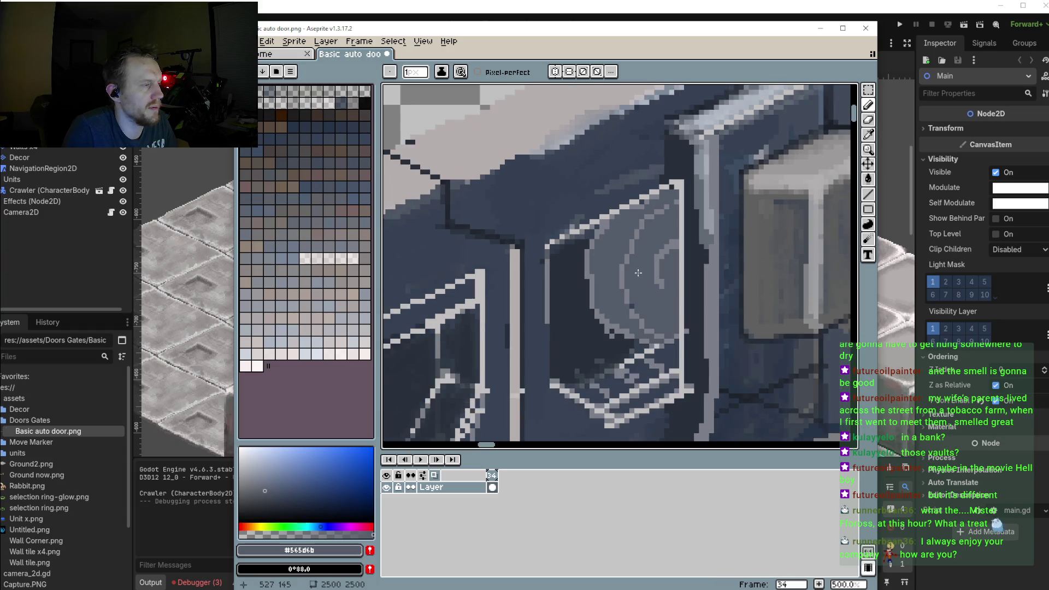
scroll(628, 314, down, 2)
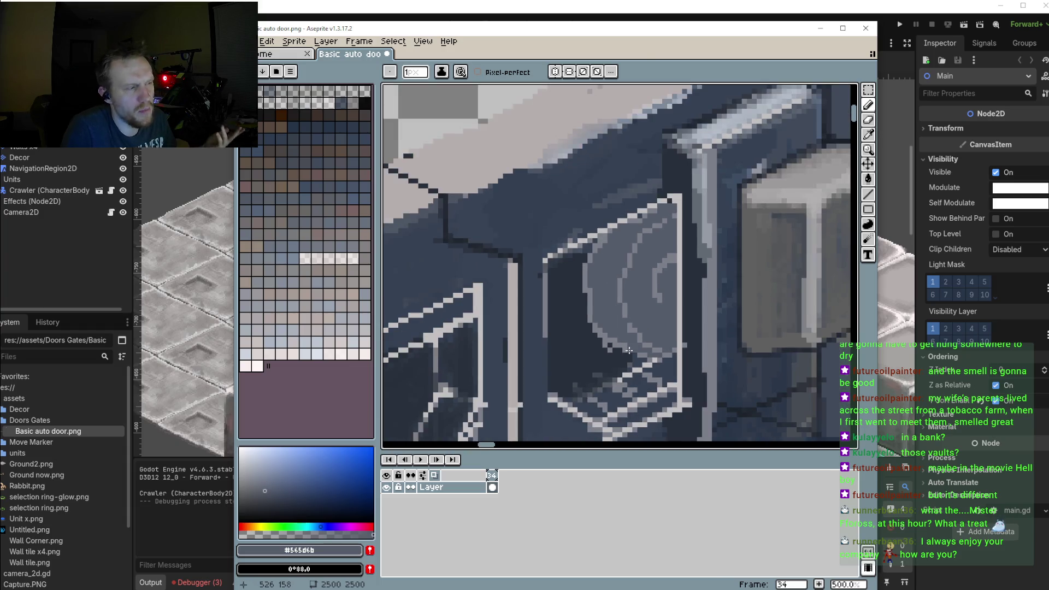
scroll(617, 315, down, 1)
scroll(638, 252, down, 1)
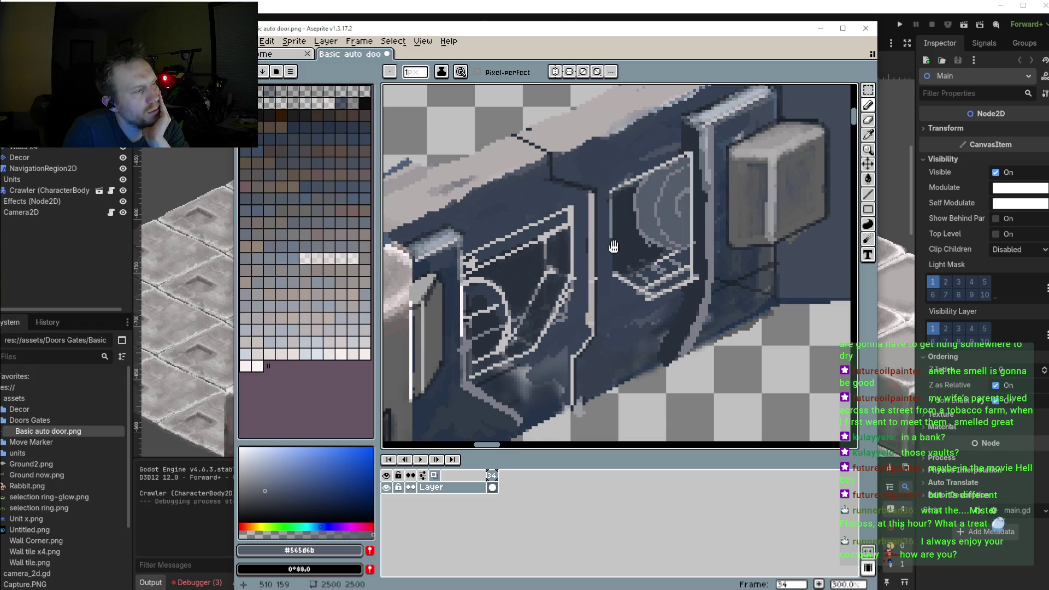
Sample the window's dark blue, then choose a slightly different dark blue in the picker
scroll(614, 247, down, 1)
scroll(623, 260, up, 1)
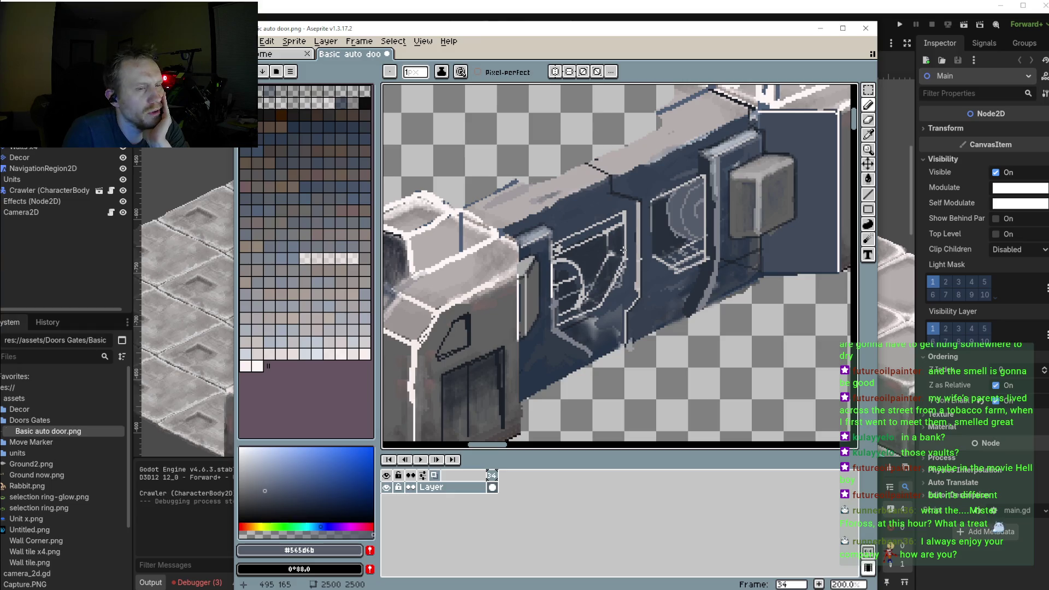
scroll(624, 250, down, 1)
scroll(605, 284, down, 1)
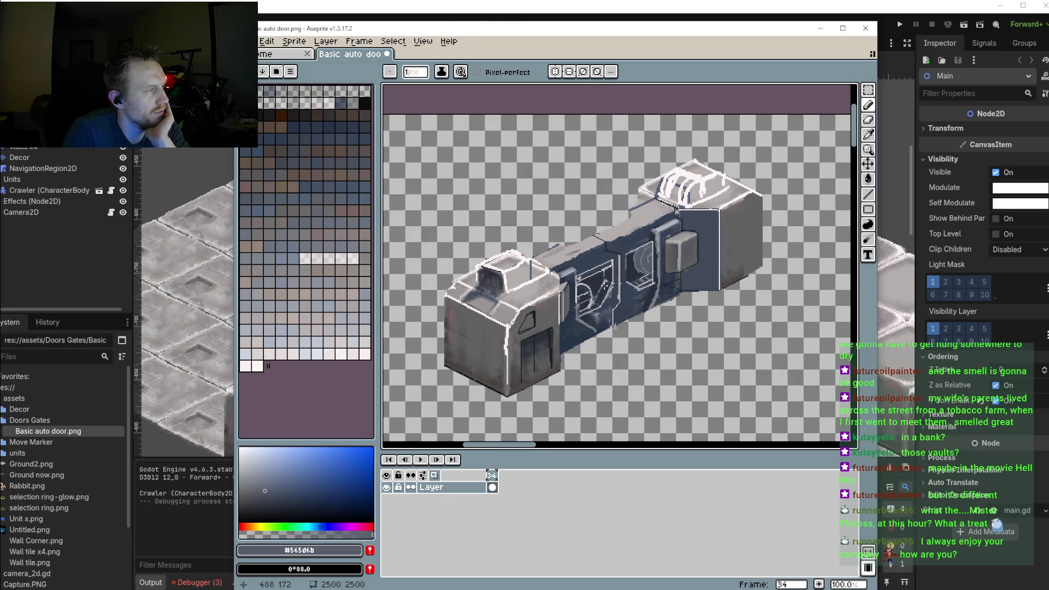
scroll(579, 257, up, 1)
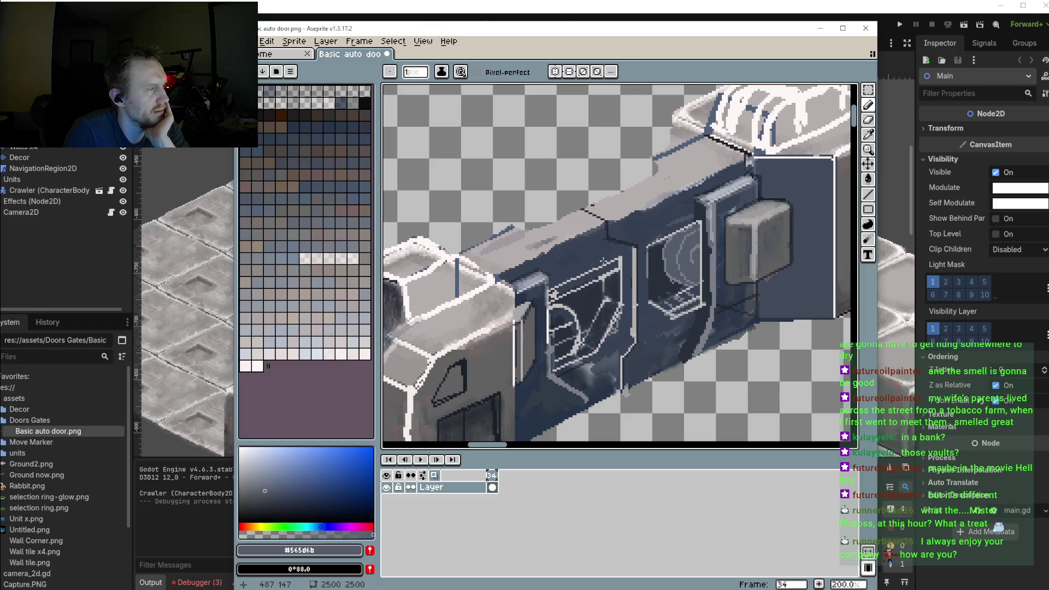
scroll(579, 273, up, 1)
scroll(581, 310, up, 2)
drag(608, 240, 570, 281)
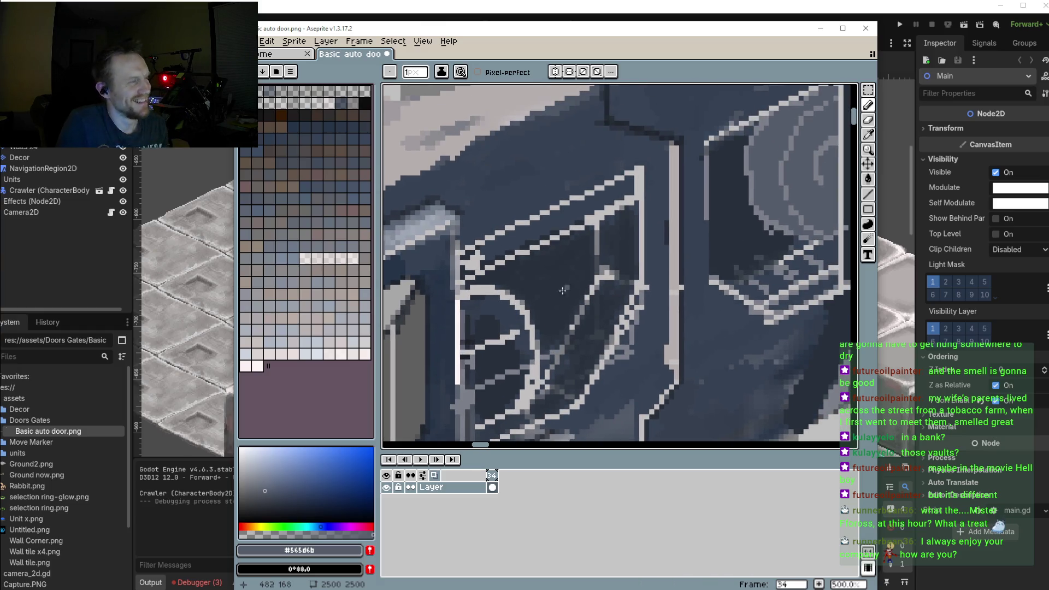
scroll(489, 316, up, 1)
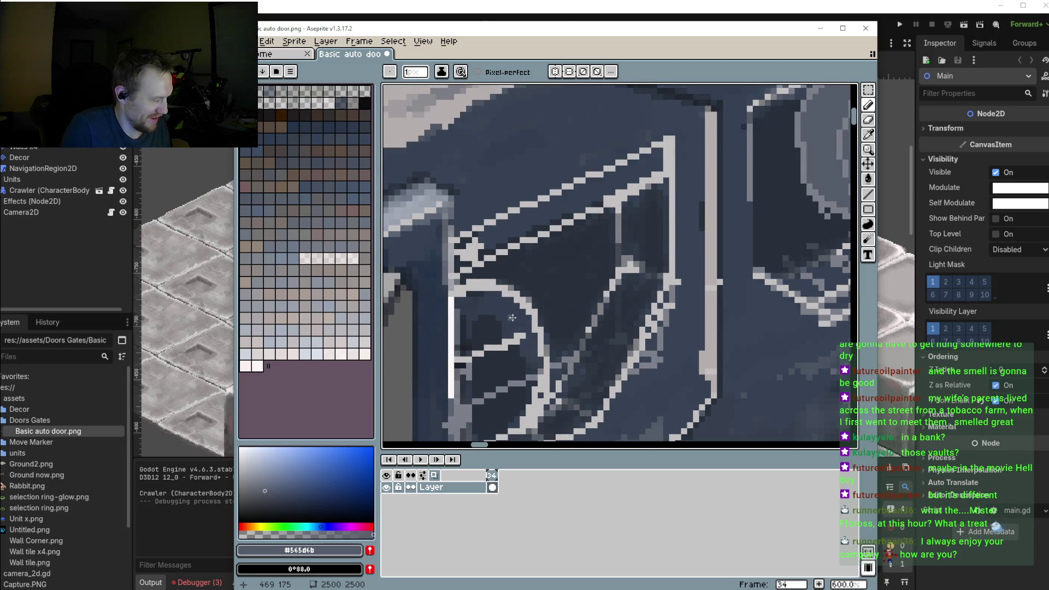
key(i)
click(513, 318)
scroll(681, 239, up, 1)
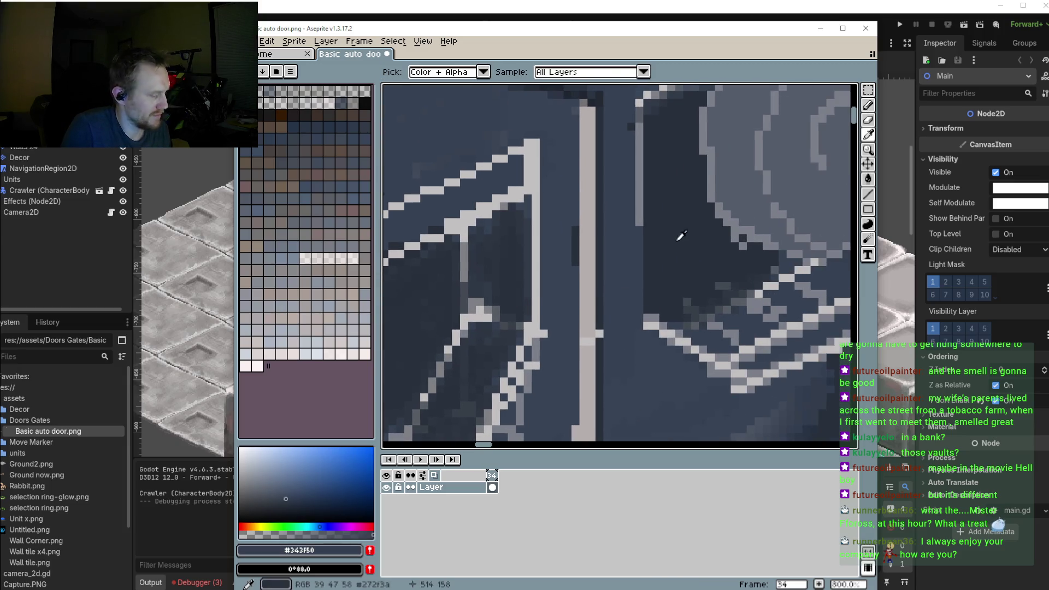
drag(763, 175, 716, 194)
key(b)
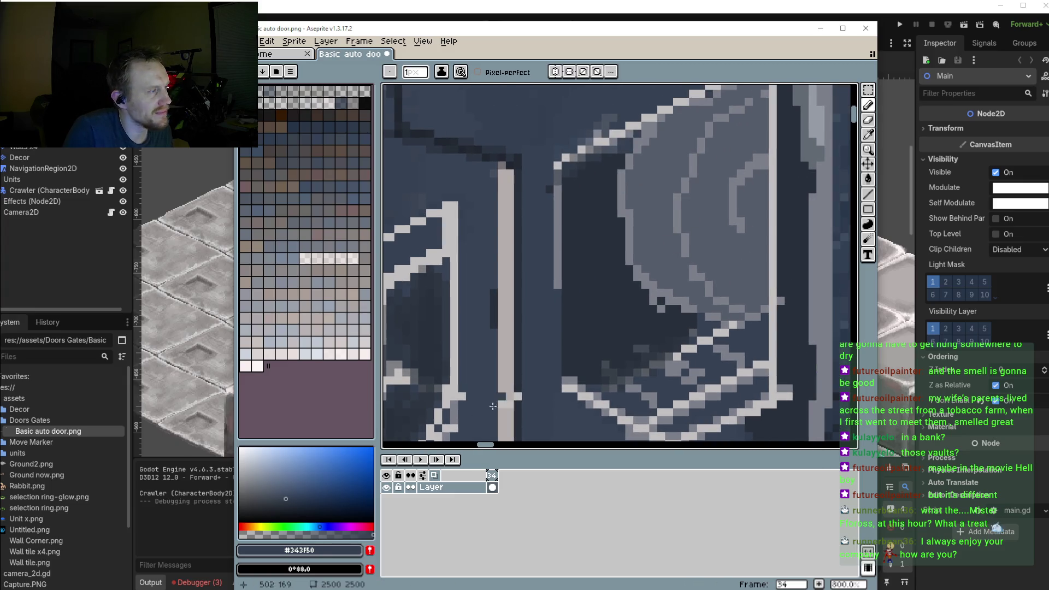
click(284, 493)
Darken the window interior beside the hook and along the left arc edge
drag(708, 194, 690, 201)
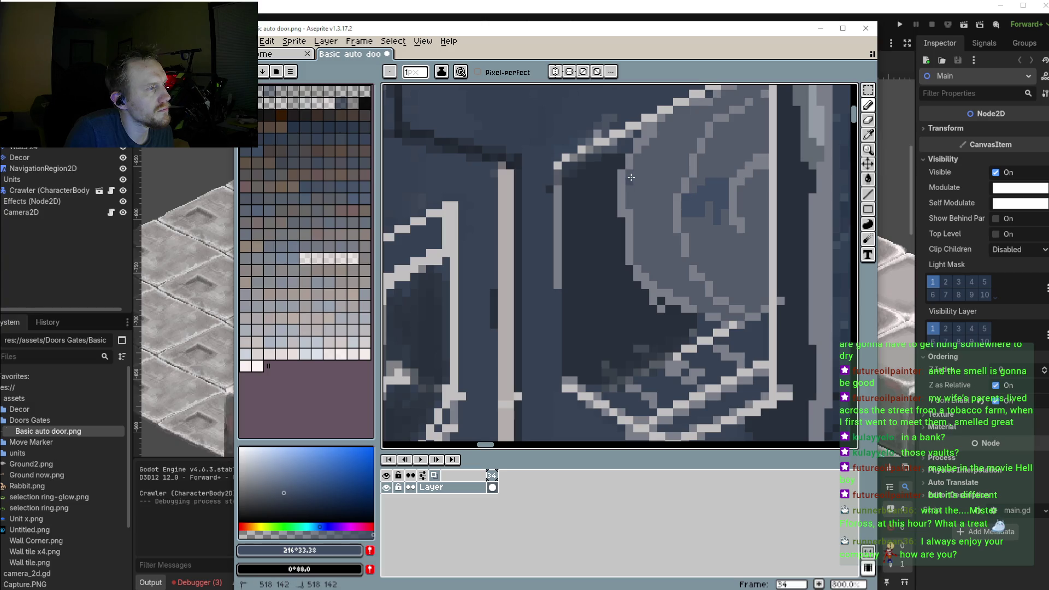
mouse_move(621, 176)
mouse_down()
mouse_move(645, 280)
mouse_move(716, 315)
mouse_up()
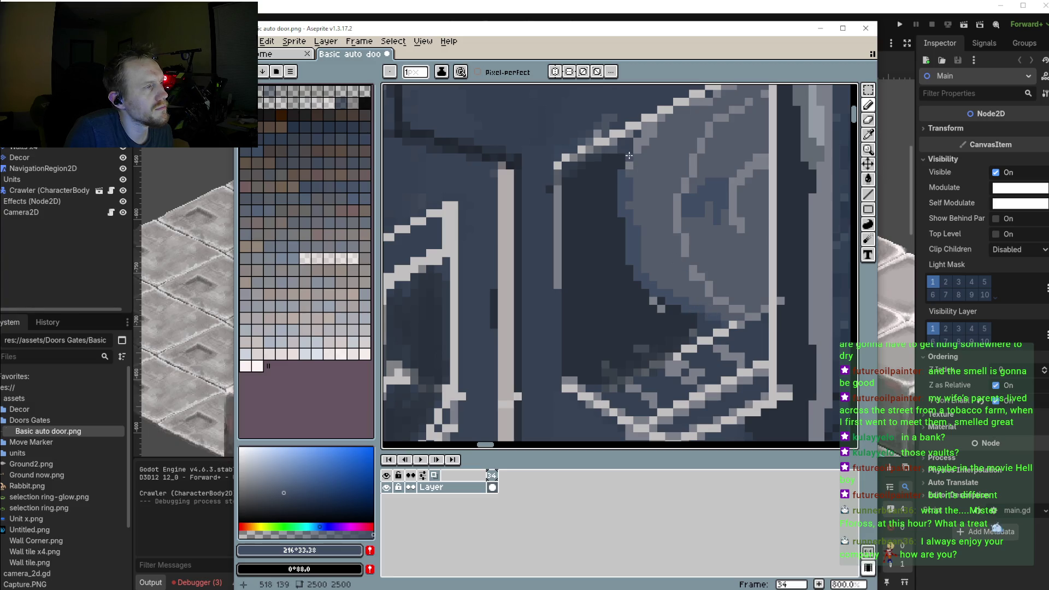
drag(649, 127, 647, 269)
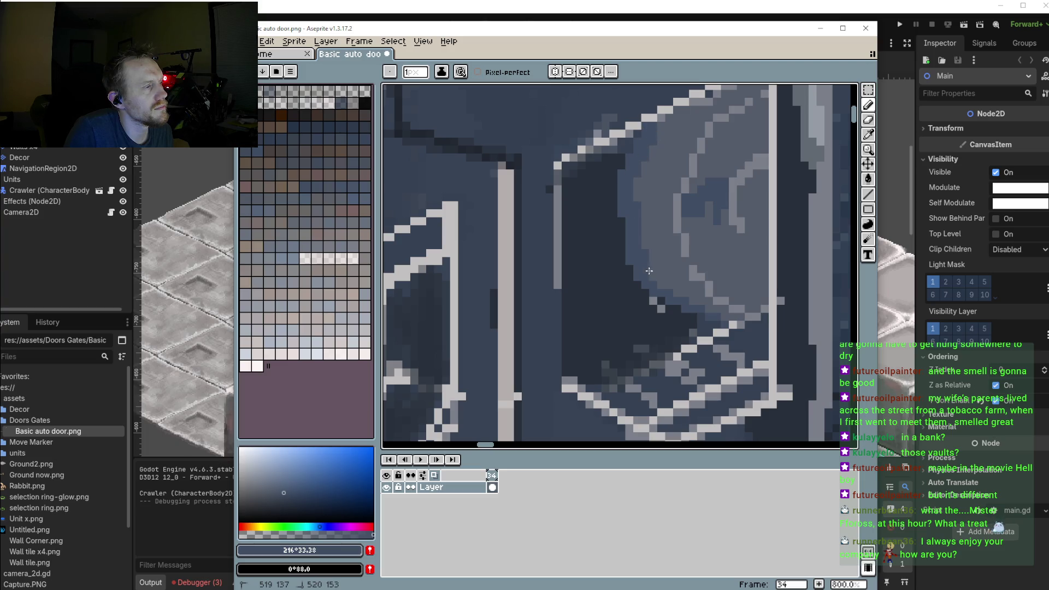
Sample blue-grey #414e63 from the right window as the next shading colour
key(i)
click(655, 324)
key(b)
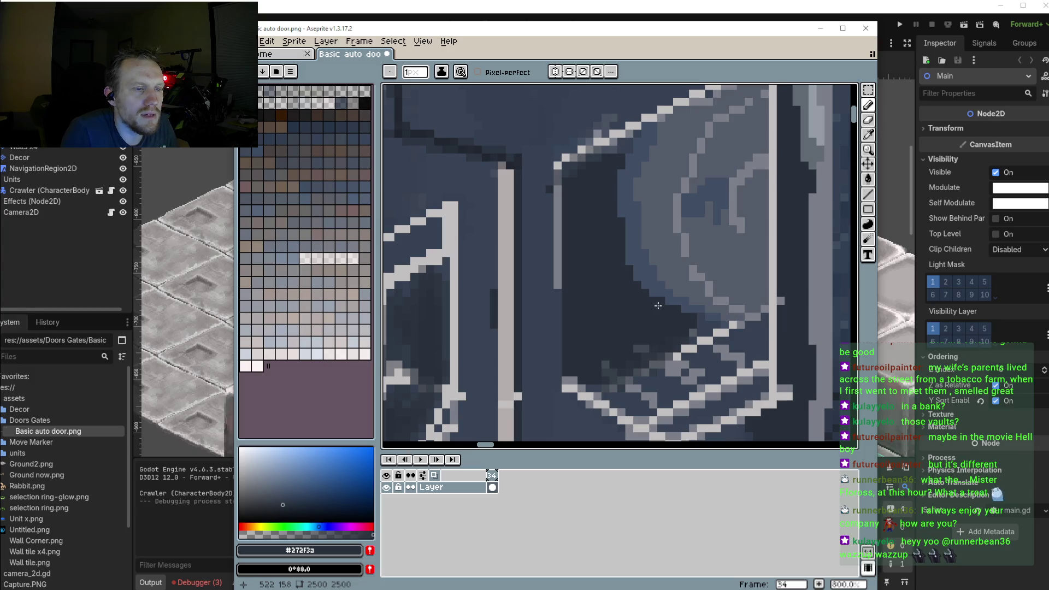
scroll(658, 305, up, 2)
scroll(658, 306, up, 1)
alt+click(694, 309)
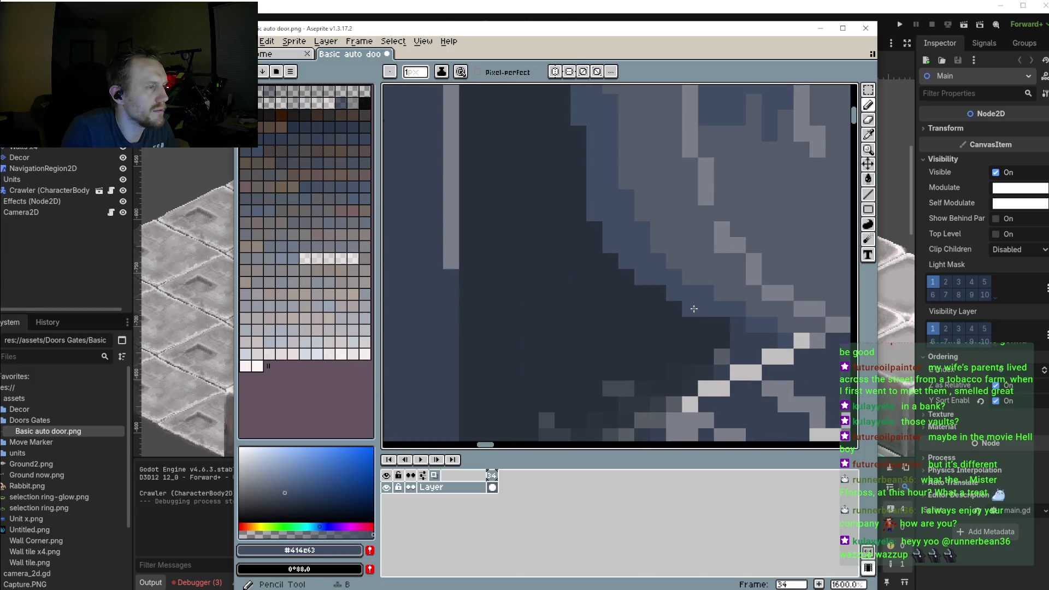
Paint dark blue strips from the right arc leftward and down the right window's inner shape
scroll(737, 315, down, 6)
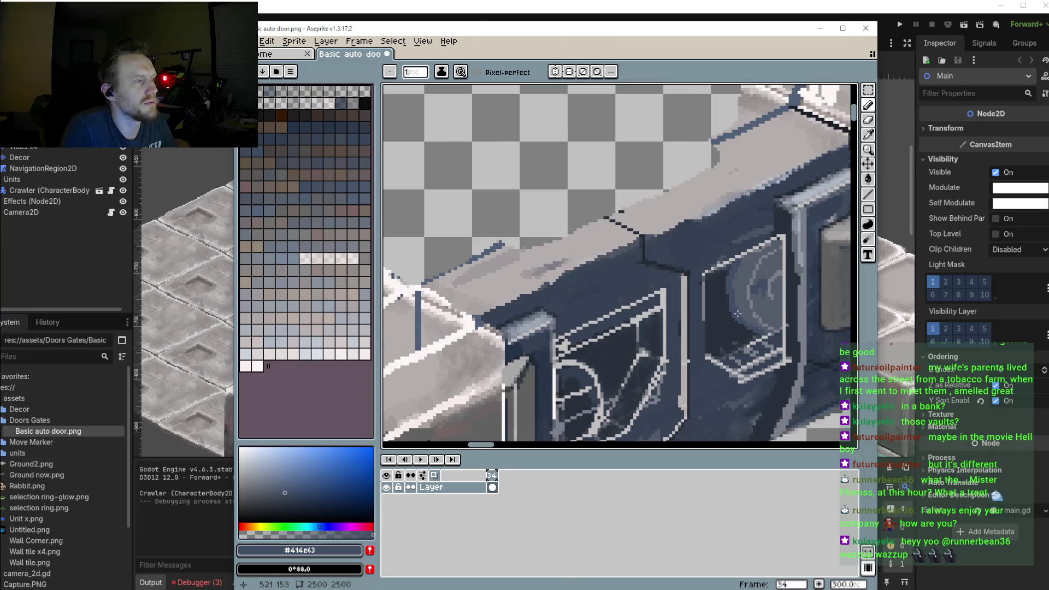
scroll(738, 314, up, 1)
scroll(732, 306, up, 1)
scroll(721, 289, up, 1)
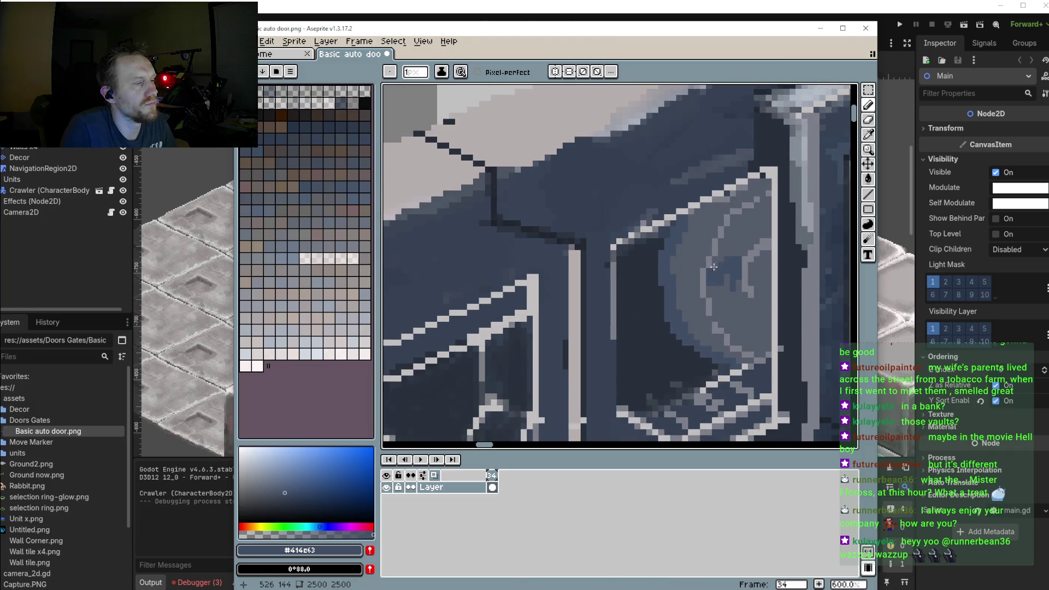
mouse_move(728, 277)
mouse_down()
mouse_move(689, 266)
mouse_move(680, 287)
mouse_move(695, 262)
mouse_up()
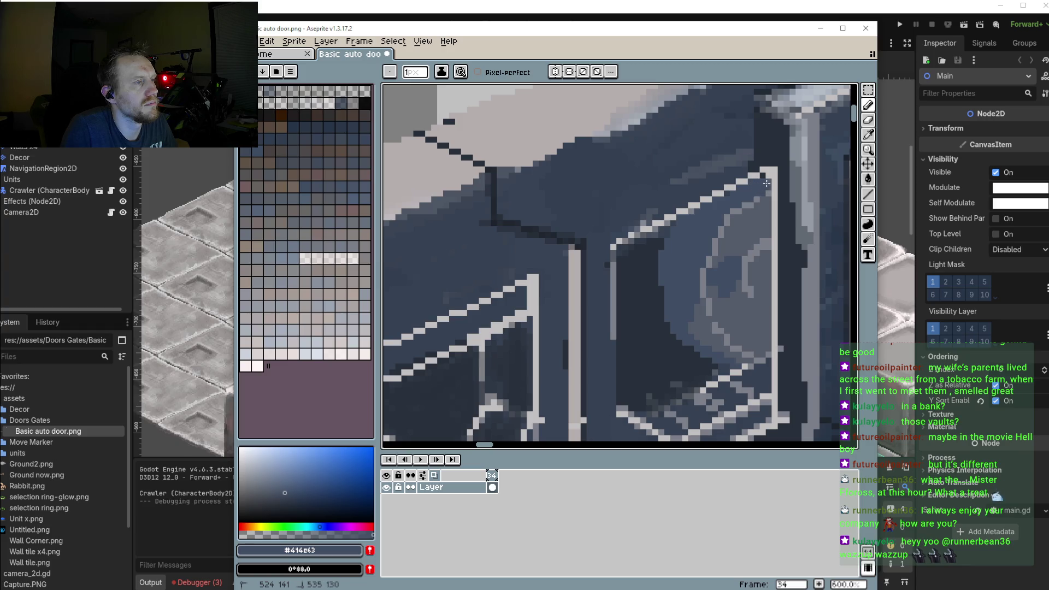
scroll(691, 293, down, 2)
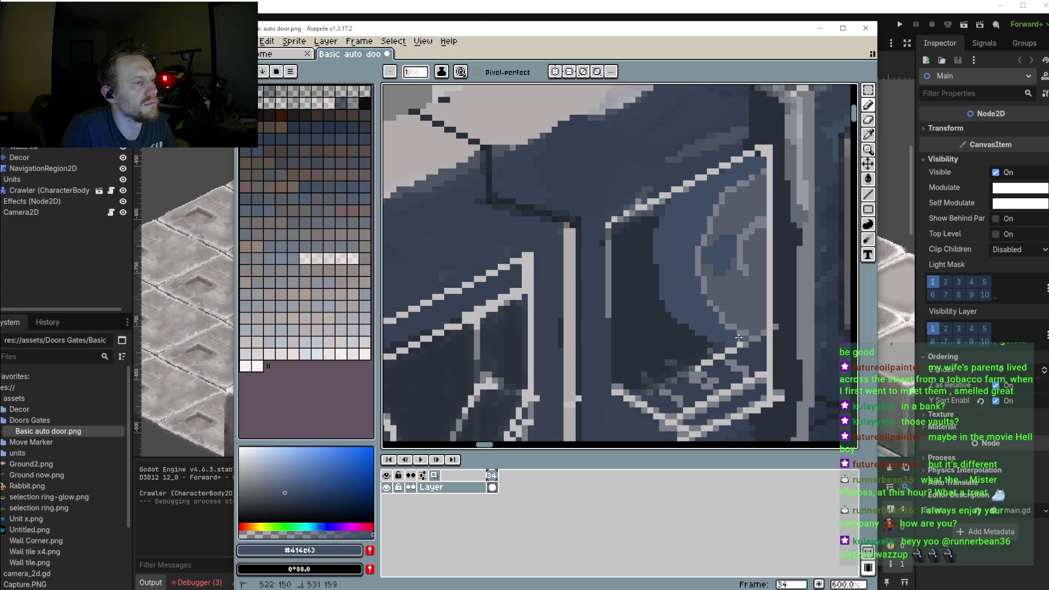
scroll(739, 337, down, 2)
scroll(695, 216, up, 2)
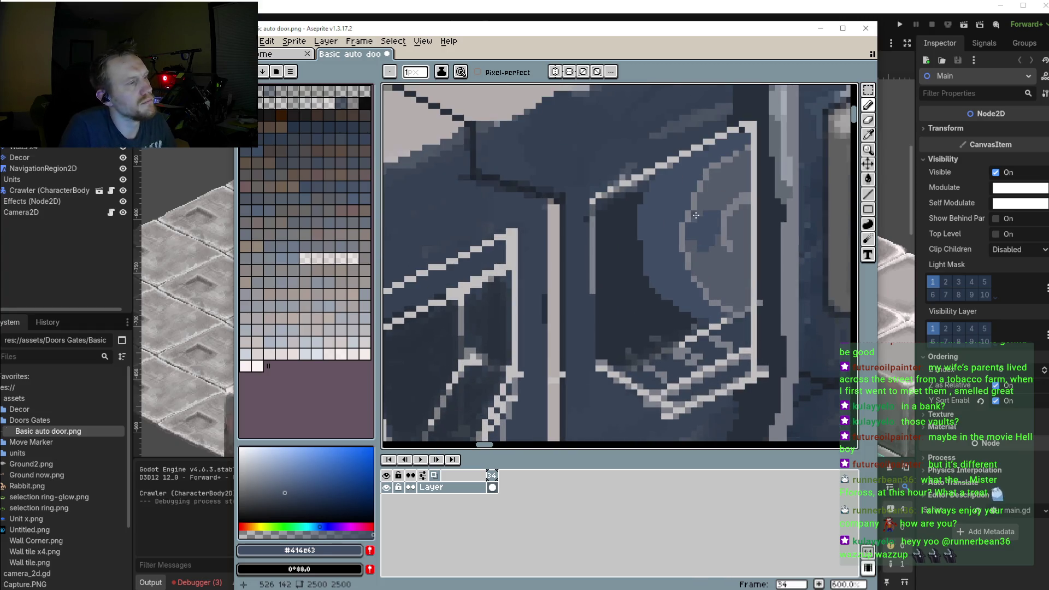
drag(702, 209, 705, 242)
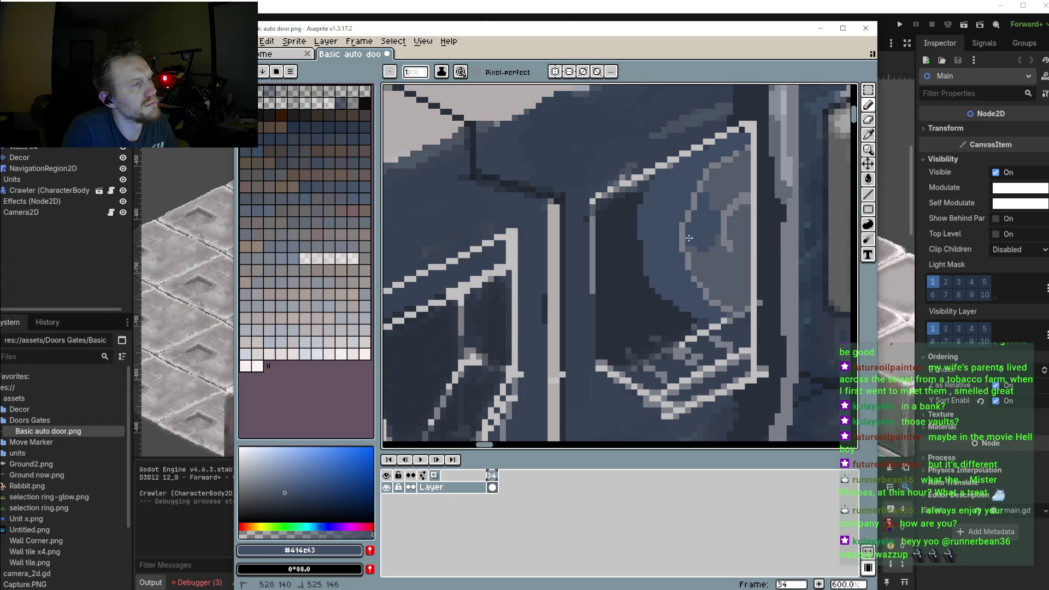
scroll(713, 261, up, 2)
mouse_move(735, 210)
mouse_down()
mouse_move(751, 252)
mouse_move(735, 287)
mouse_up()
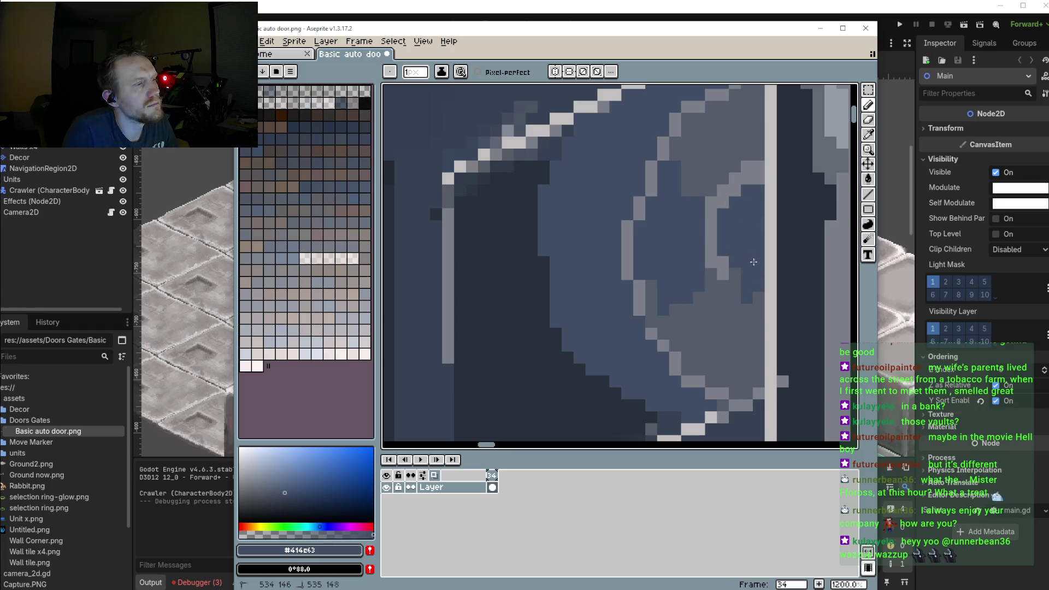
scroll(713, 305, down, 5)
scroll(713, 304, down, 2)
scroll(705, 292, up, 2)
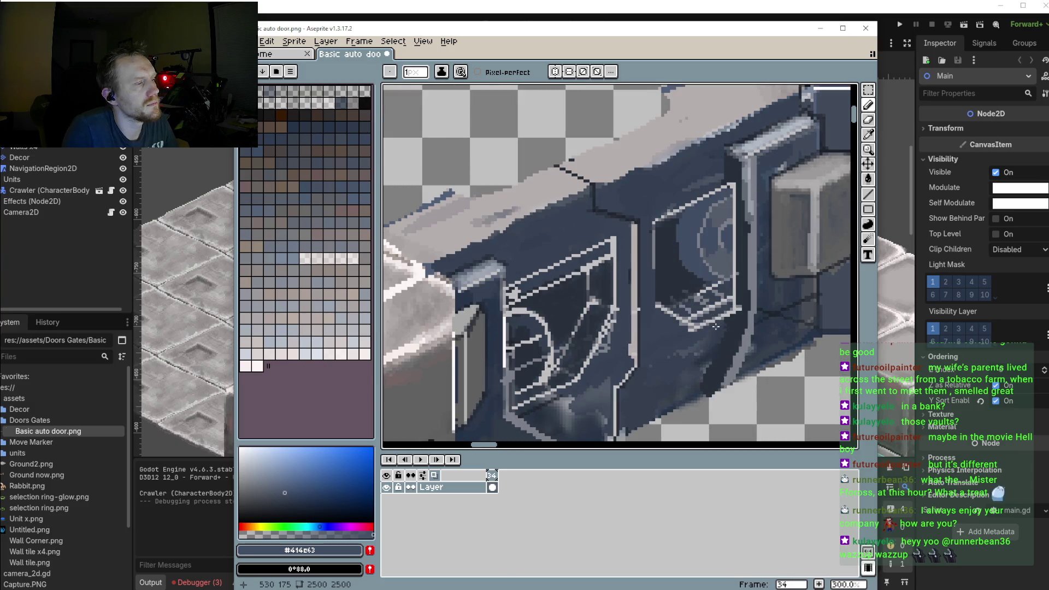
scroll(697, 282, up, 3)
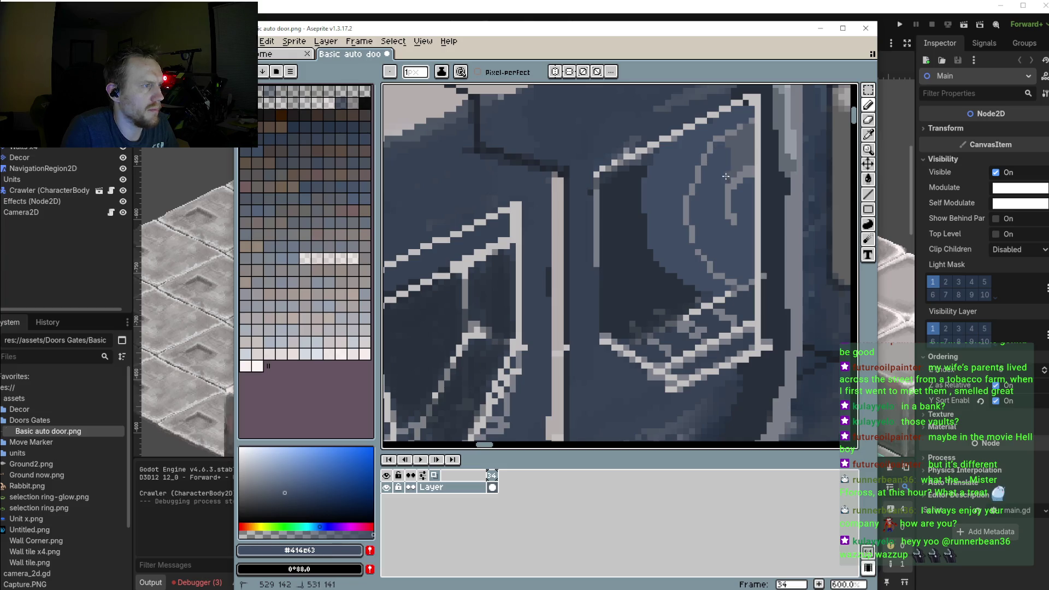
mouse_move(733, 174)
mouse_down()
mouse_move(732, 144)
mouse_move(747, 129)
mouse_move(751, 150)
mouse_move(523, 252)
mouse_move(552, 202)
mouse_up()
Recolour the dark arch pixels and inner diagonal with medium blue #414c63
scroll(522, 252, up, 3)
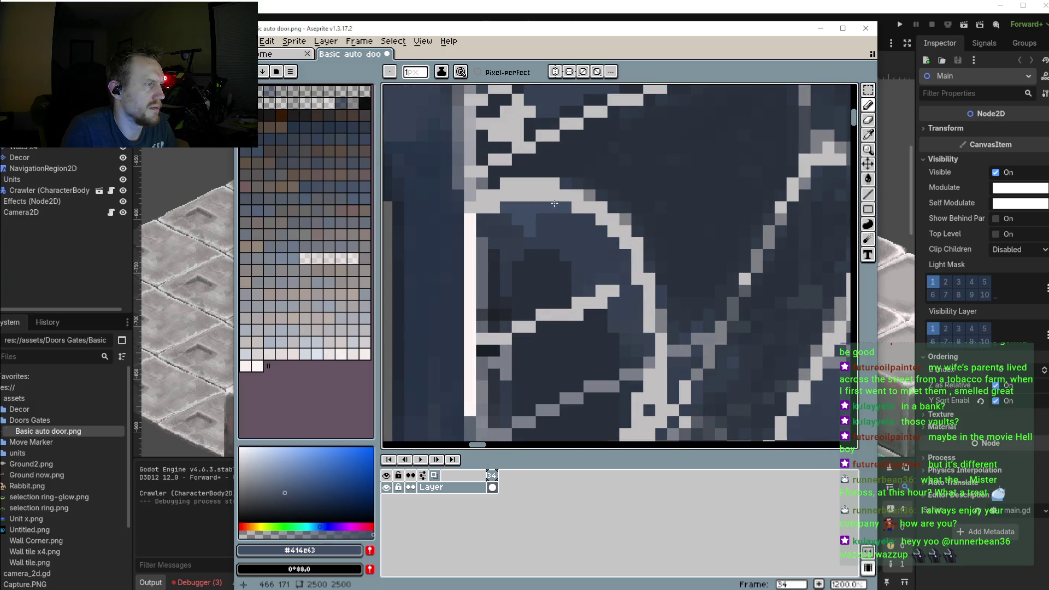
click(577, 208)
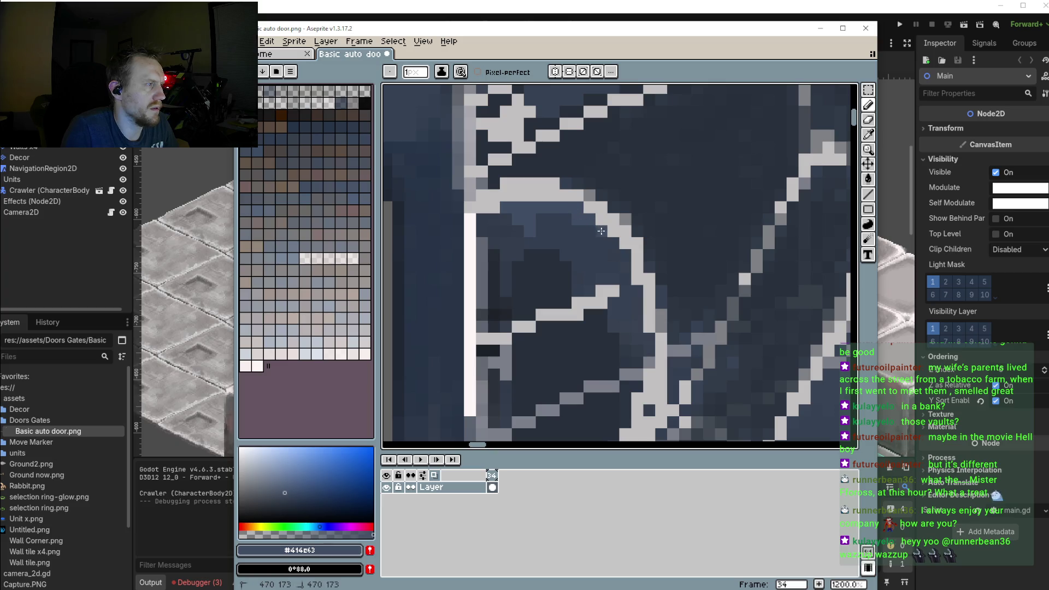
scroll(623, 314, down, 5)
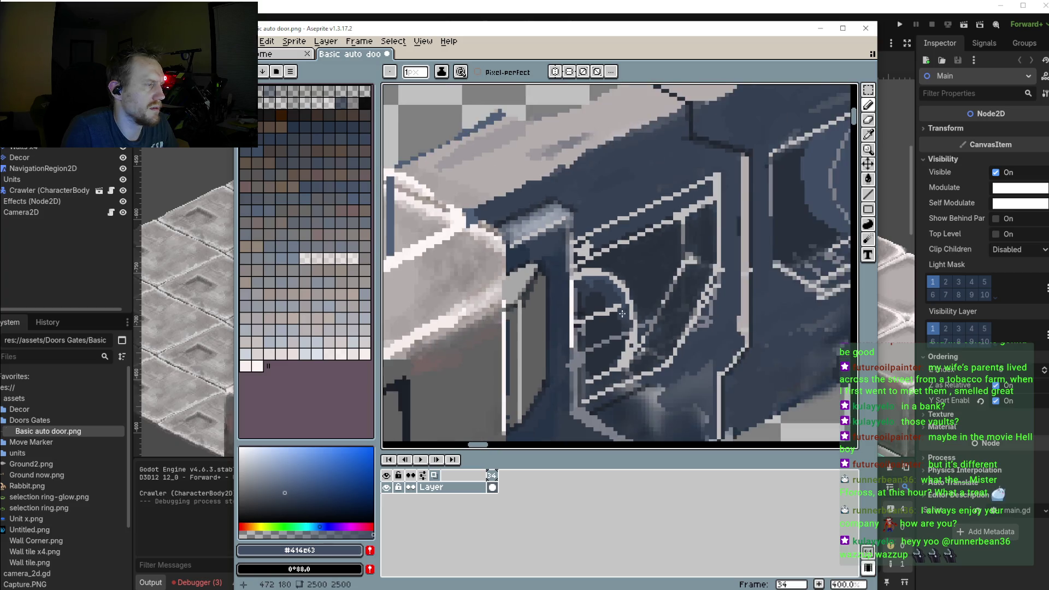
scroll(623, 314, down, 1)
scroll(617, 318, up, 3)
scroll(617, 318, up, 3)
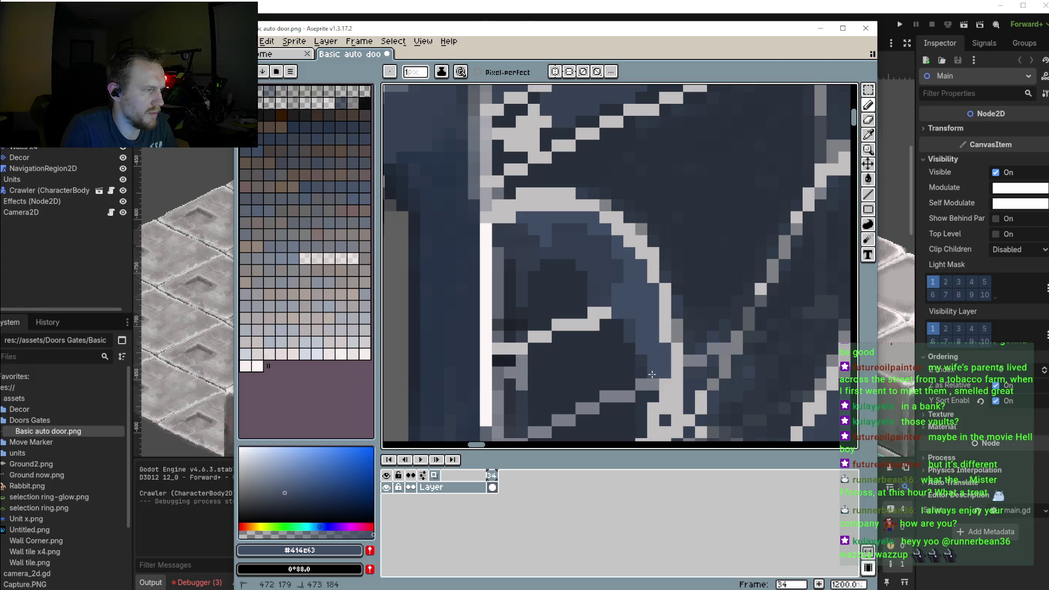
scroll(648, 372, down, 2)
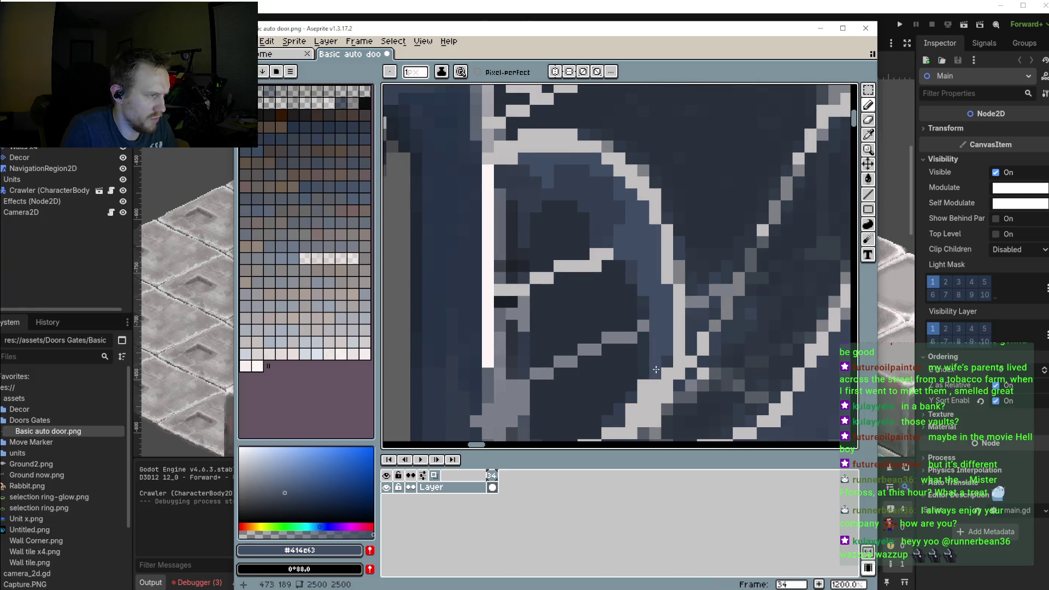
scroll(653, 328, down, 2)
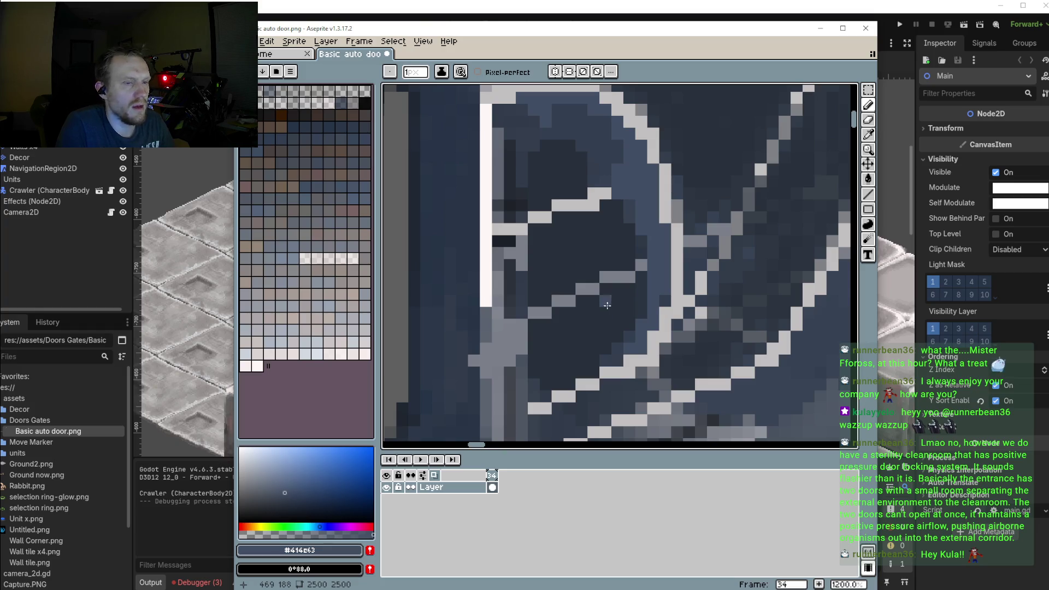
scroll(606, 306, up, 2)
mouse_move(676, 294)
mouse_down()
mouse_move(618, 396)
mouse_move(629, 323)
mouse_move(570, 361)
mouse_move(642, 284)
mouse_up()
scroll(629, 319, down, 3)
scroll(629, 319, up, 2)
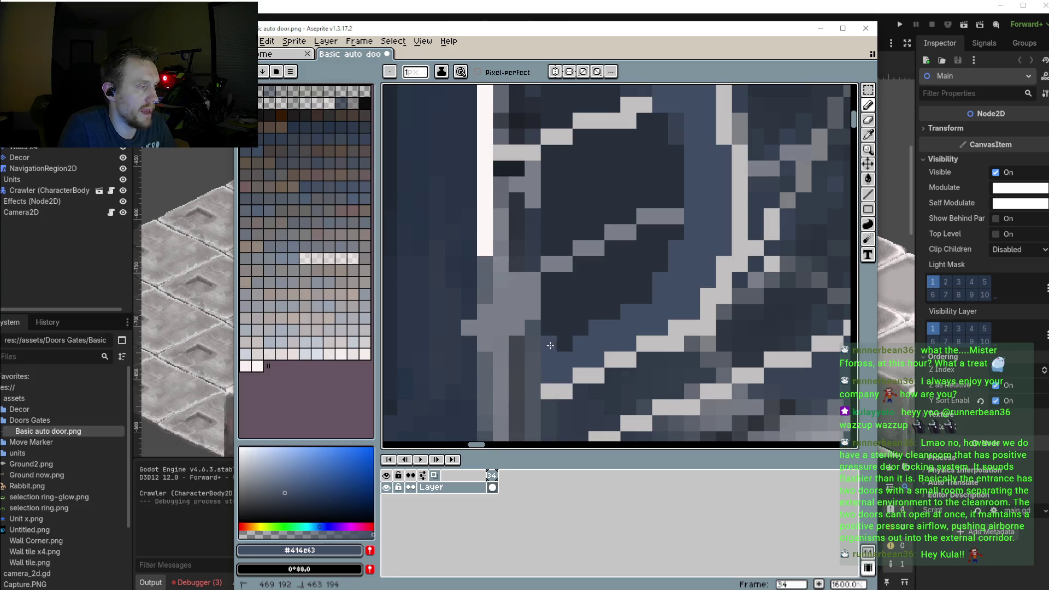
scroll(641, 285, down, 5)
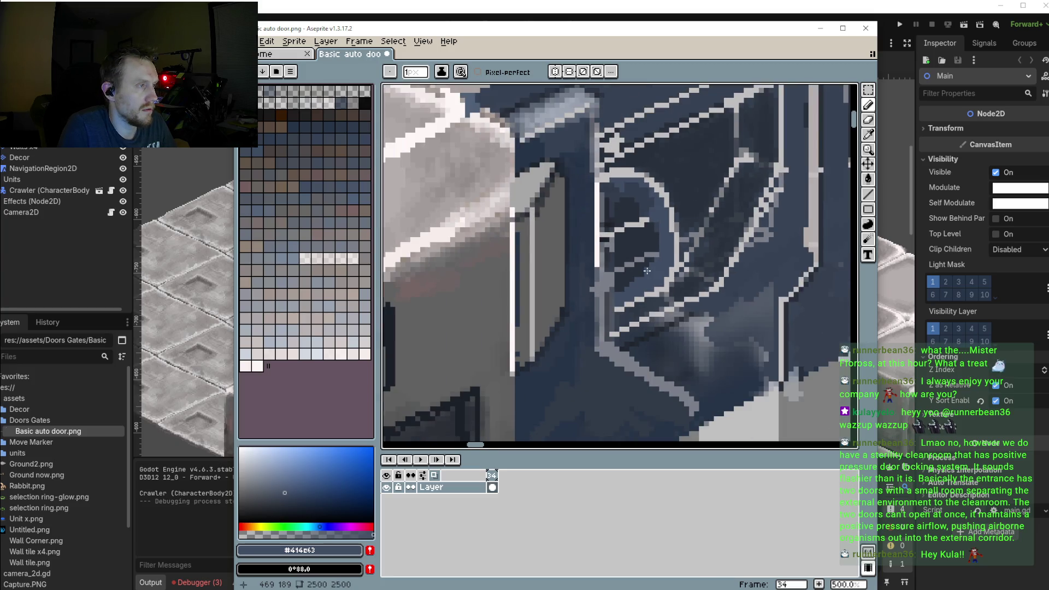
scroll(647, 270, down, 2)
scroll(649, 261, up, 3)
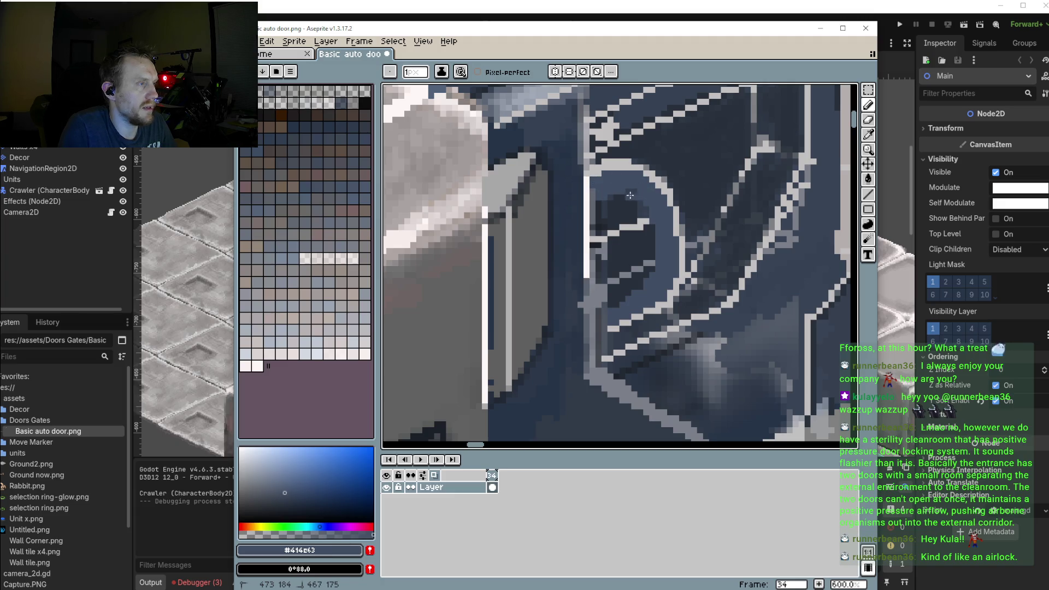
scroll(649, 223, down, 2)
scroll(650, 223, down, 2)
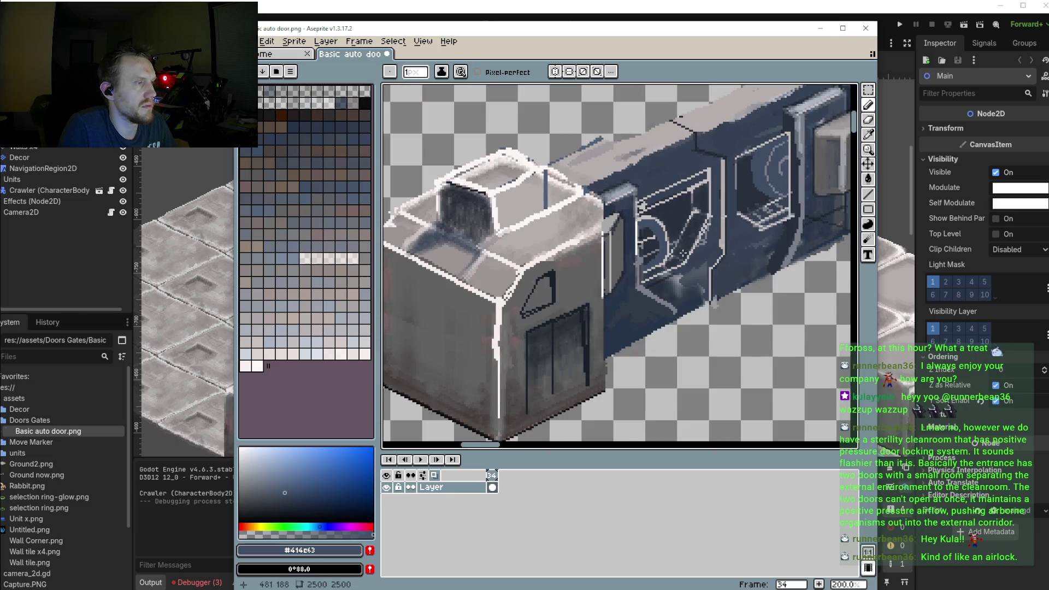
Undo the stray light pixel and fill the D-shaped window interior solid medium blue
scroll(655, 251, up, 3)
scroll(656, 251, up, 2)
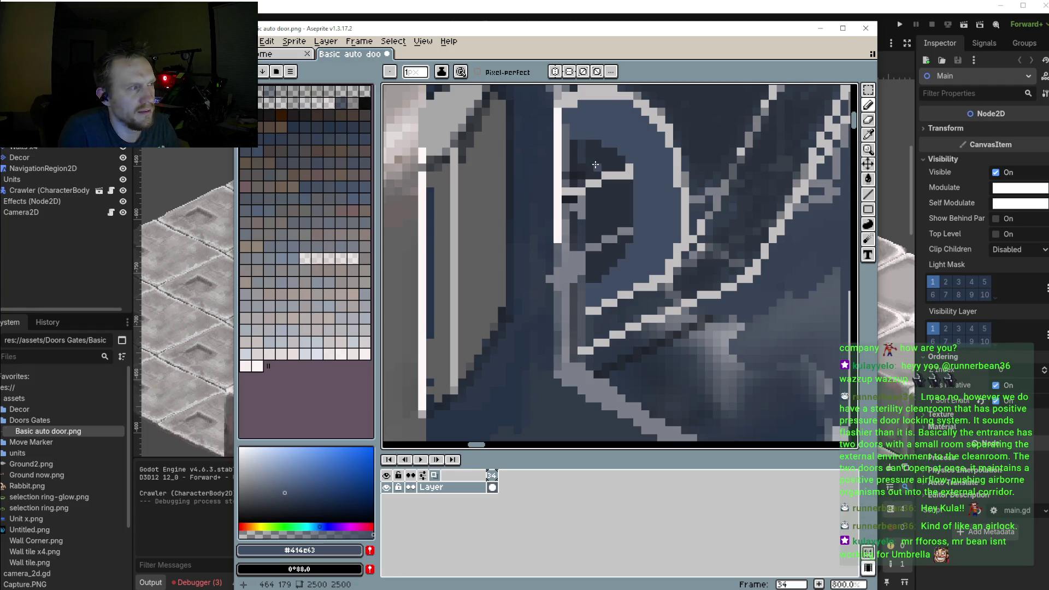
scroll(591, 161, right, 2)
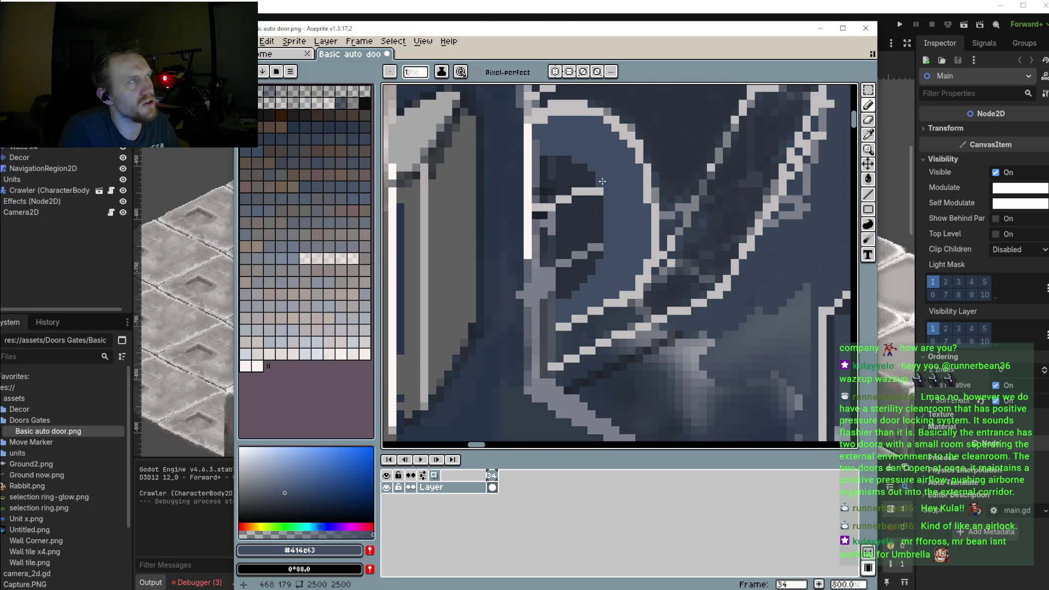
click(602, 181)
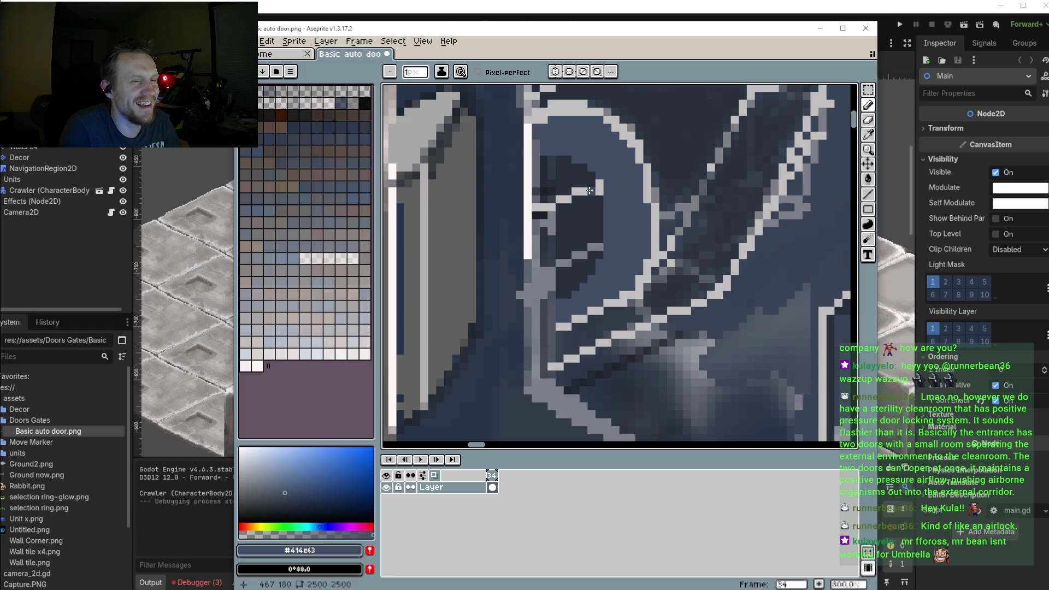
scroll(590, 190, down, 4)
scroll(579, 207, up, 1)
scroll(573, 219, up, 2)
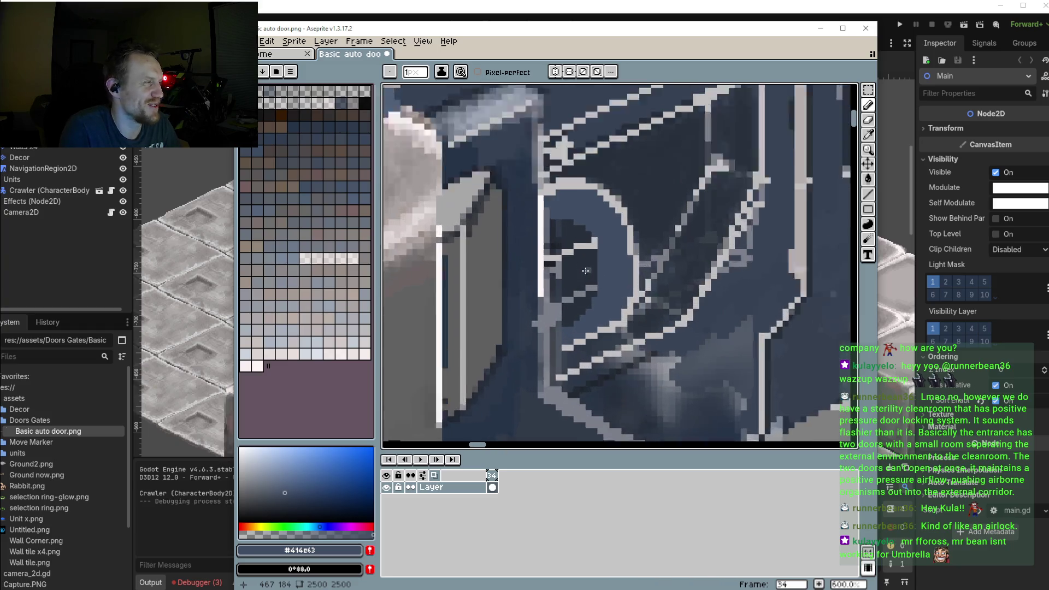
scroll(567, 227, up, 1)
key(ctrl+z)
key(ctrl+z)
mouse_move(560, 223)
mouse_down()
mouse_move(545, 227)
mouse_move(557, 328)
mouse_move(562, 342)
mouse_move(579, 333)
mouse_up()
mouse_move(582, 262)
mouse_down()
mouse_move(583, 202)
mouse_move(589, 320)
mouse_up()
drag(596, 235, 597, 307)
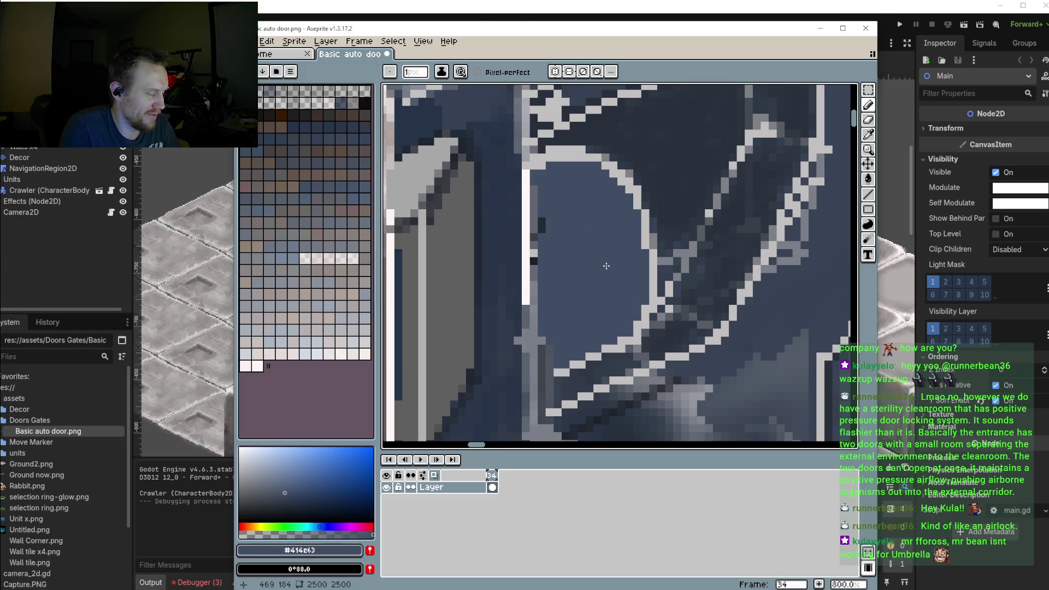
Pick a lighter blue from the palette and draw the first light-blue stroke inside the window
key(i)
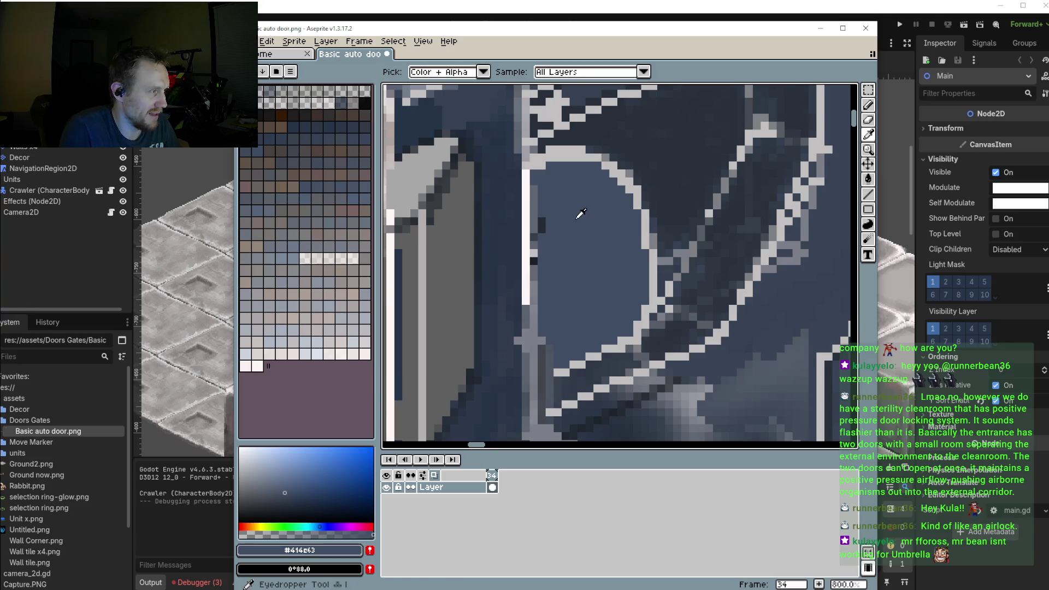
click(280, 479)
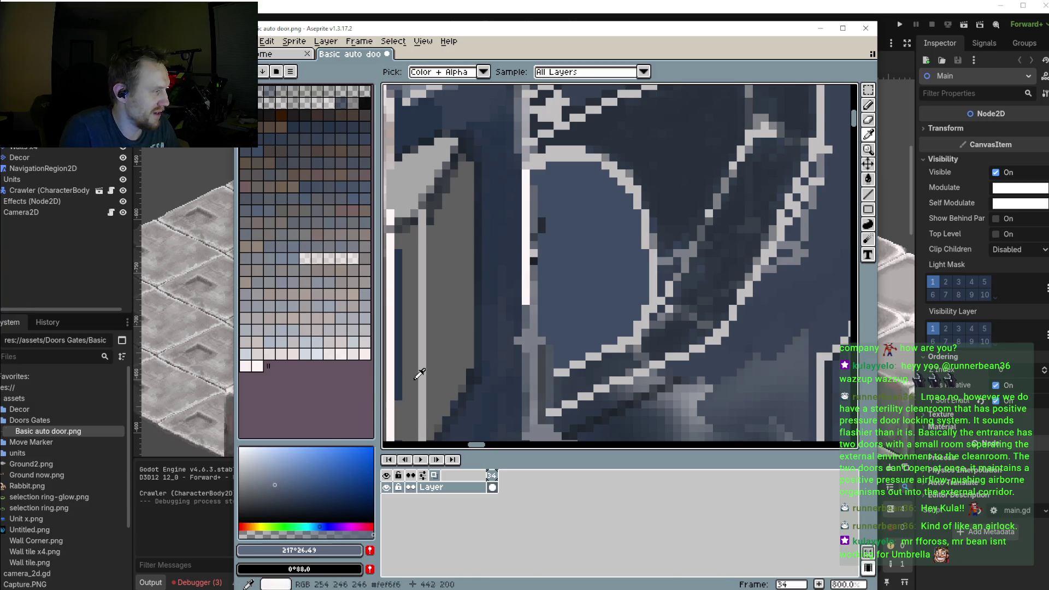
key(b)
scroll(605, 238, down, 3)
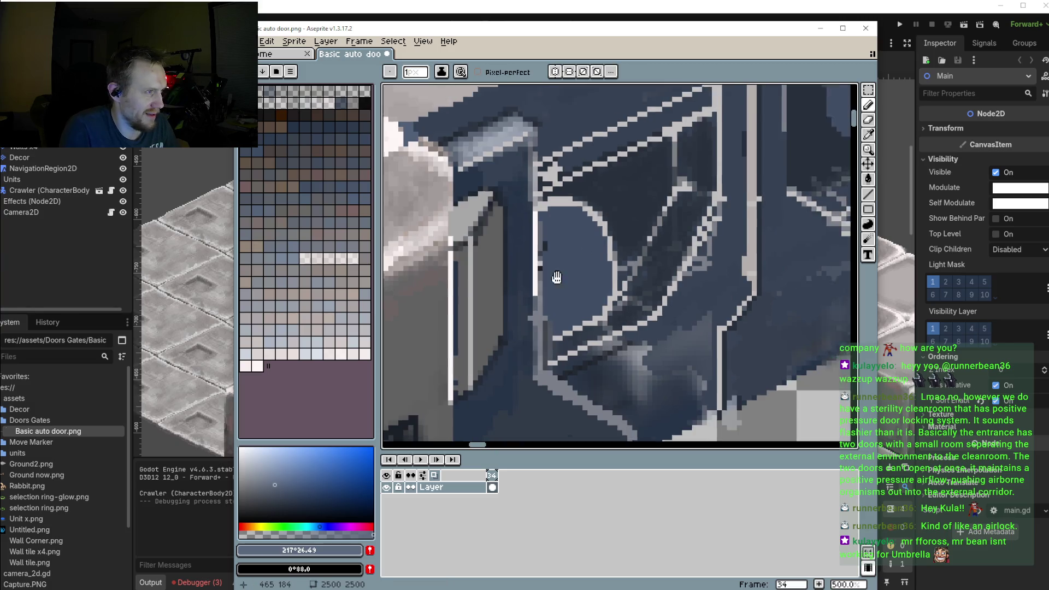
scroll(445, 292, up, 3)
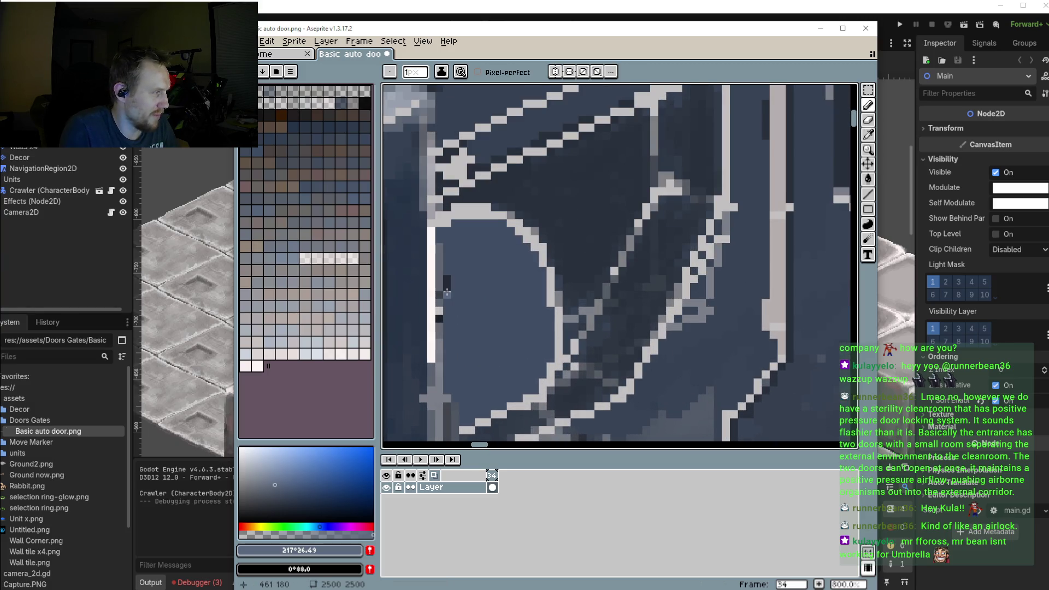
mouse_move(447, 291)
mouse_down()
mouse_move(481, 287)
mouse_move(486, 336)
mouse_up()
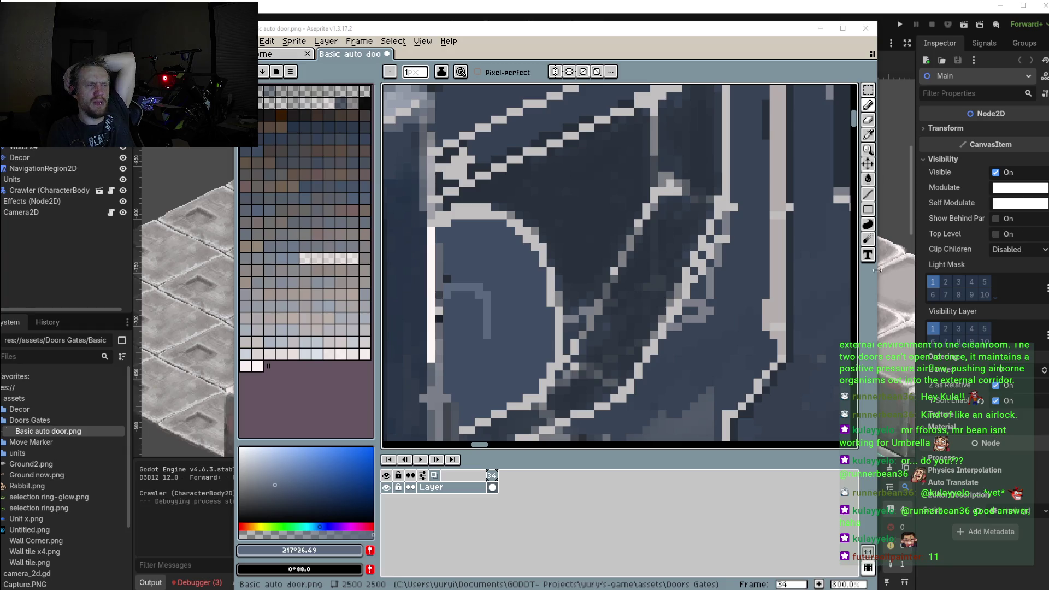
Zoom out to view the light-blue hook inside the left window
scroll(679, 238, down, 2)
Extend the light grey edge line down-left from the window's upper-left corner
scroll(678, 238, down, 2)
scroll(679, 238, up, 1)
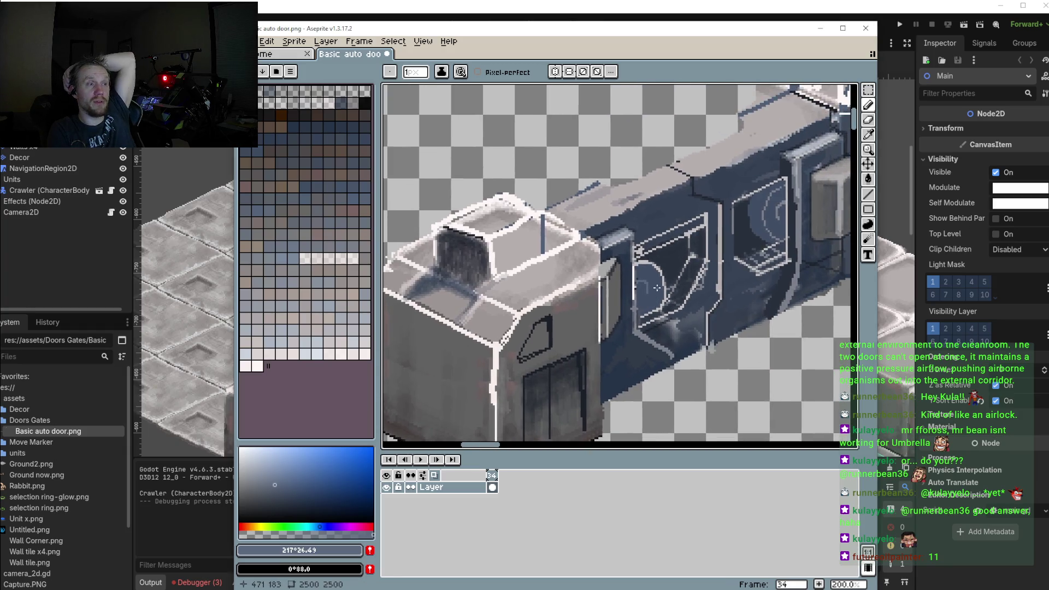
scroll(658, 290, up, 1)
scroll(663, 279, up, 1)
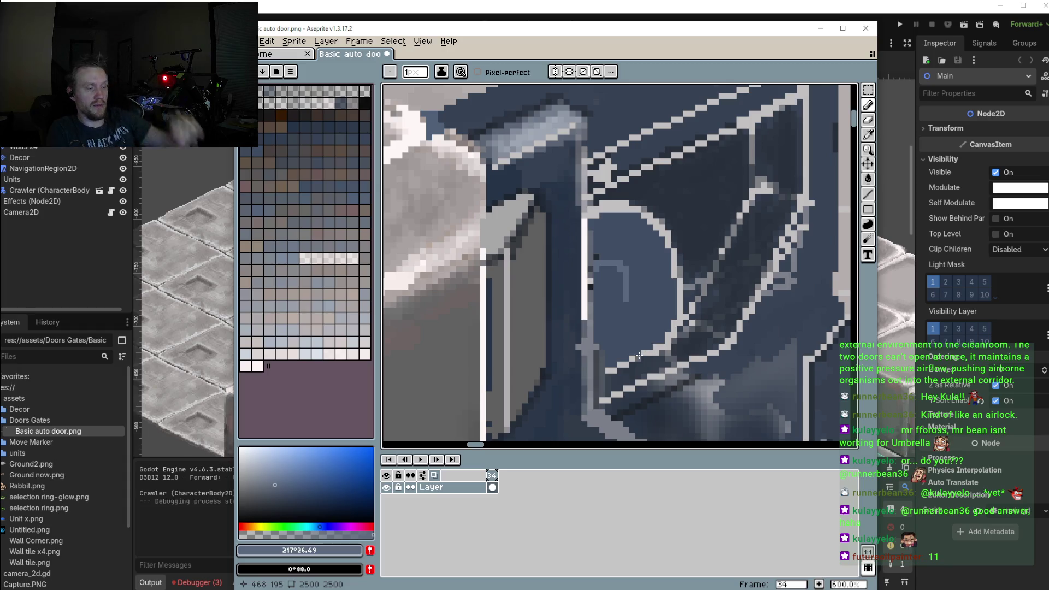
key(i)
scroll(656, 337, up, 1)
click(656, 337)
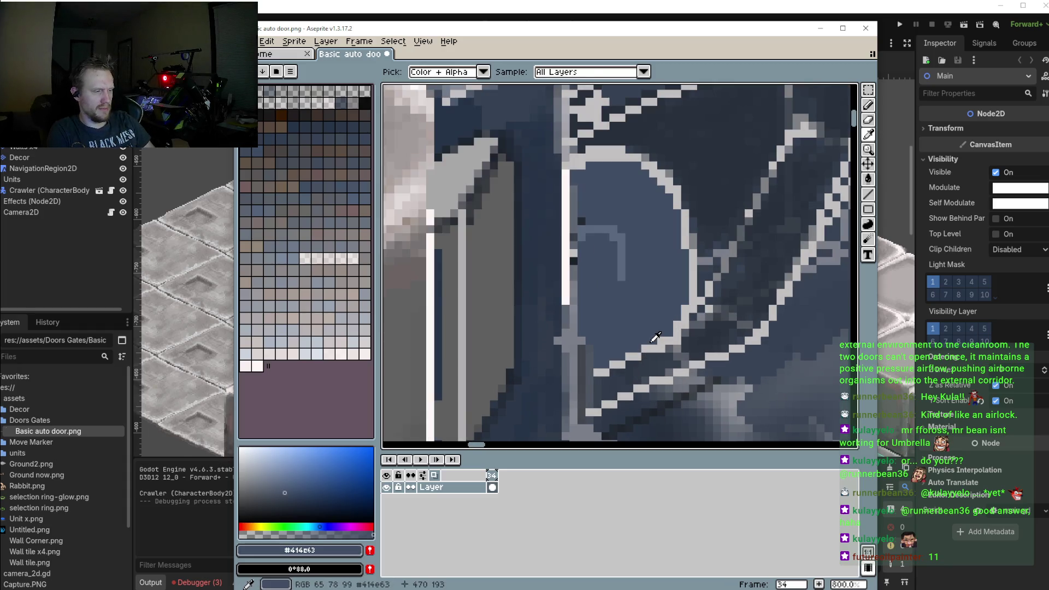
key(b)
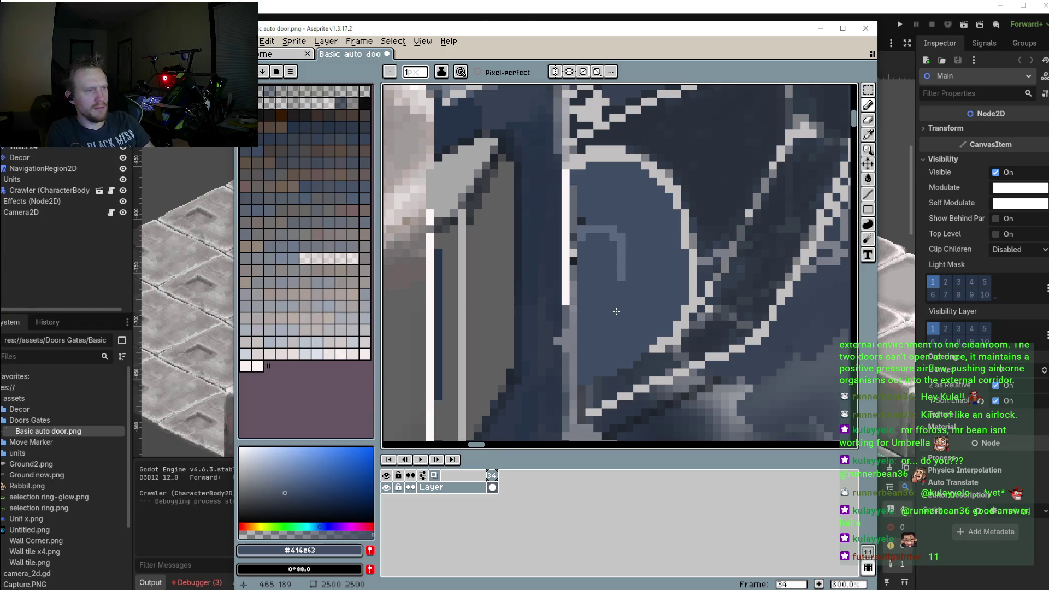
scroll(613, 300, down, 2)
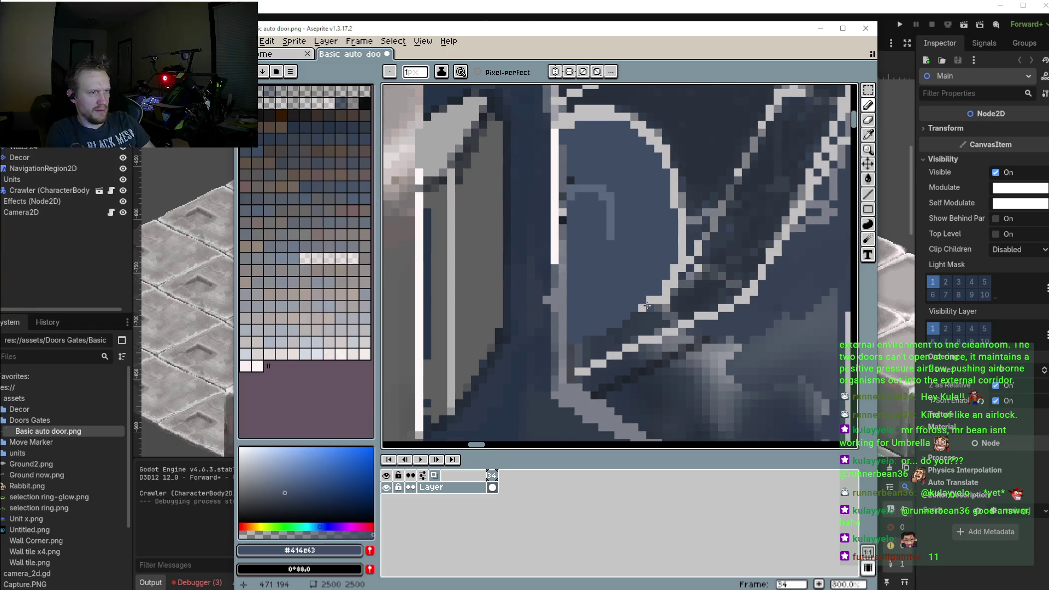
alt+click(646, 306)
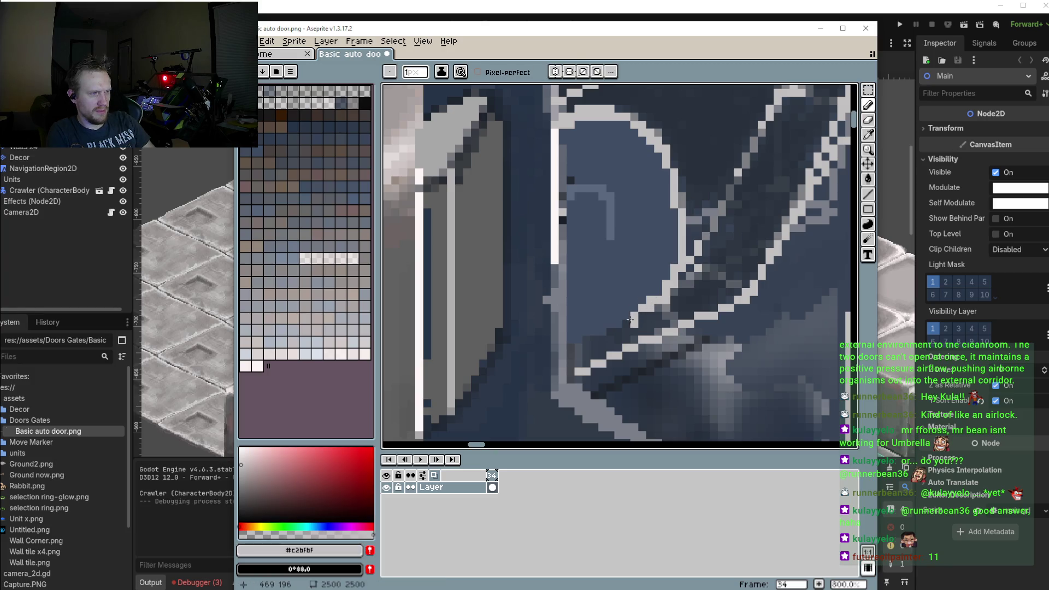
drag(624, 325, 572, 350)
Repaint the stray light pixels at the arch corner in dark window blue #414c63
scroll(527, 349, down, 3)
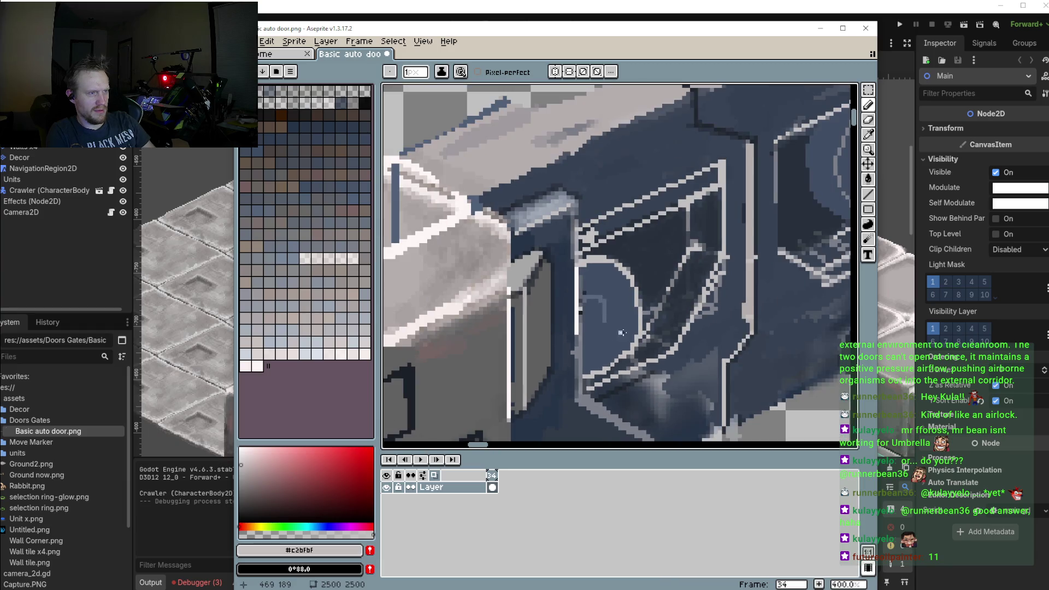
scroll(531, 301, up, 3)
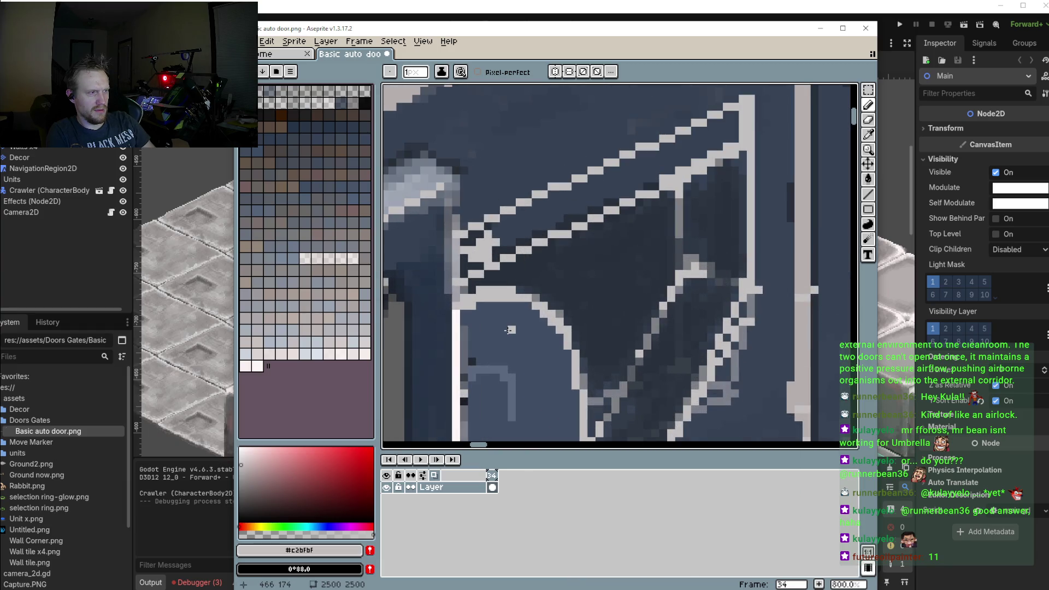
alt+click(510, 327)
drag(501, 300, 479, 302)
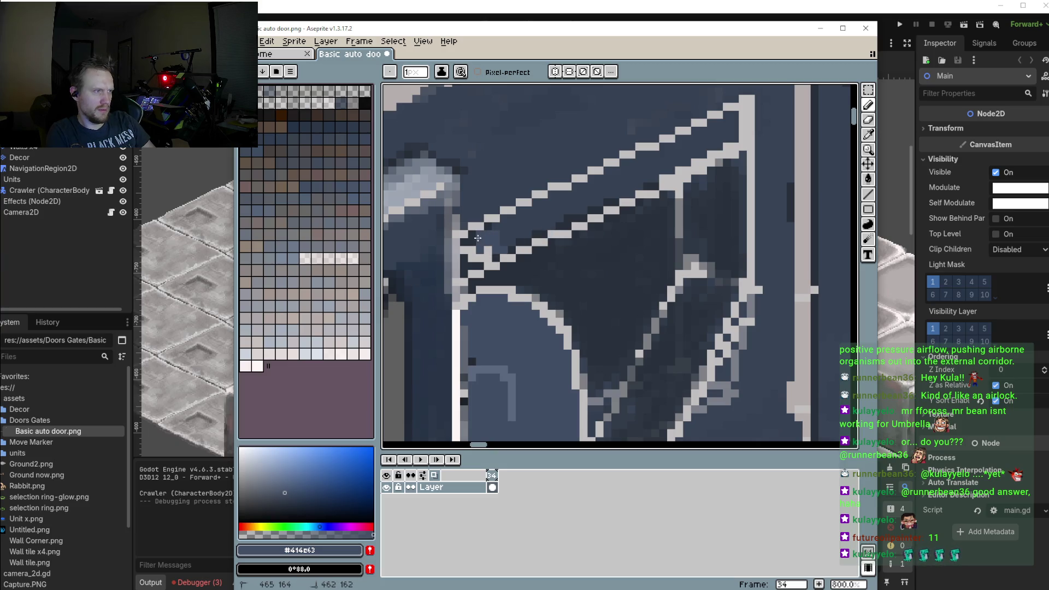
drag(504, 249, 492, 249)
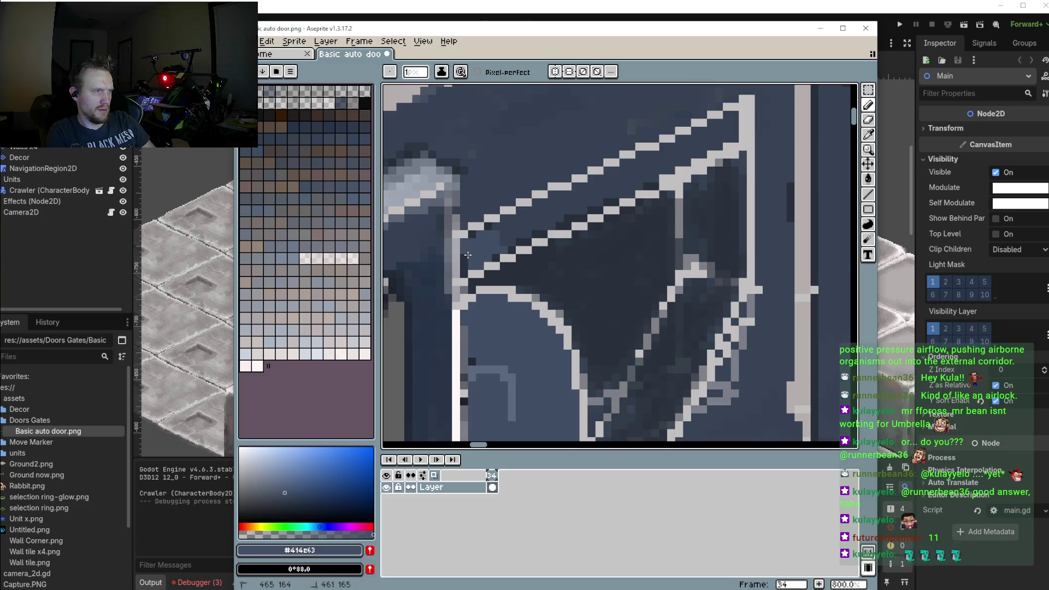
drag(466, 271, 466, 271)
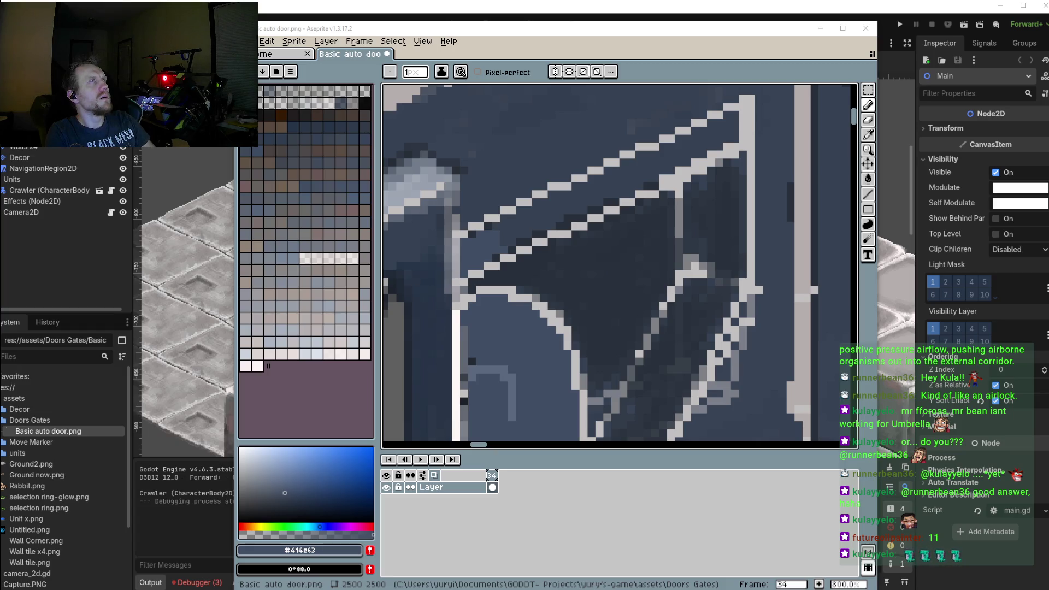
Make two pixels left of the arch top light grey and darken those below its left end
scroll(660, 257, down, 3)
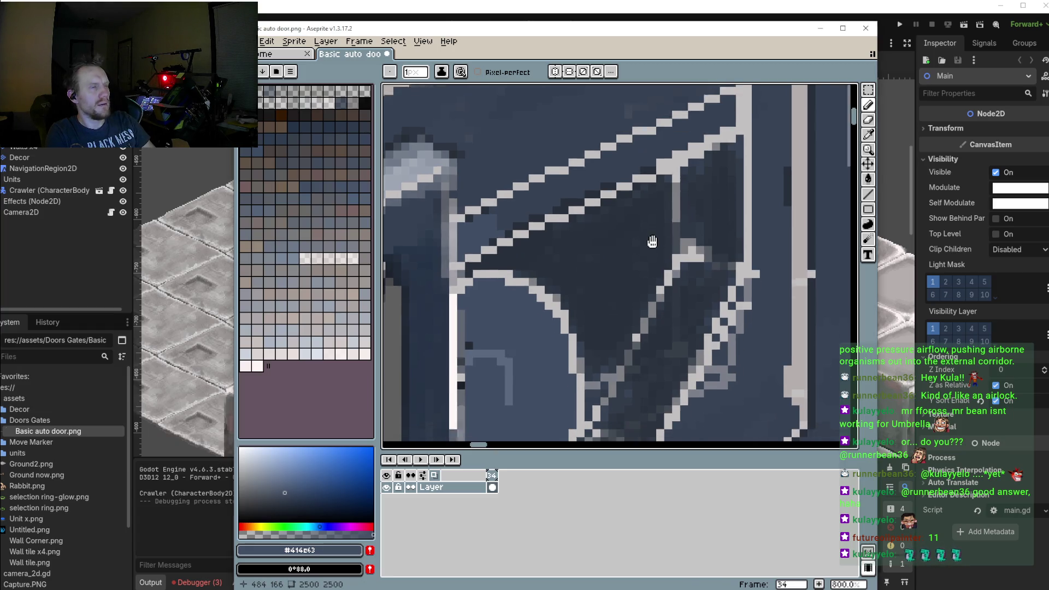
scroll(660, 257, up, 2)
scroll(645, 254, up, 1)
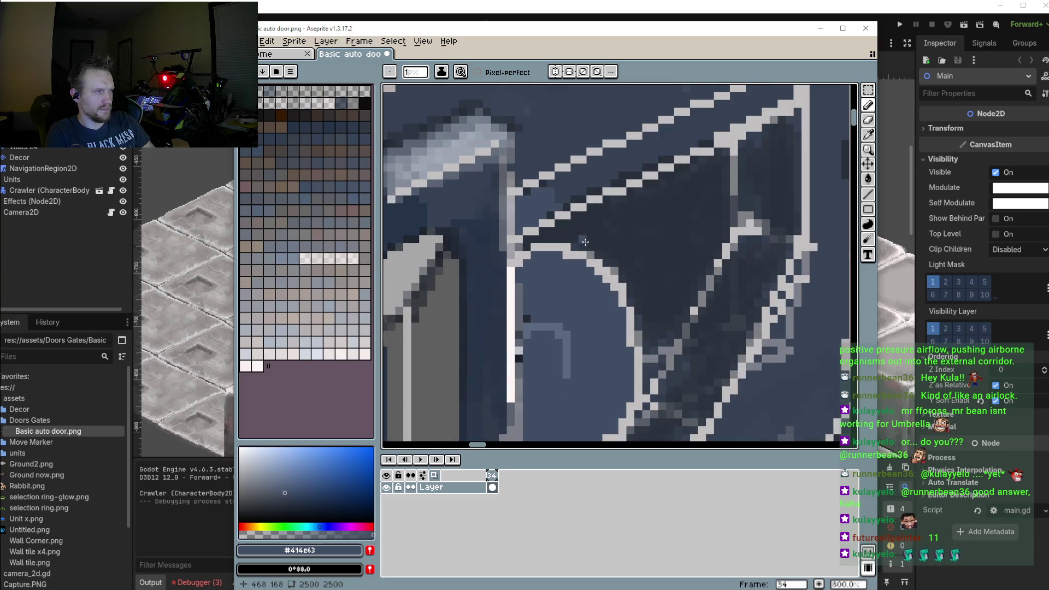
scroll(528, 259, up, 1)
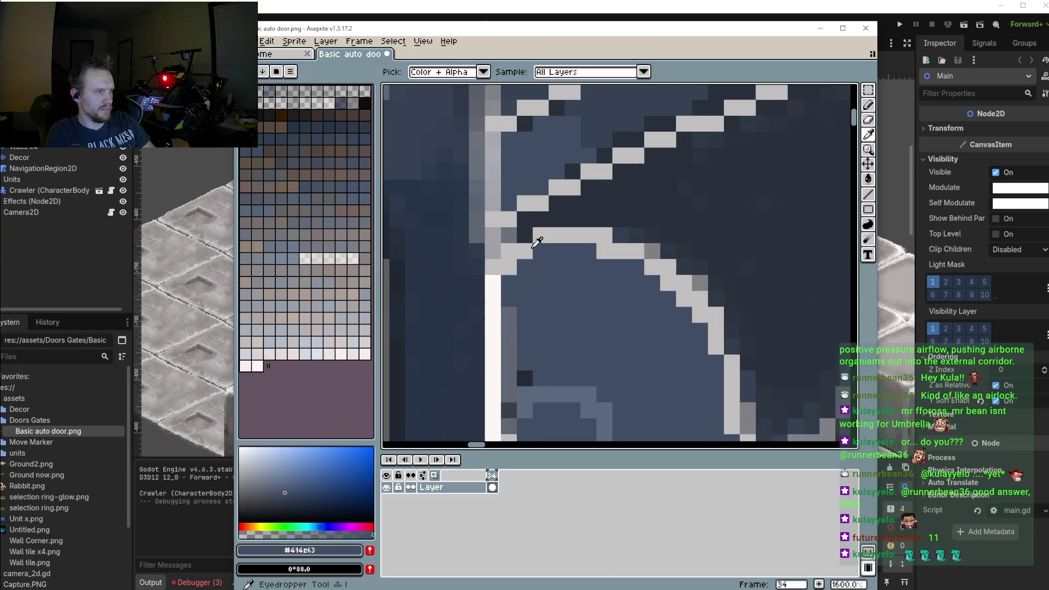
alt+click(541, 235)
mouse_move(526, 236)
mouse_down()
mouse_move(508, 235)
mouse_move(524, 253)
mouse_up()
alt+click(539, 266)
scroll(523, 253, down, 4)
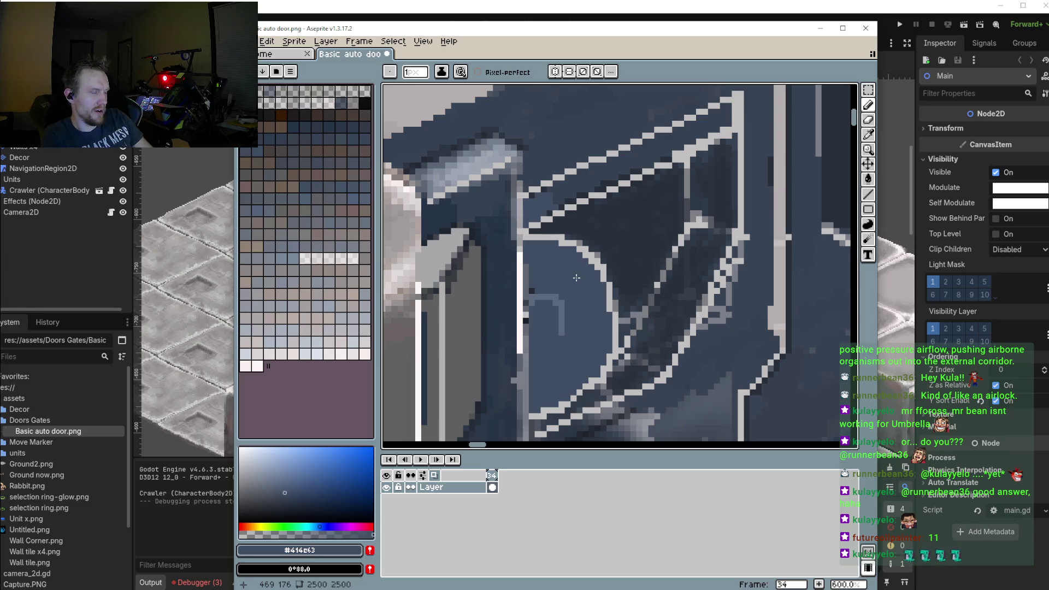
scroll(543, 317, up, 5)
Extend the left window's hook with lighter blue-grey #5c697e pixels down to its lower end
key(i)
click(558, 235)
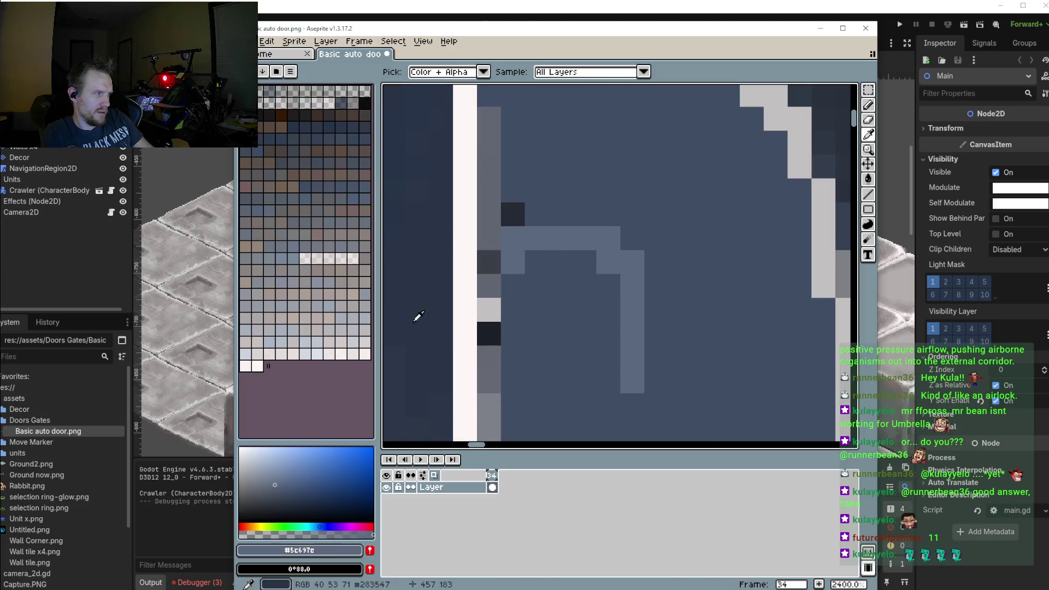
key(b)
mouse_move(537, 214)
mouse_down()
mouse_move(554, 221)
mouse_move(639, 366)
mouse_up()
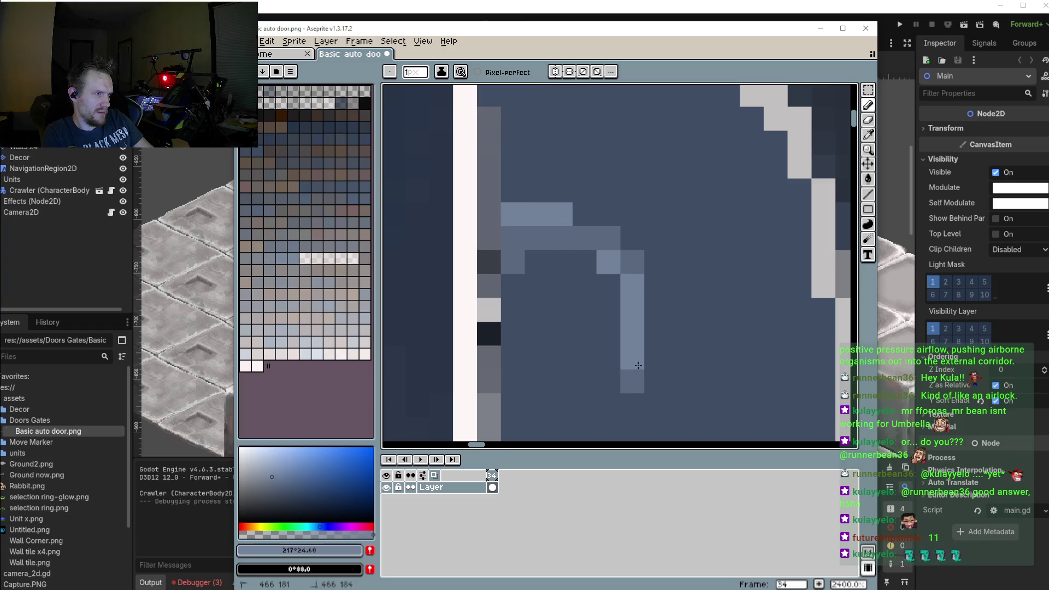
scroll(638, 366, down, 2)
scroll(638, 366, down, 1)
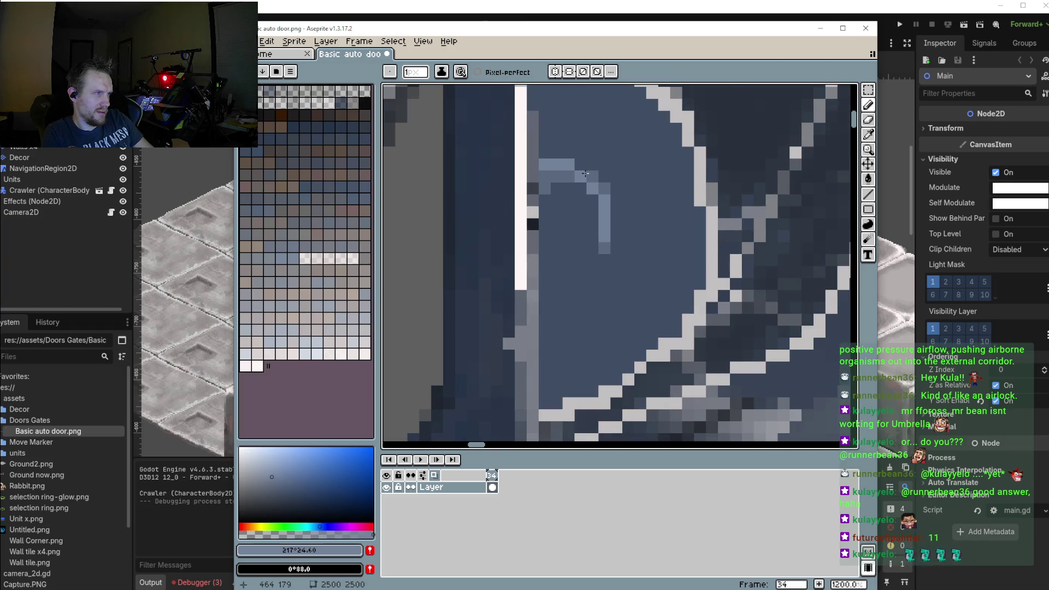
click(601, 259)
scroll(599, 260, down, 2)
scroll(629, 230, down, 2)
scroll(683, 171, up, 3)
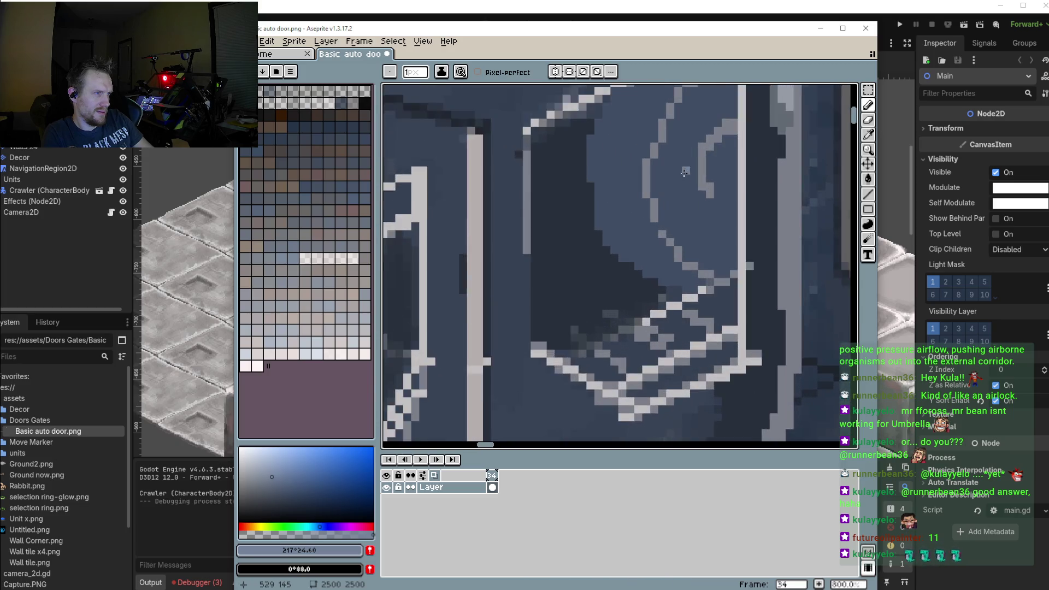
scroll(683, 171, up, 3)
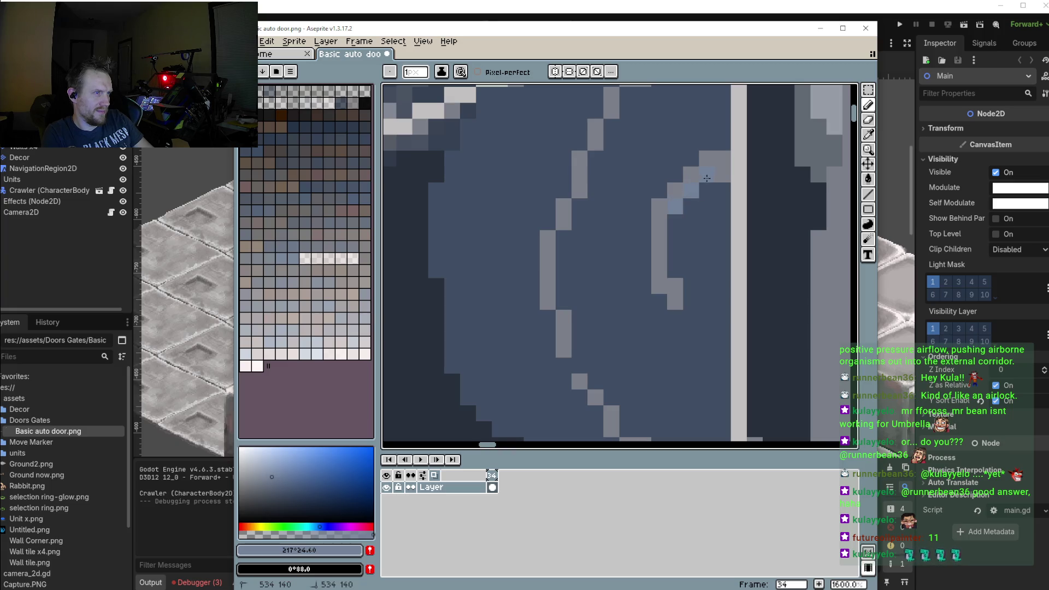
Paint a lighter blue-grey hook along the right window's inner curve
drag(706, 178, 668, 267)
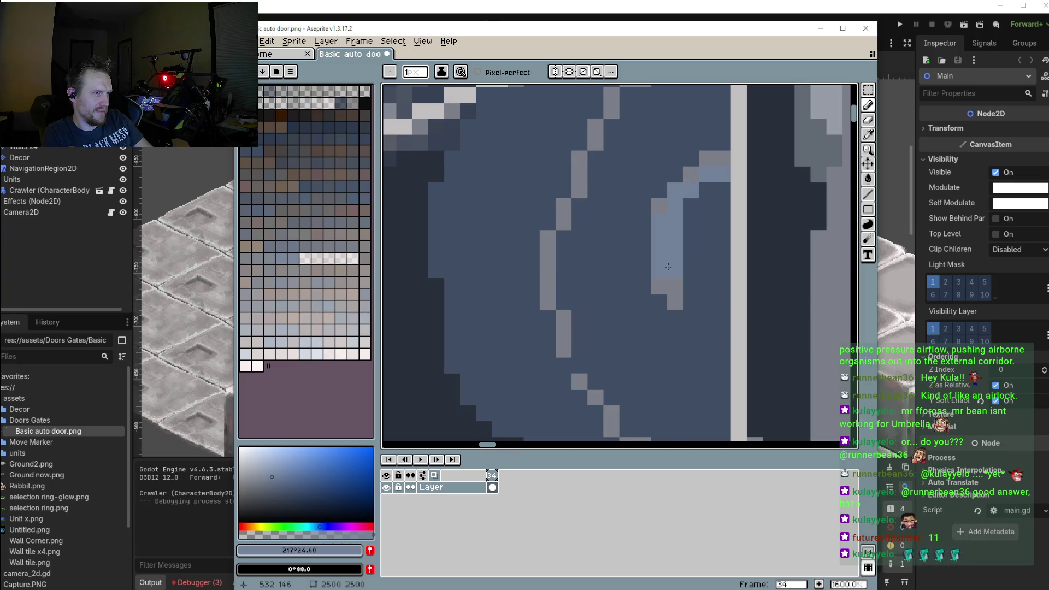
scroll(671, 270, down, 1)
mouse_move(555, 207)
mouse_down()
mouse_move(560, 161)
mouse_move(570, 217)
mouse_move(549, 249)
mouse_move(729, 249)
mouse_move(675, 271)
mouse_up()
scroll(562, 164, up, 4)
scroll(549, 248, down, 4)
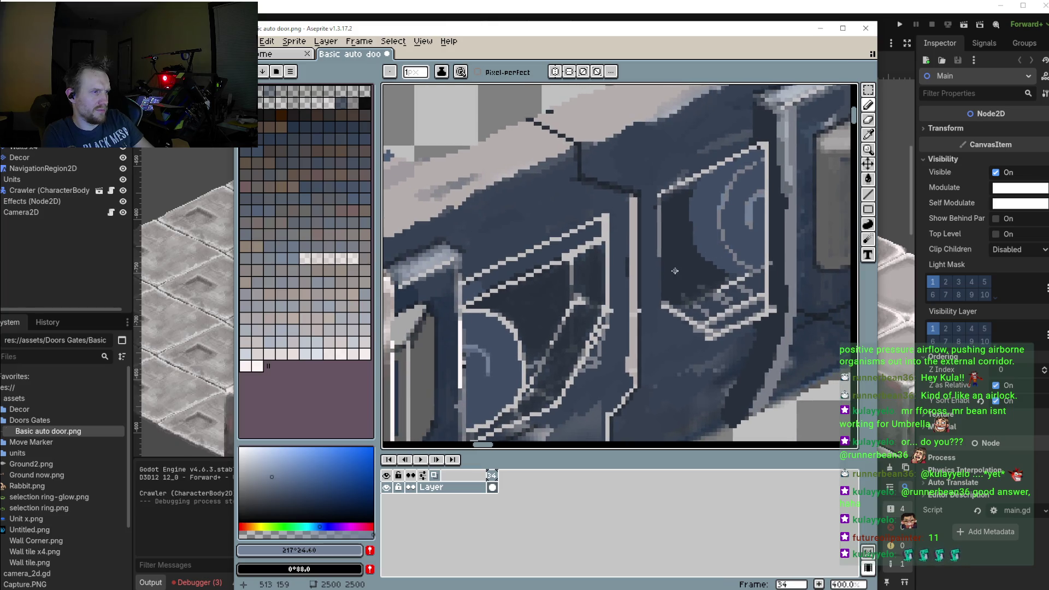
Place blue-grey pixels under the first diagonal steps, undoing one misplaced pixel
scroll(521, 298, up, 5)
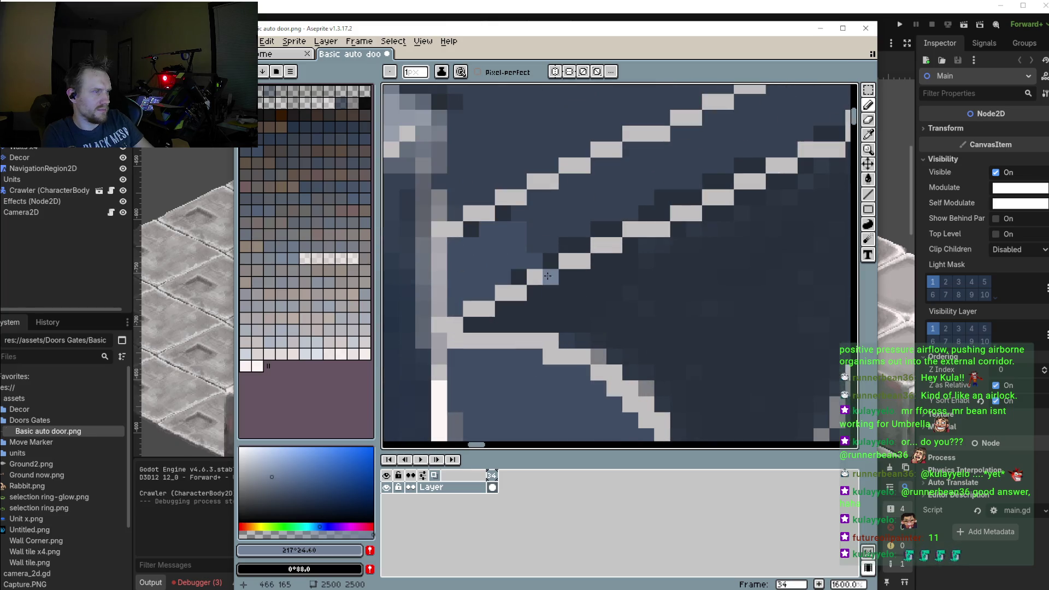
click(563, 276)
drag(556, 288, 567, 294)
click(615, 261)
click(630, 246)
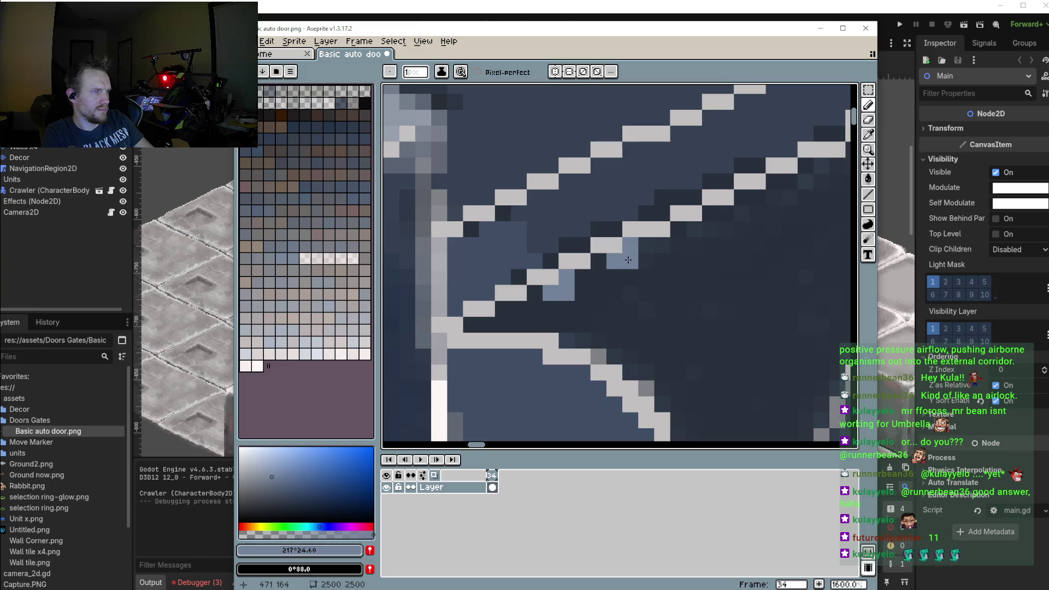
click(679, 230)
click(678, 245)
click(694, 229)
click(694, 245)
click(726, 229)
key(ctrl+z)
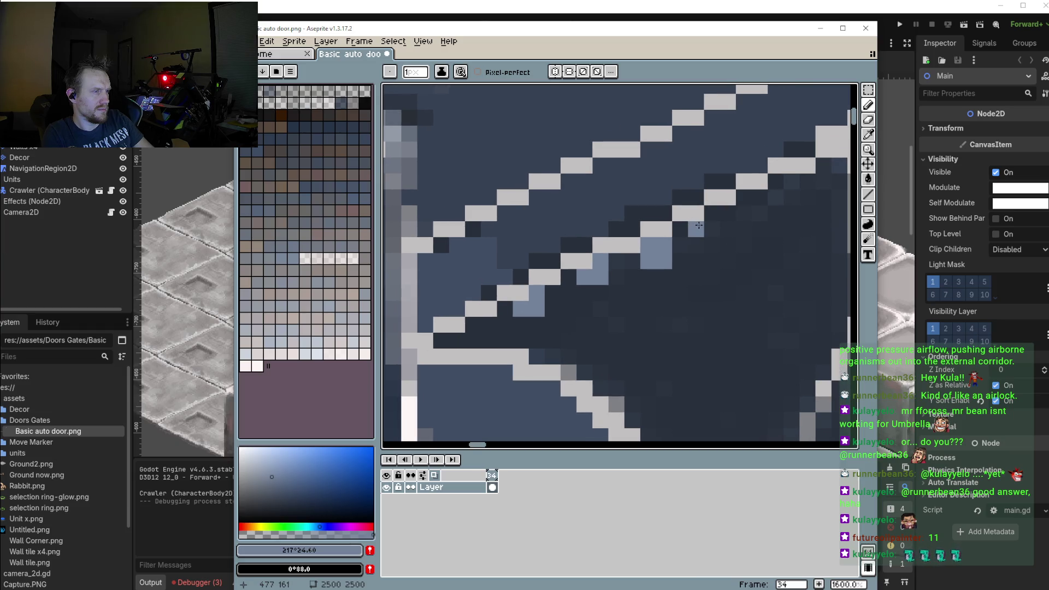
Add 2x2 blue-grey blocks under the diagonal and near the arch top
scroll(762, 235, down, 1)
scroll(710, 232, down, 2)
scroll(673, 227, up, 4)
click(661, 217)
drag(666, 231, 678, 217)
click(702, 201)
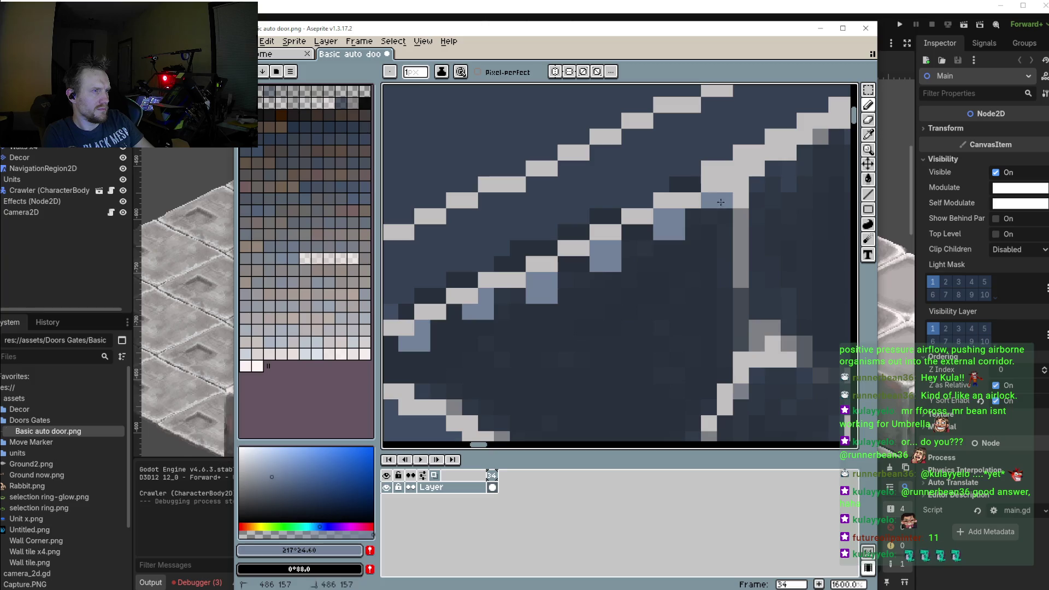
scroll(724, 232, down, 2)
scroll(577, 312, down, 1)
scroll(577, 312, up, 3)
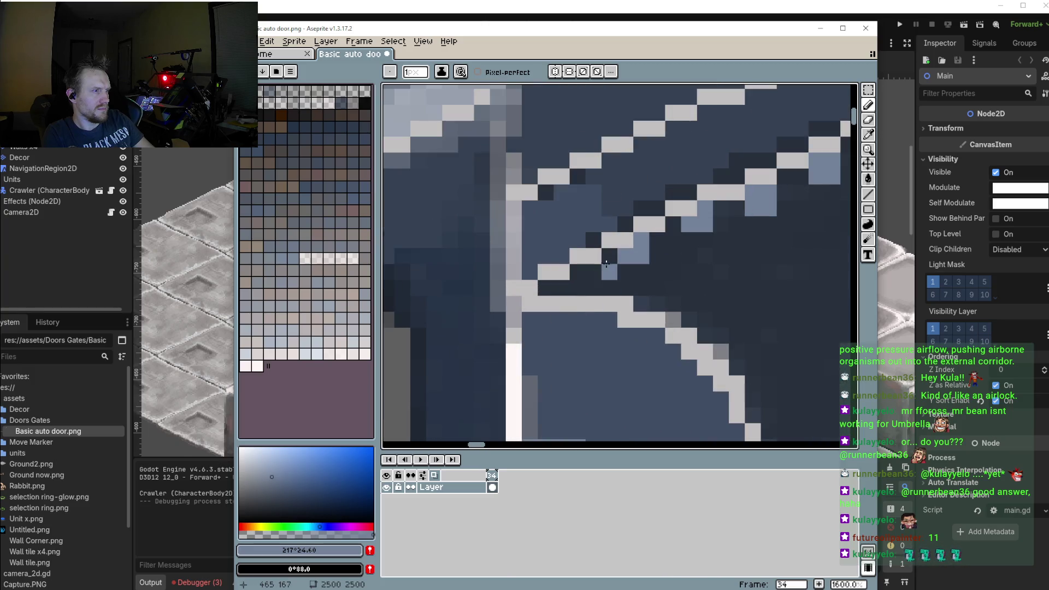
drag(580, 273, 596, 287)
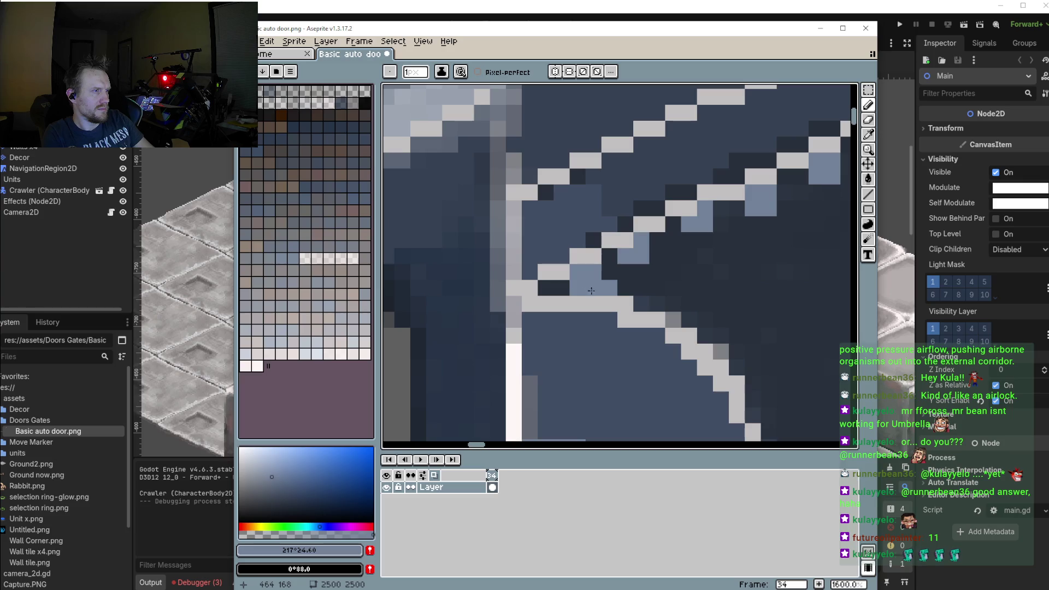
Re-sample the blue-grey highlight and run it up from the lower diagonal
alt+click(605, 285)
scroll(589, 305, down, 1)
scroll(588, 305, up, 4)
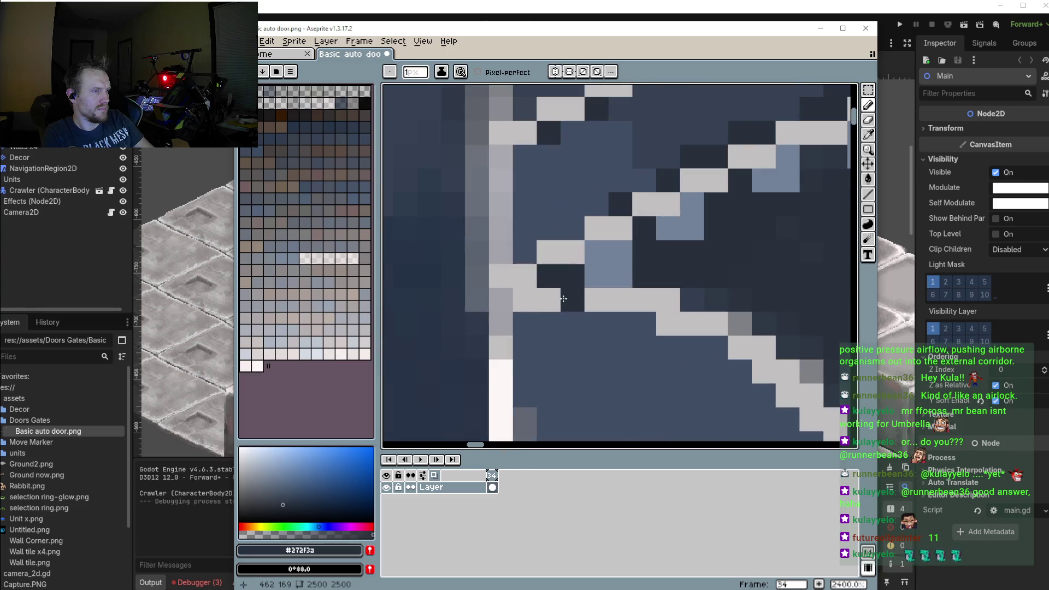
alt+click(609, 270)
click(533, 299)
click(525, 276)
click(551, 249)
click(573, 252)
click(597, 229)
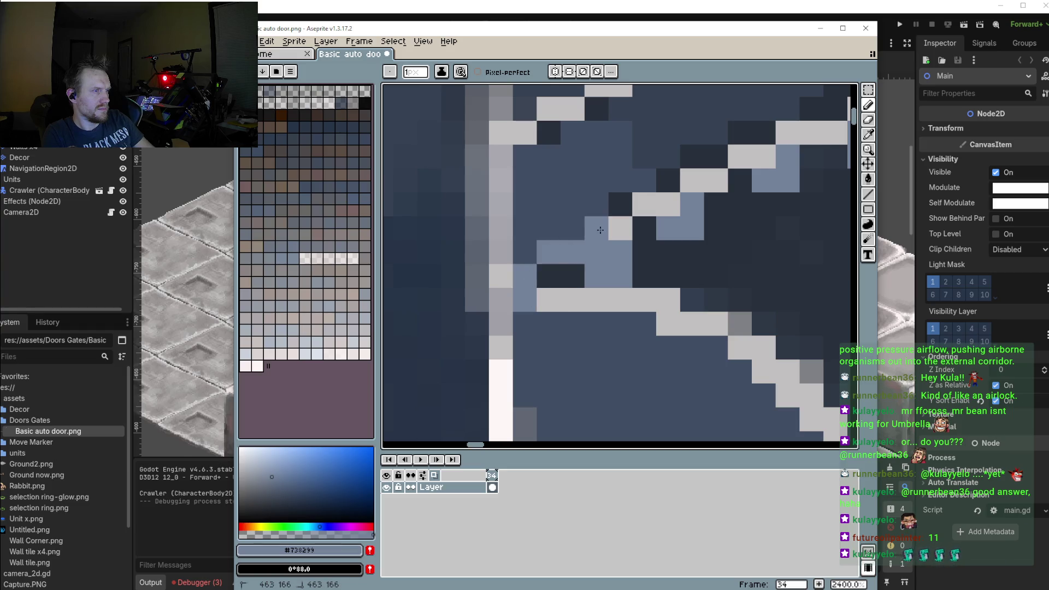
click(621, 204)
click(620, 229)
click(656, 176)
Continue the blue-grey highlight pixels along the upper diagonal
click(644, 180)
click(620, 180)
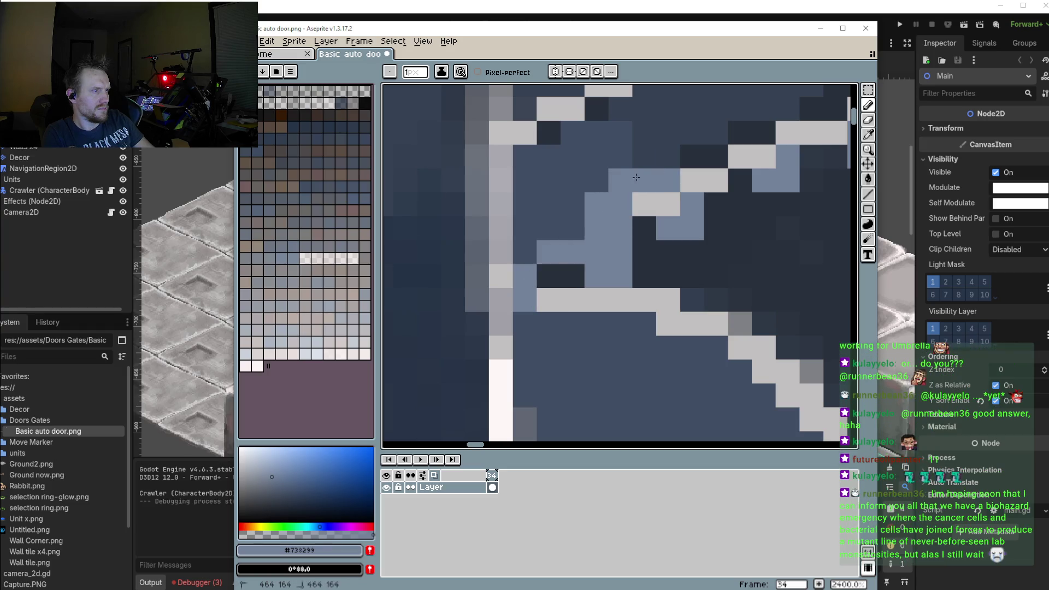
click(667, 205)
click(693, 181)
click(716, 157)
click(764, 156)
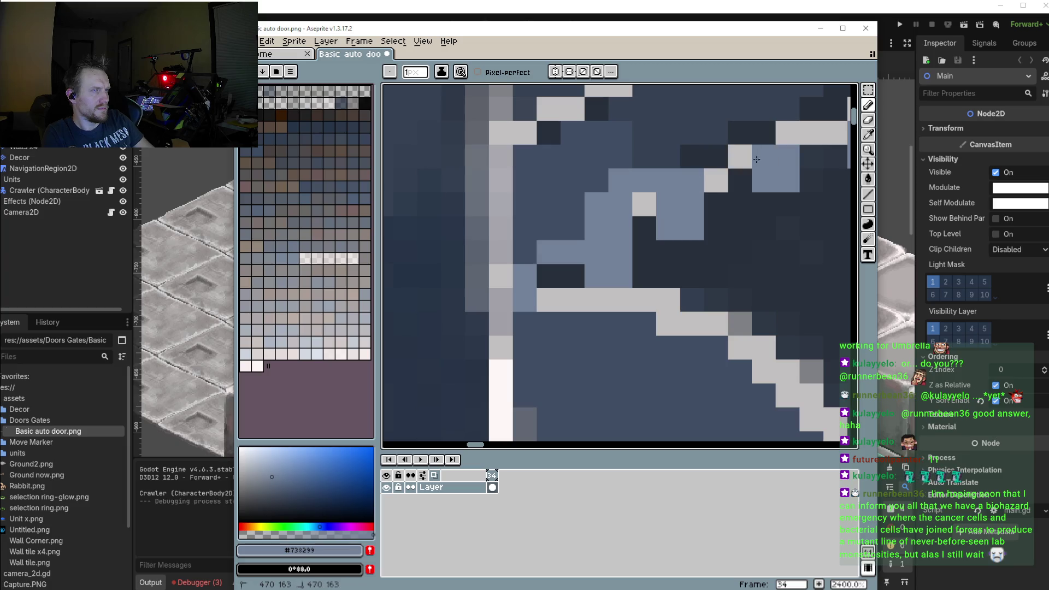
drag(787, 133, 764, 133)
click(740, 133)
drag(716, 156, 679, 154)
Fill in the remaining stepped blue-grey pixels along the top of the diagonal band
scroll(678, 155, down, 3)
scroll(646, 180, up, 2)
mouse_move(634, 188)
mouse_down()
mouse_move(618, 188)
mouse_move(695, 157)
mouse_move(694, 180)
mouse_move(724, 179)
mouse_move(773, 149)
mouse_move(803, 148)
mouse_move(803, 137)
mouse_up()
click(681, 155)
click(713, 156)
click(730, 156)
click(729, 140)
click(724, 163)
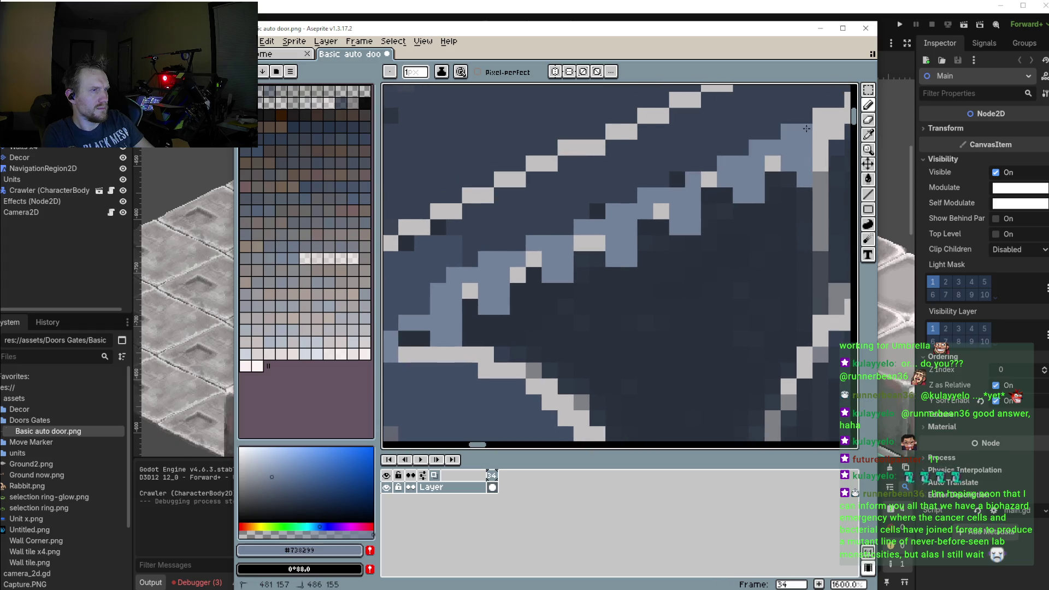
scroll(711, 202, down, 2)
scroll(644, 261, down, 2)
scroll(645, 261, down, 2)
scroll(644, 261, down, 1)
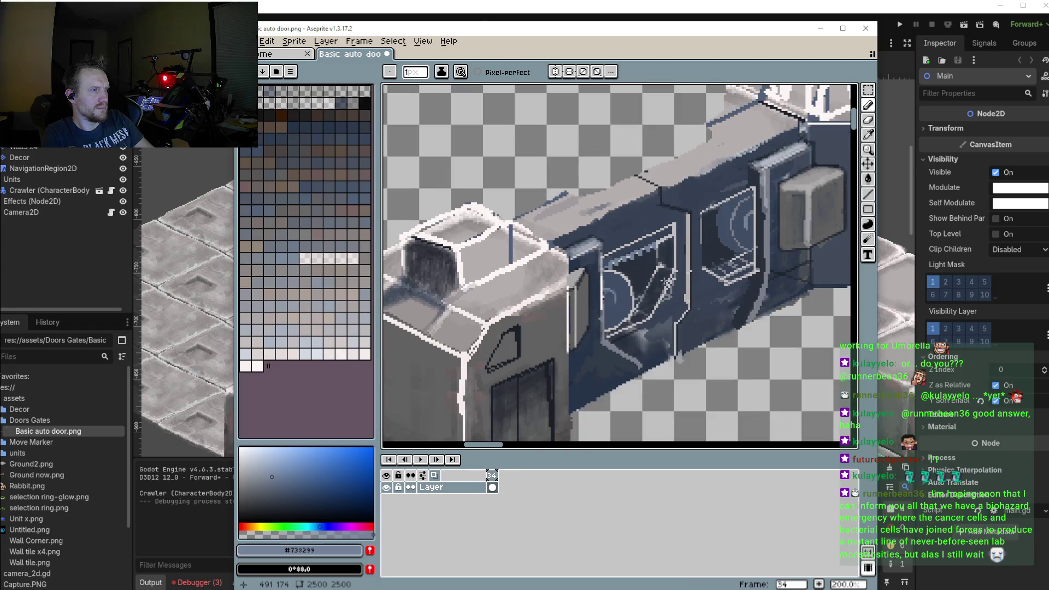
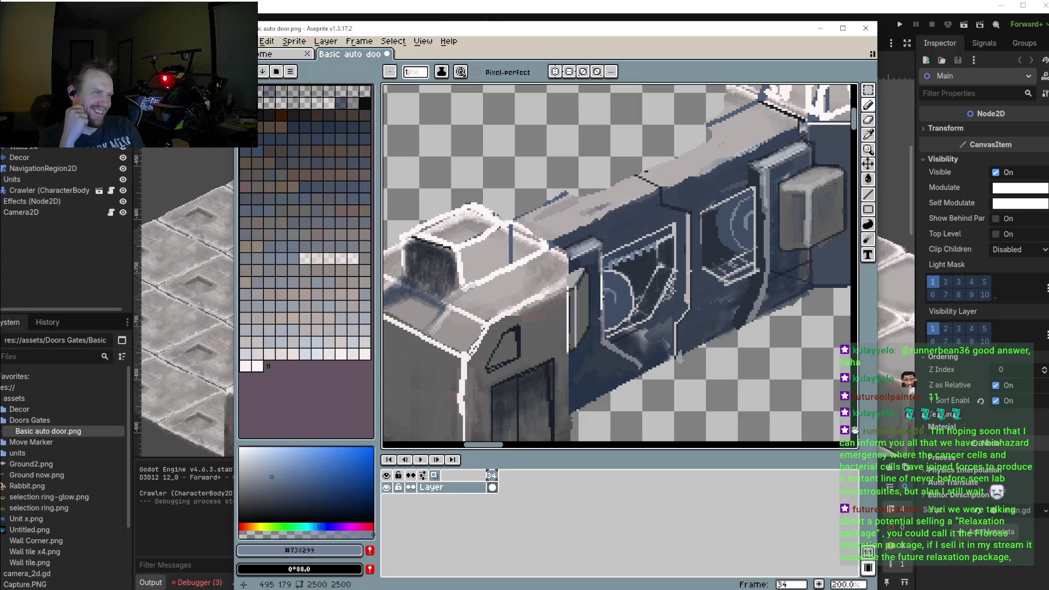
Pick light grey #b6acac and undo the last two pencil strokes
scroll(621, 275, up, 2)
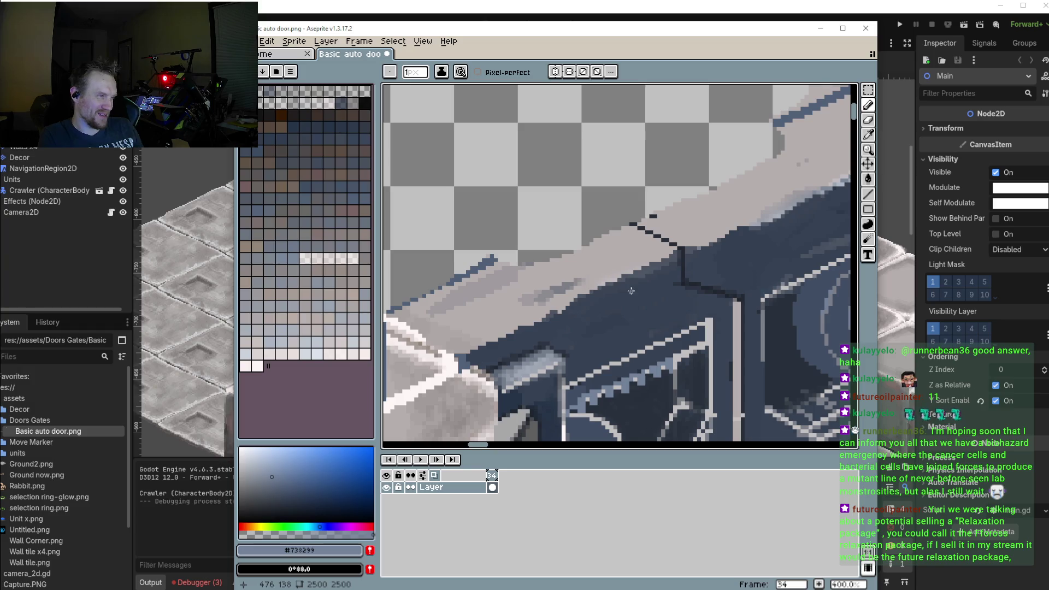
alt+click(739, 307)
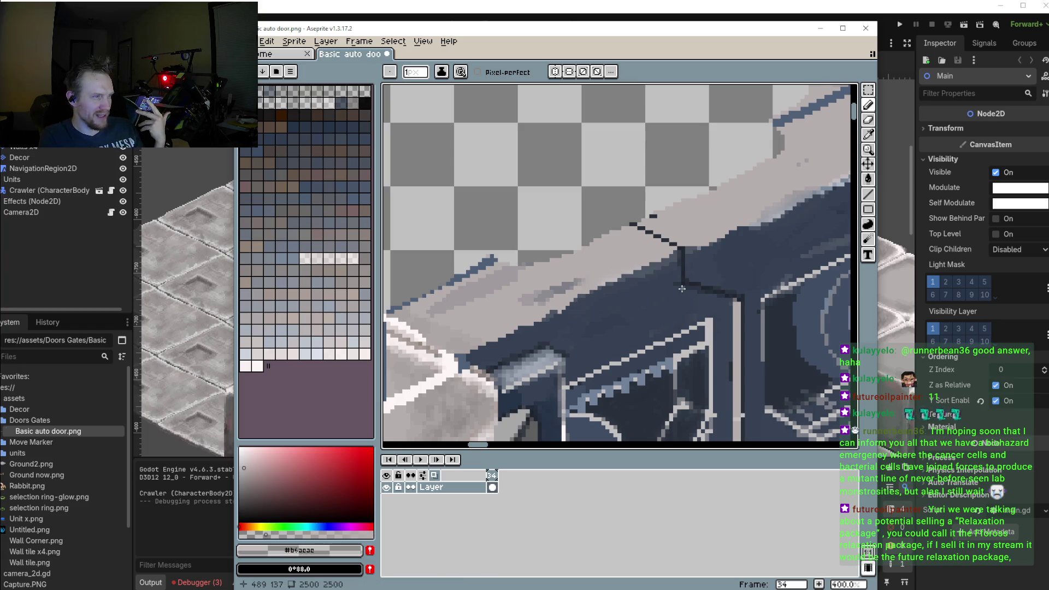
key(ctrl+z)
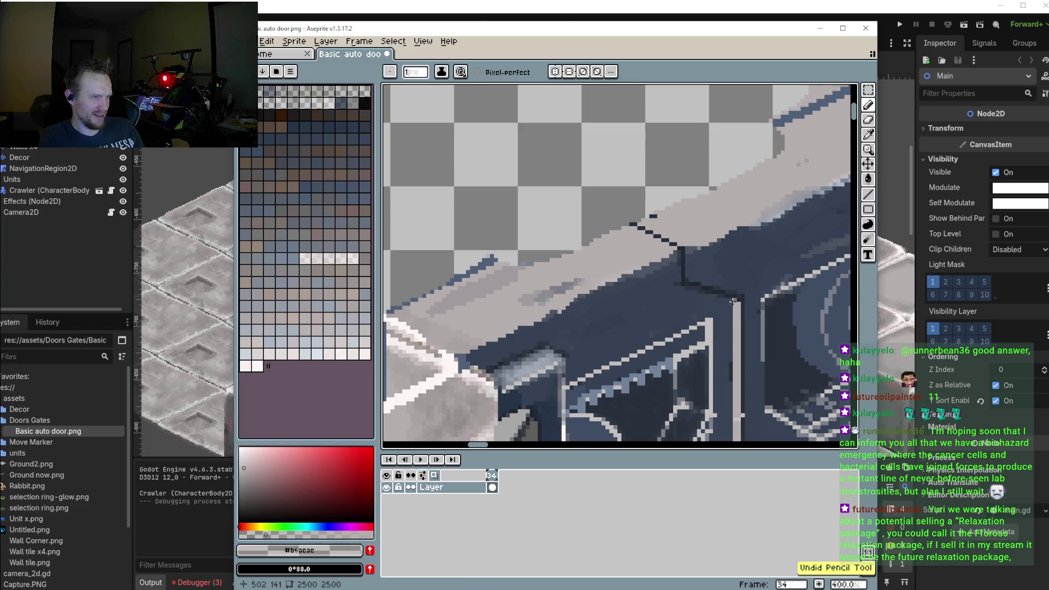
key(ctrl+z)
Draw three short straight dark lines along the ledge seam and the panel's edge
click(869, 196)
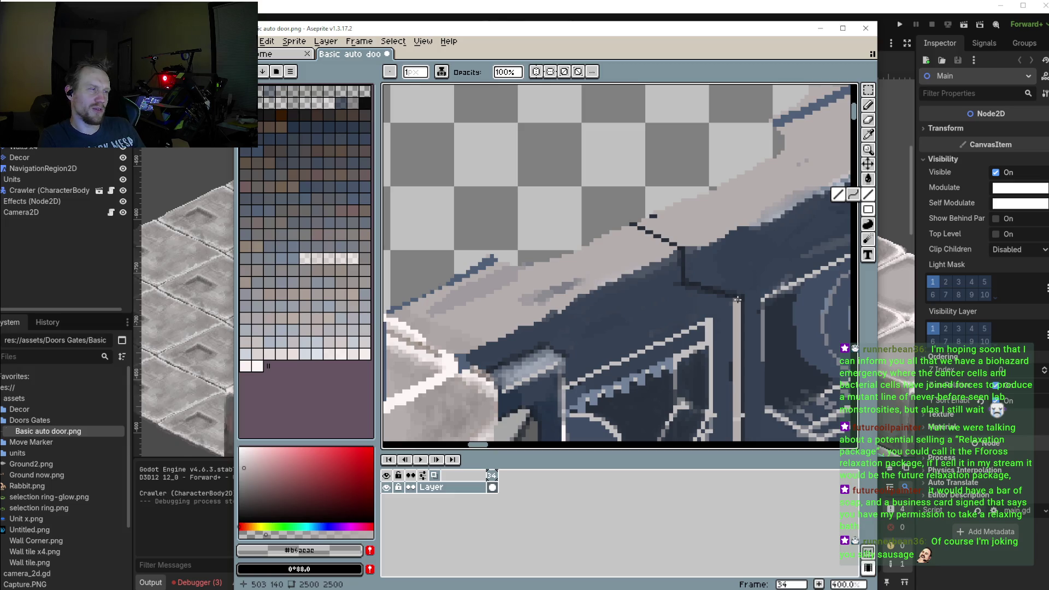
click(736, 300)
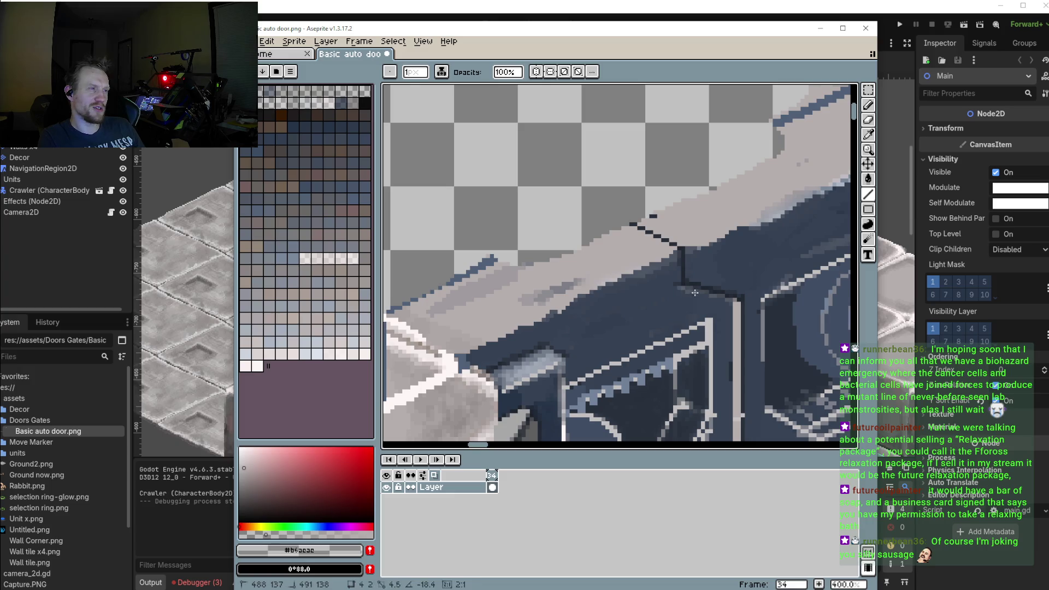
mouse_move(674, 261)
mouse_down()
mouse_move(674, 295)
mouse_move(737, 300)
mouse_move(677, 294)
mouse_move(740, 309)
mouse_up()
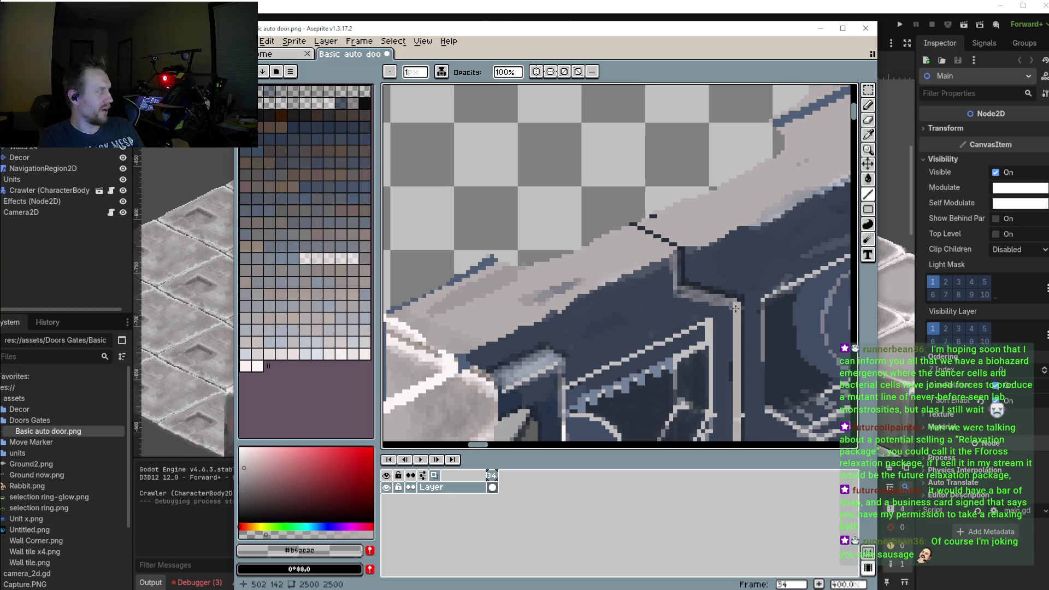
drag(737, 309, 721, 305)
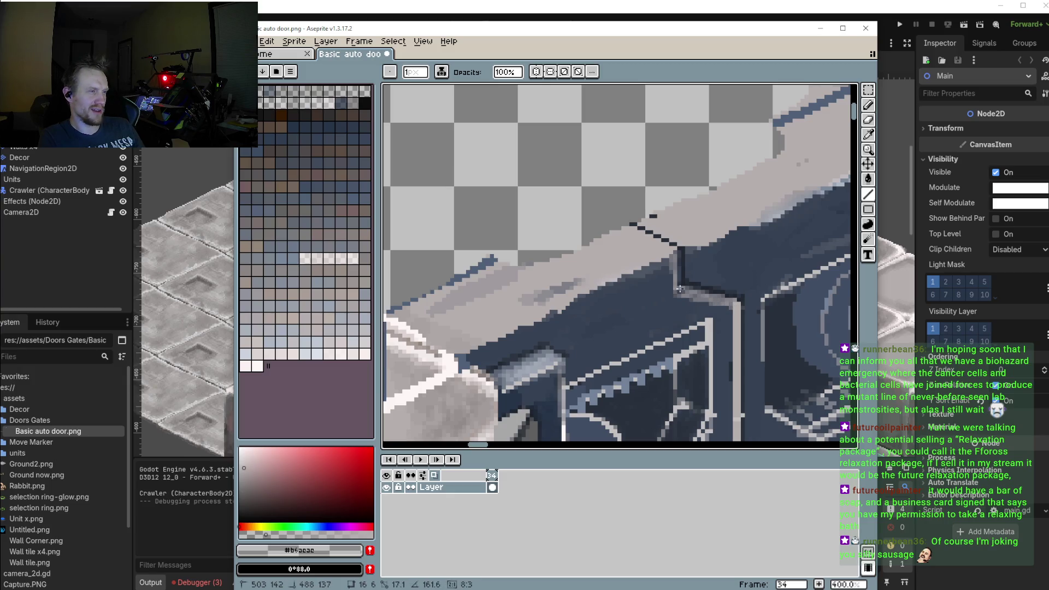
drag(676, 250, 670, 280)
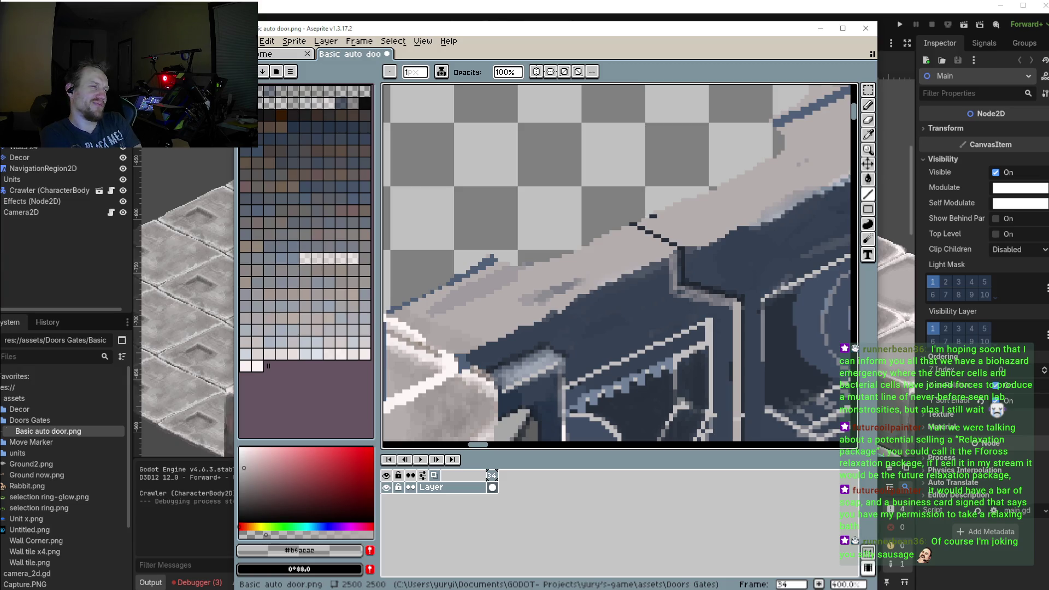
scroll(736, 265, down, 3)
scroll(737, 265, down, 1)
scroll(736, 265, up, 3)
scroll(717, 355, up, 1)
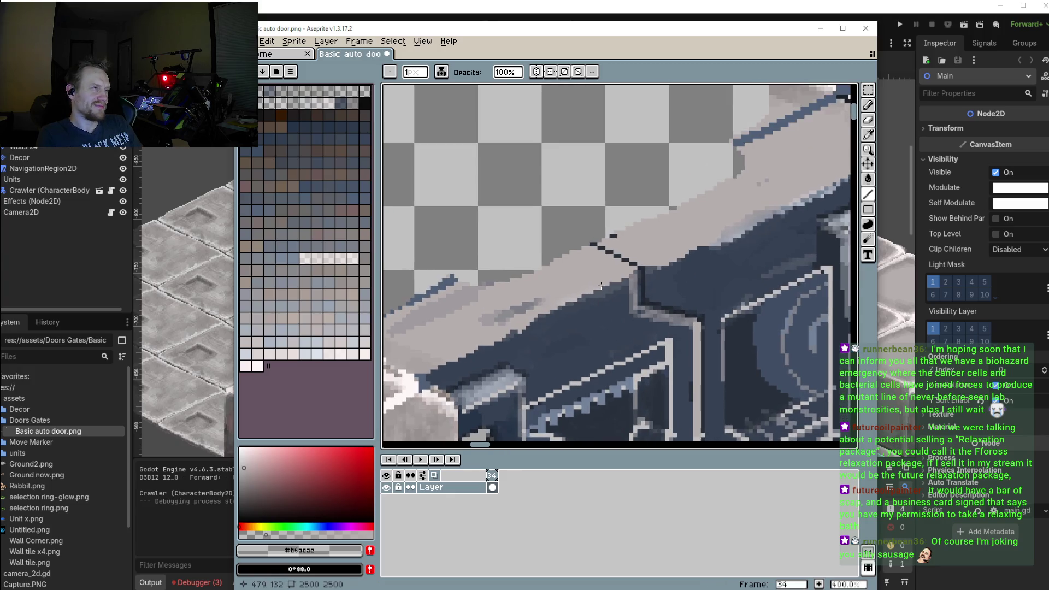
alt+click(705, 350)
Draw a dark diagonal line and a long straight line along the top ledge edge
alt+click(589, 263)
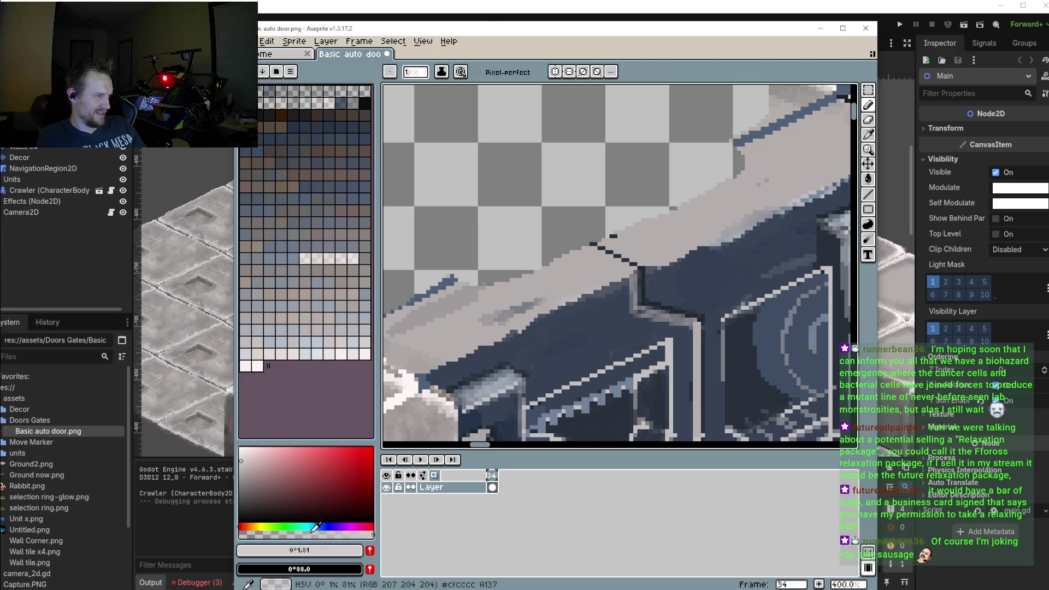
scroll(578, 249, up, 2)
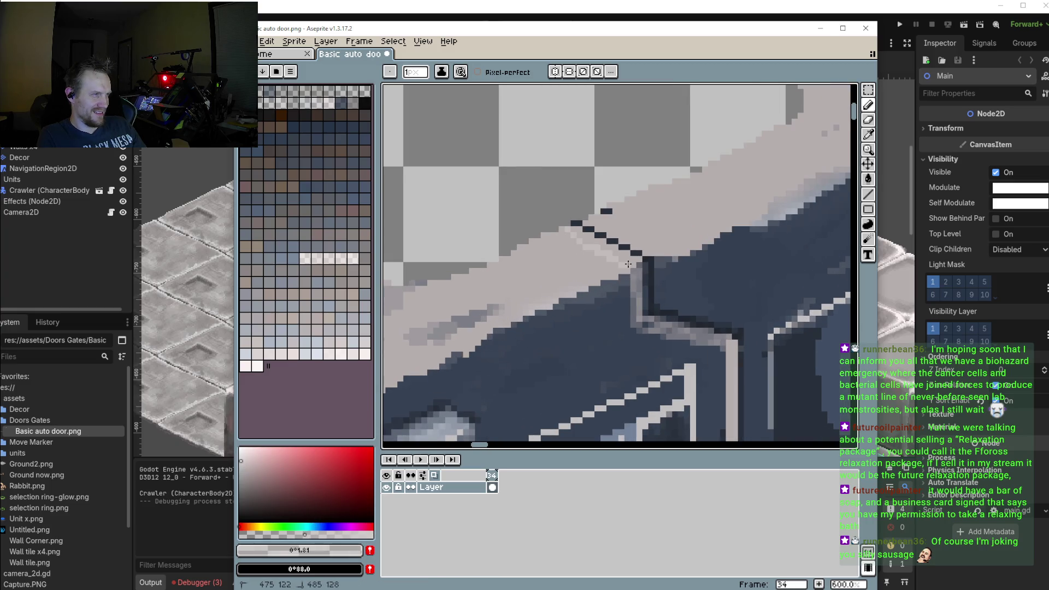
key(v)
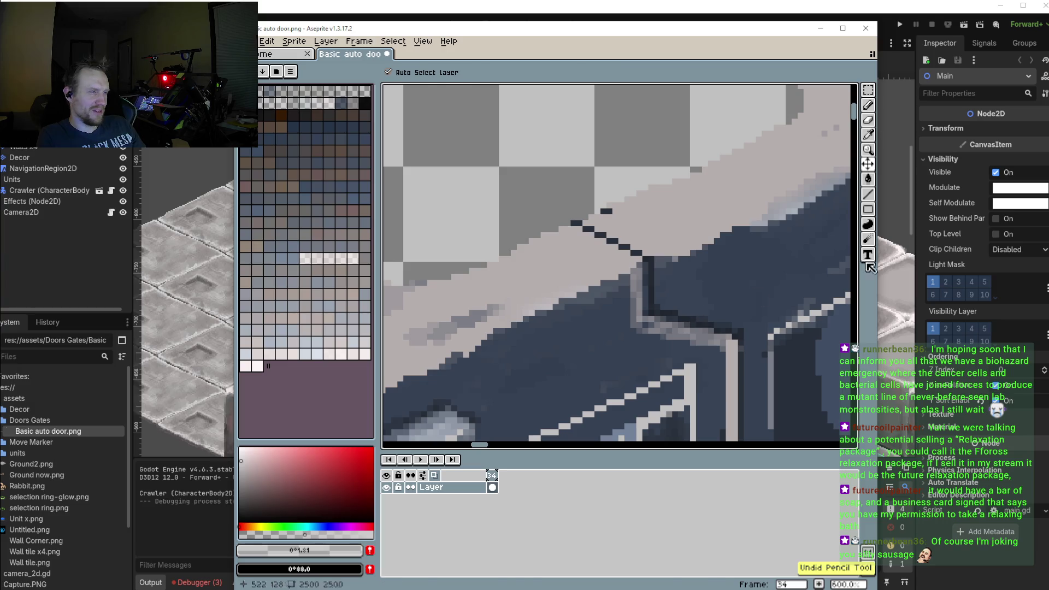
key(l)
drag(573, 224, 634, 262)
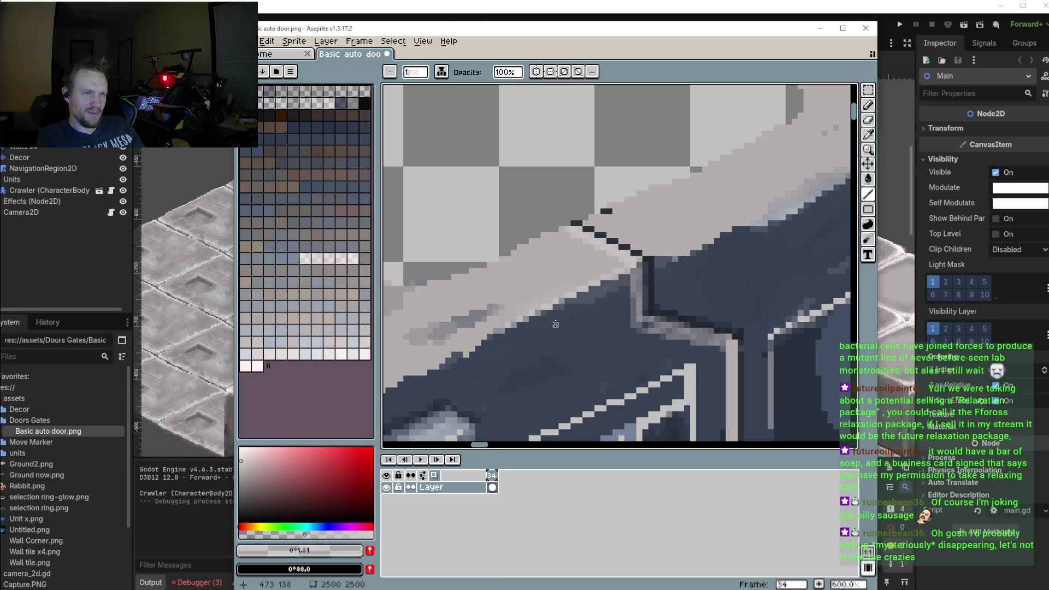
mouse_move(657, 250)
mouse_down()
mouse_move(513, 351)
mouse_move(792, 228)
mouse_up()
scroll(793, 227, down, 2)
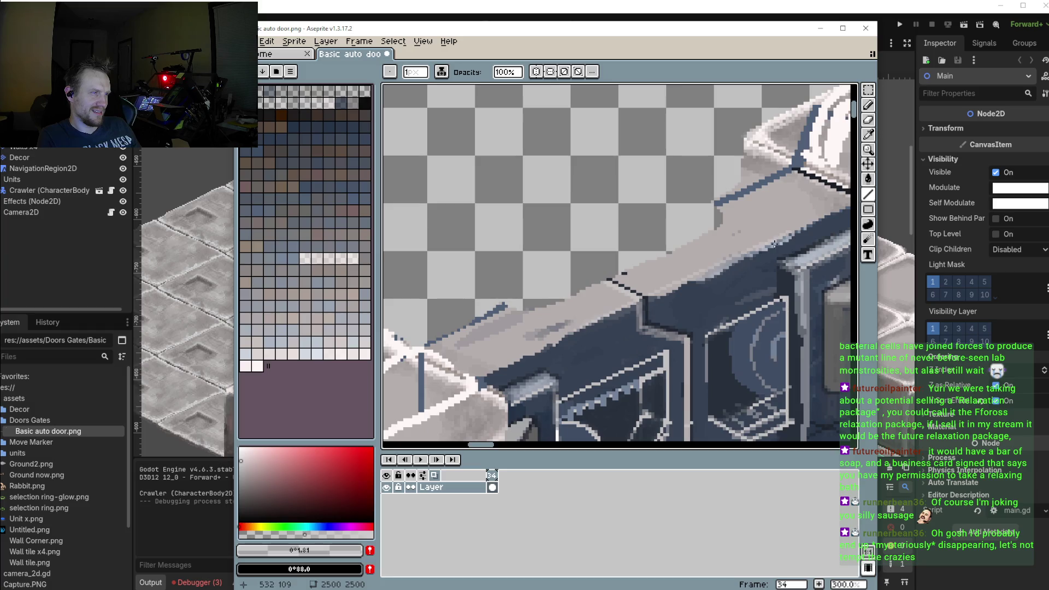
scroll(794, 224, down, 1)
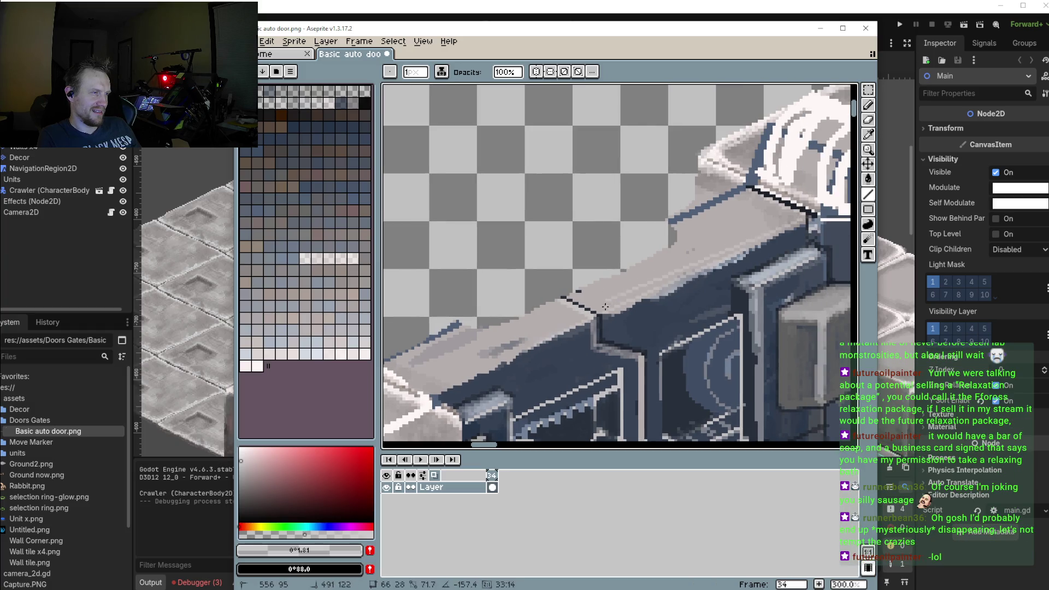
mouse_move(690, 276)
mouse_down()
mouse_move(795, 232)
mouse_move(803, 216)
mouse_up()
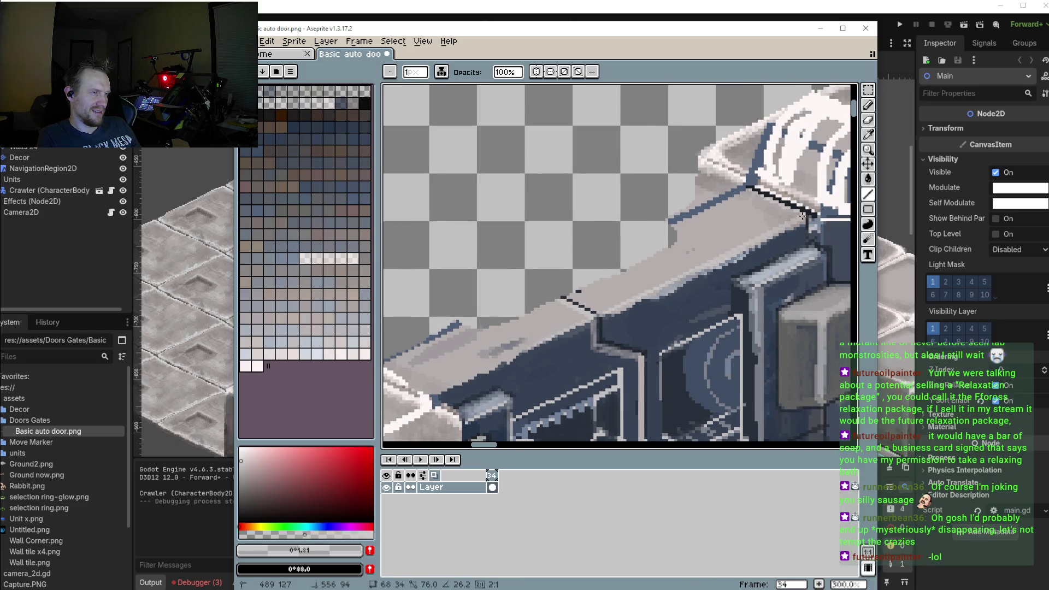
Paint light grey over the dark patch on the lower-left part of the ledge
scroll(799, 217, up, 1)
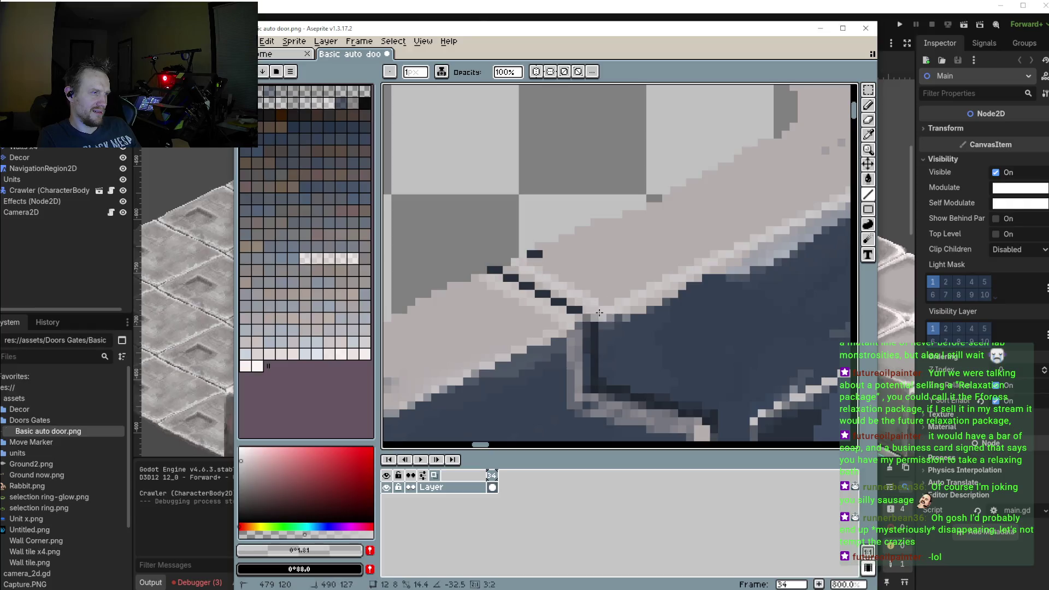
scroll(737, 235, down, 1)
scroll(681, 255, up, 3)
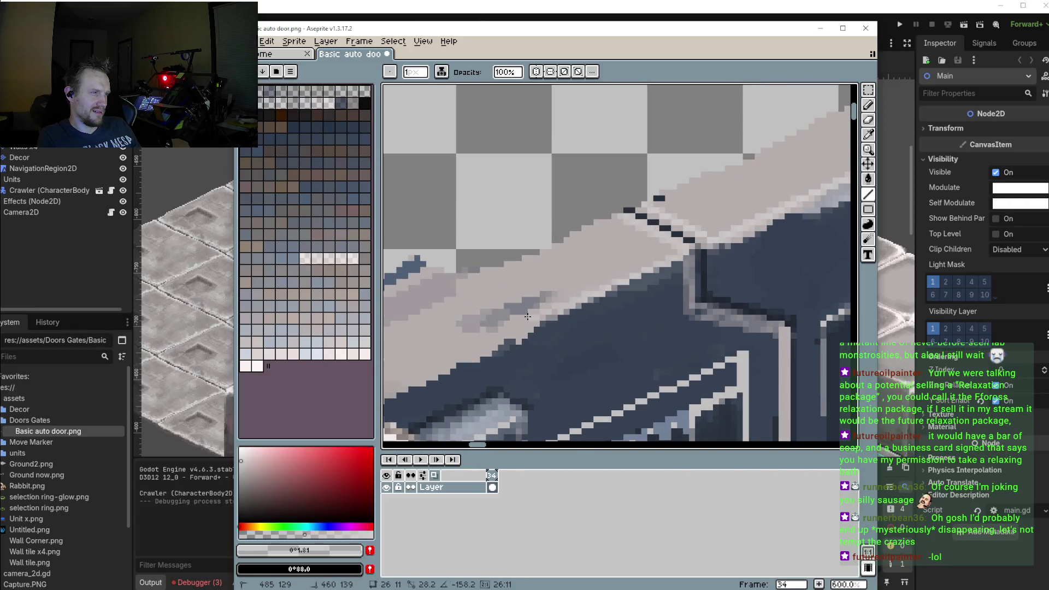
scroll(554, 316, down, 1)
scroll(523, 311, up, 1)
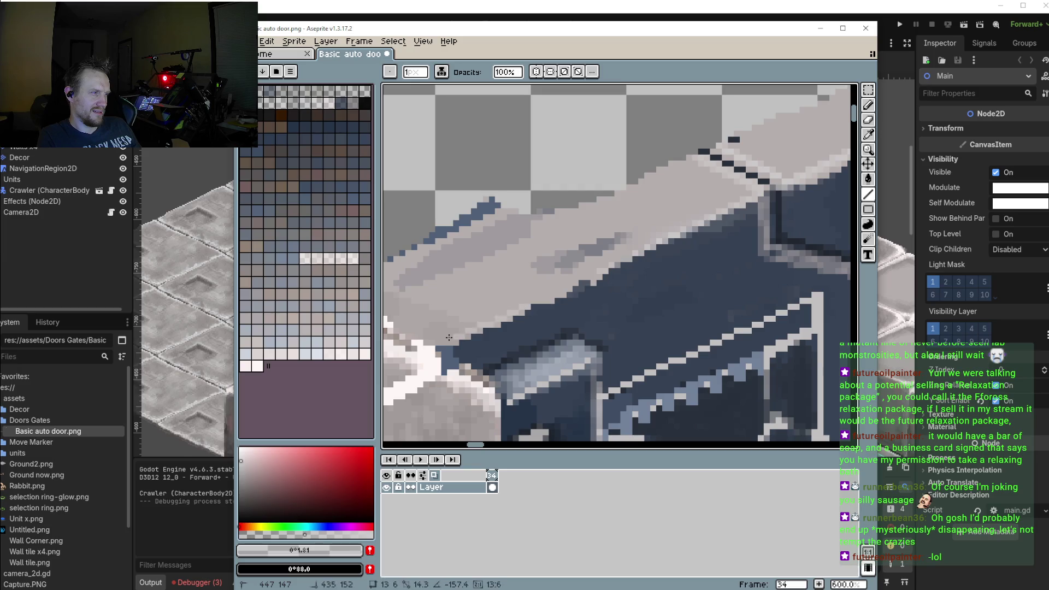
scroll(479, 310, down, 3)
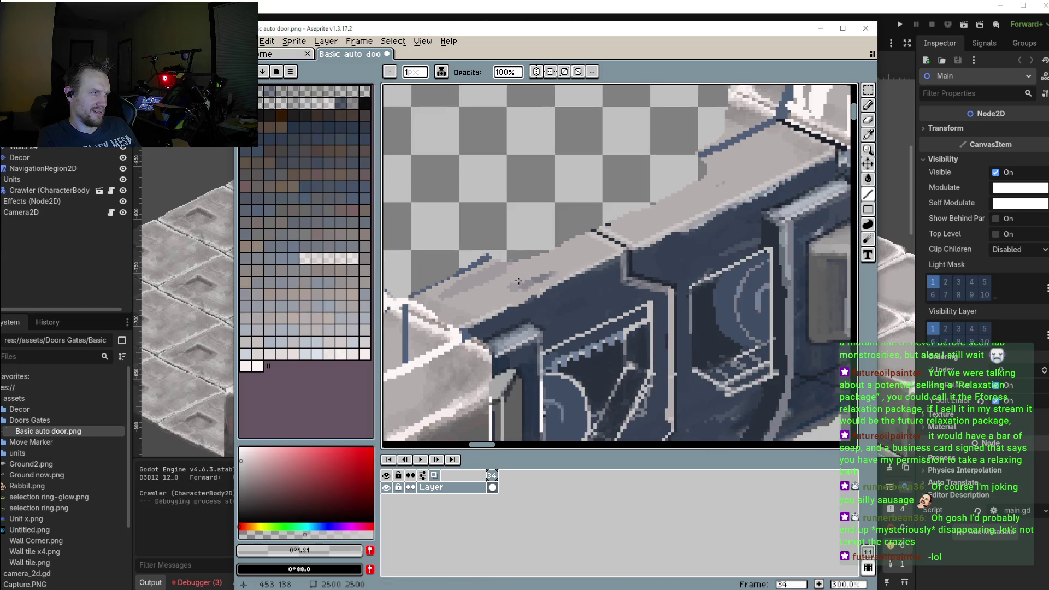
scroll(602, 217, up, 2)
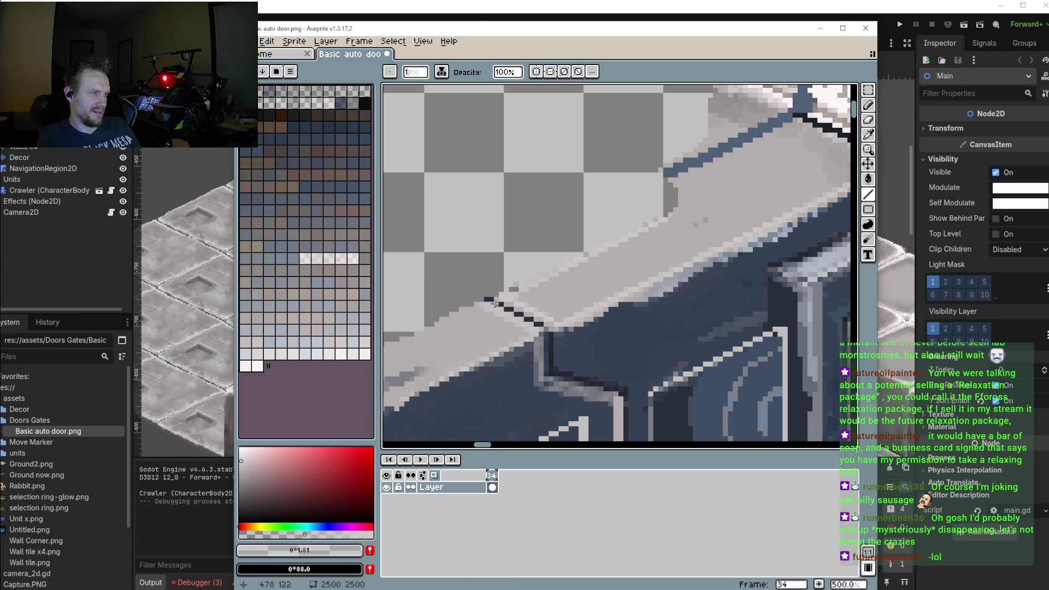
drag(470, 311, 590, 265)
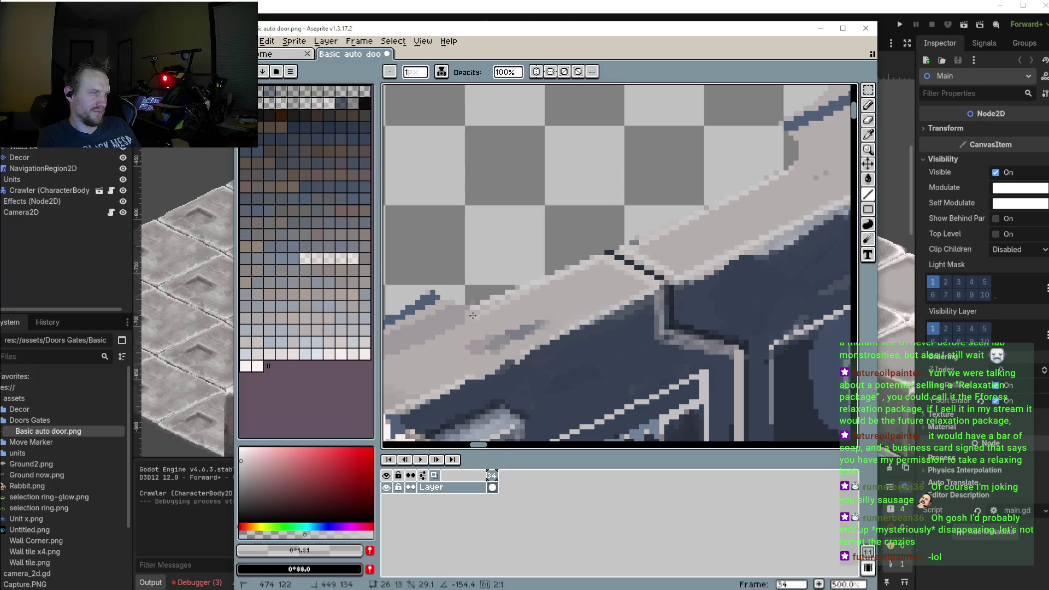
scroll(585, 268, down, 2)
scroll(572, 277, down, 3)
scroll(571, 277, up, 2)
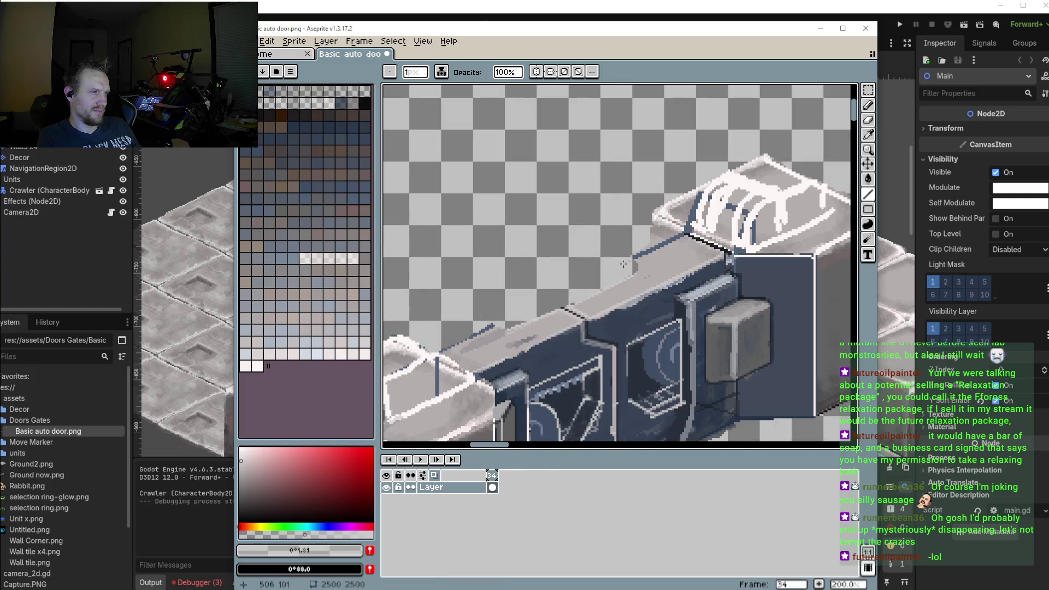
scroll(618, 271, up, 2)
scroll(645, 281, up, 1)
drag(646, 283, 653, 307)
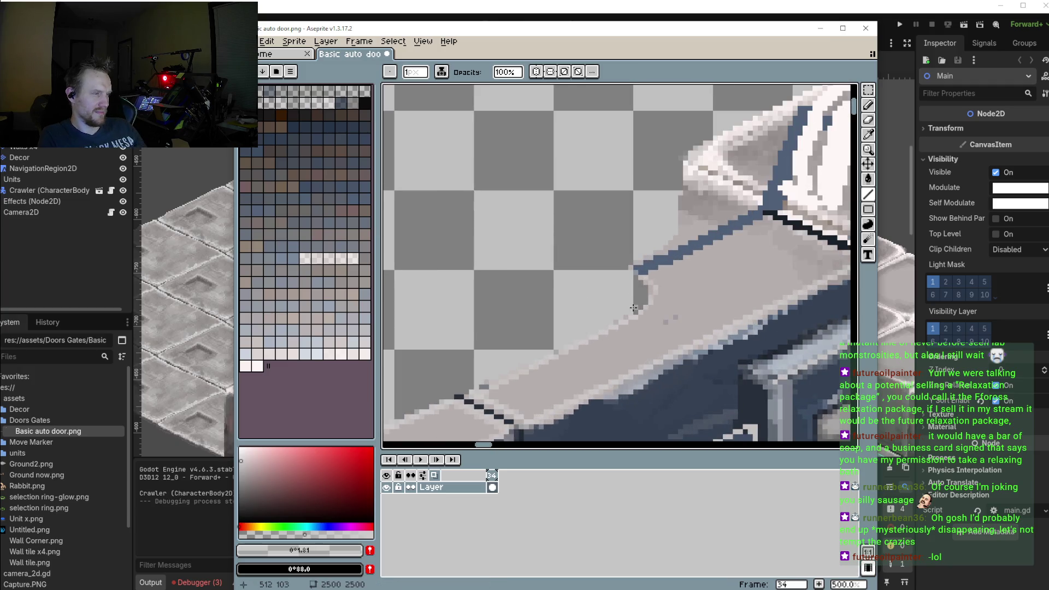
Eyedrop dark blue-grey #364152 and pencil a dark stroke down the door's left edge
key(i)
click(705, 358)
key(b)
scroll(601, 278, up, 3)
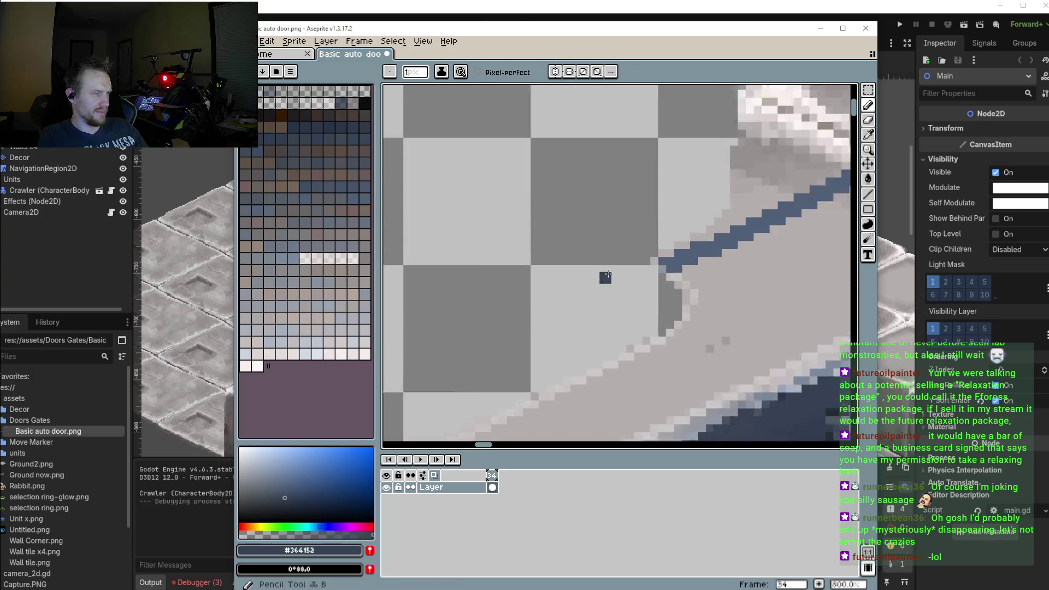
scroll(673, 273, up, 1)
click(674, 275)
mouse_move(680, 275)
mouse_down()
mouse_move(678, 348)
mouse_move(701, 349)
mouse_move(713, 299)
mouse_up()
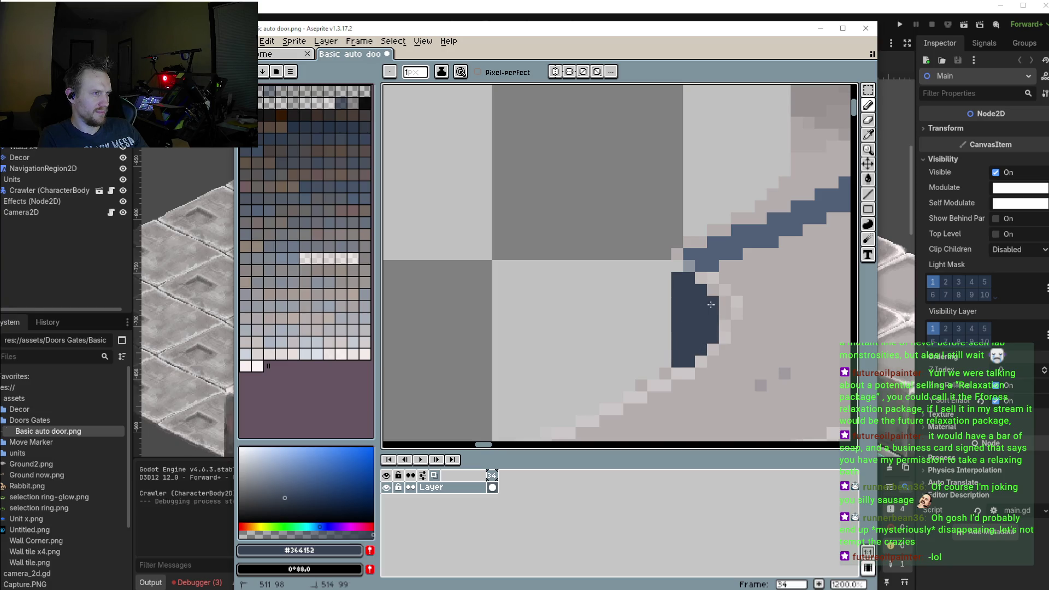
With the darker blue, draw two straight dark outline lines along the top cap's edges
scroll(674, 321, down, 9)
scroll(673, 320, up, 3)
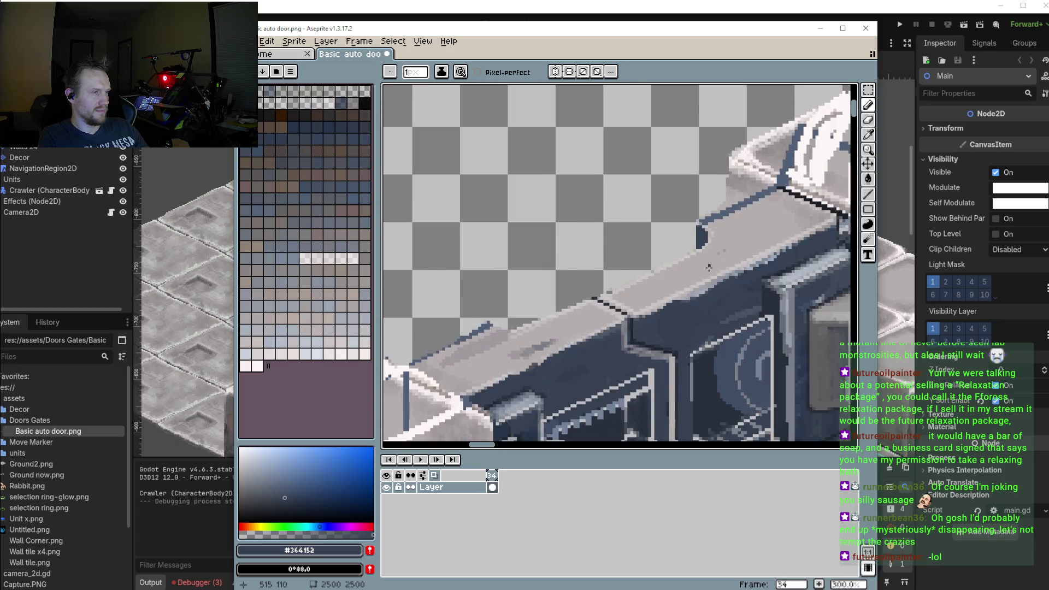
scroll(711, 268, down, 1)
scroll(722, 256, right, 5)
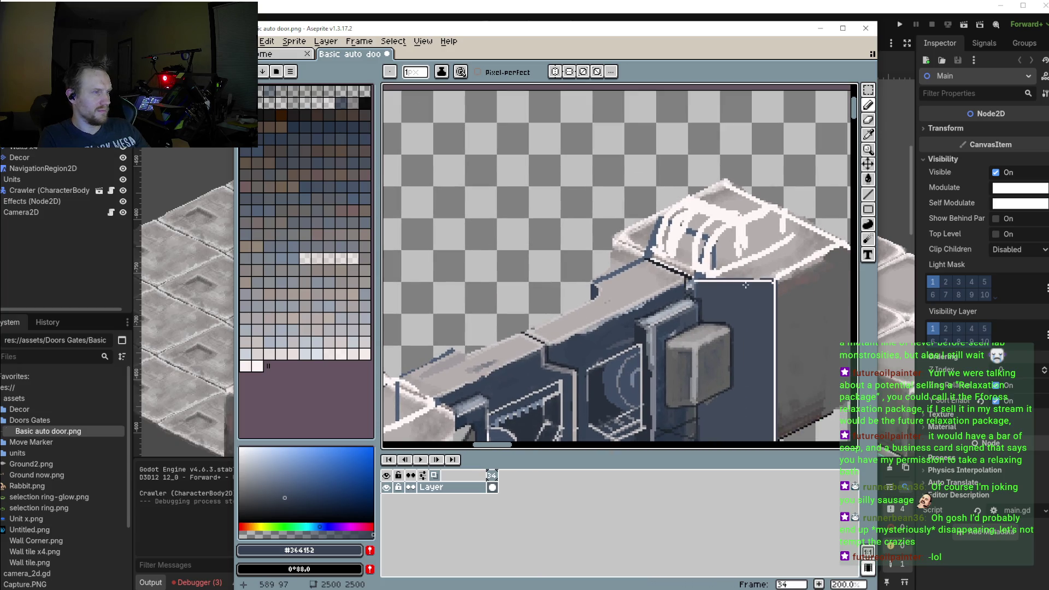
scroll(694, 294, up, 2)
scroll(694, 293, up, 1)
alt+click(671, 307)
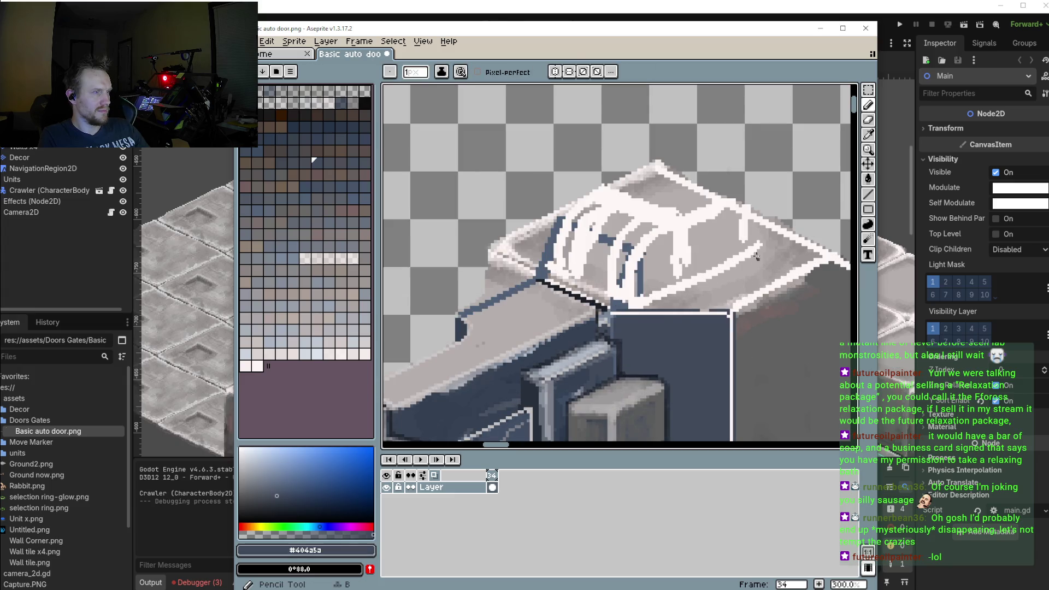
click(867, 195)
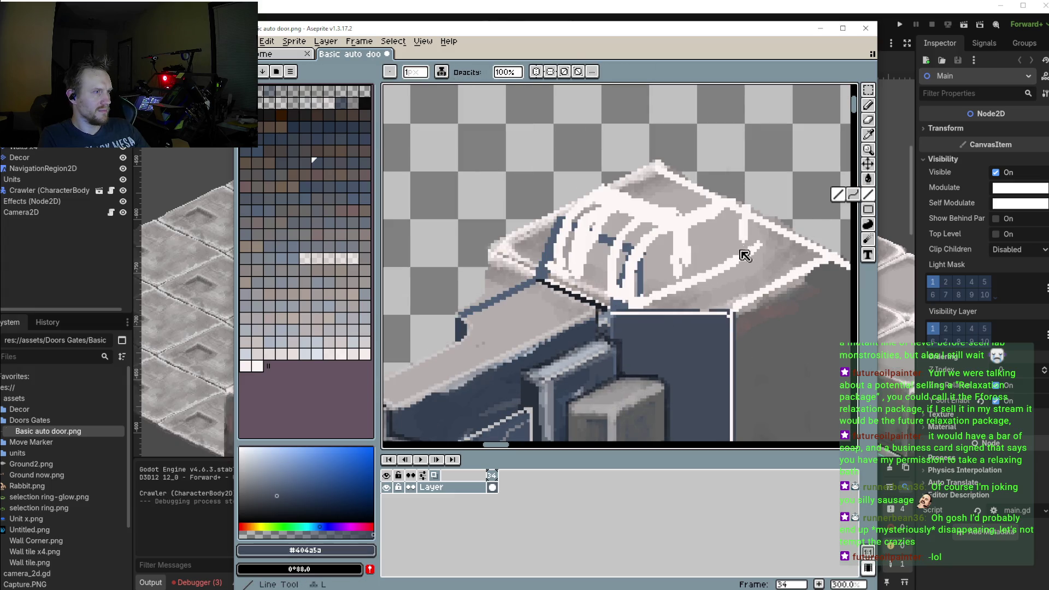
mouse_move(746, 244)
mouse_down()
mouse_move(618, 305)
mouse_move(745, 241)
mouse_move(744, 203)
mouse_up()
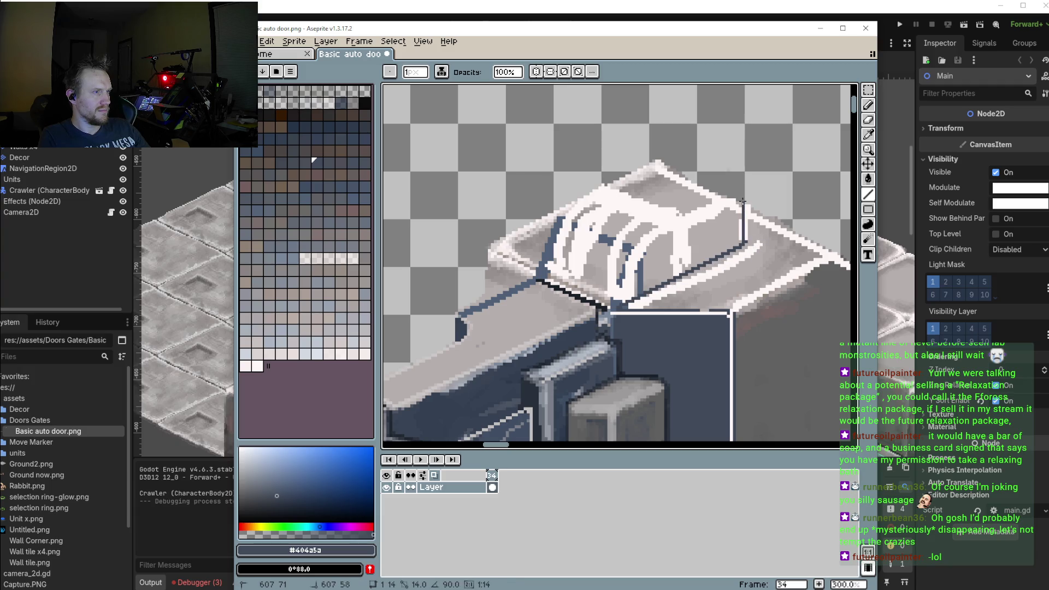
mouse_move(593, 192)
mouse_down()
mouse_move(662, 165)
mouse_move(740, 194)
mouse_up()
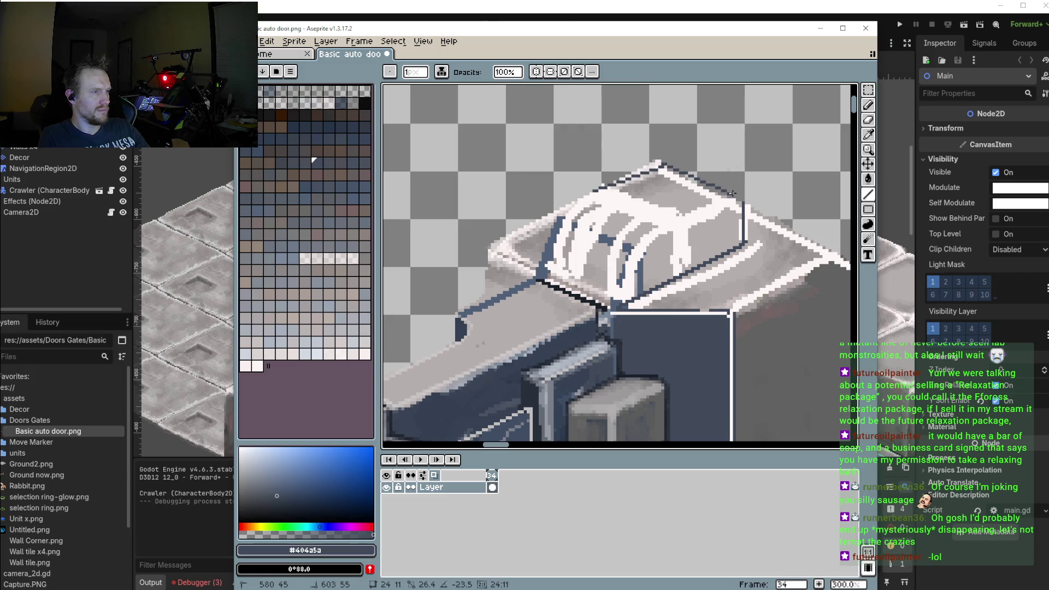
scroll(647, 260, down, 3)
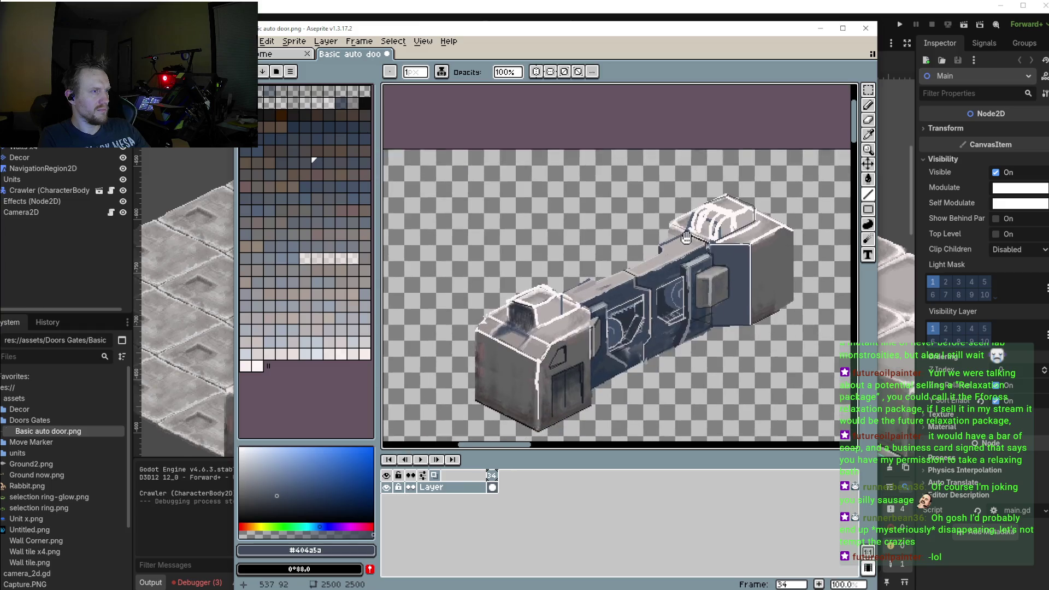
Draw long dark lines along the left cap's edge and down-left from the cap's corner
scroll(577, 302, right, 1)
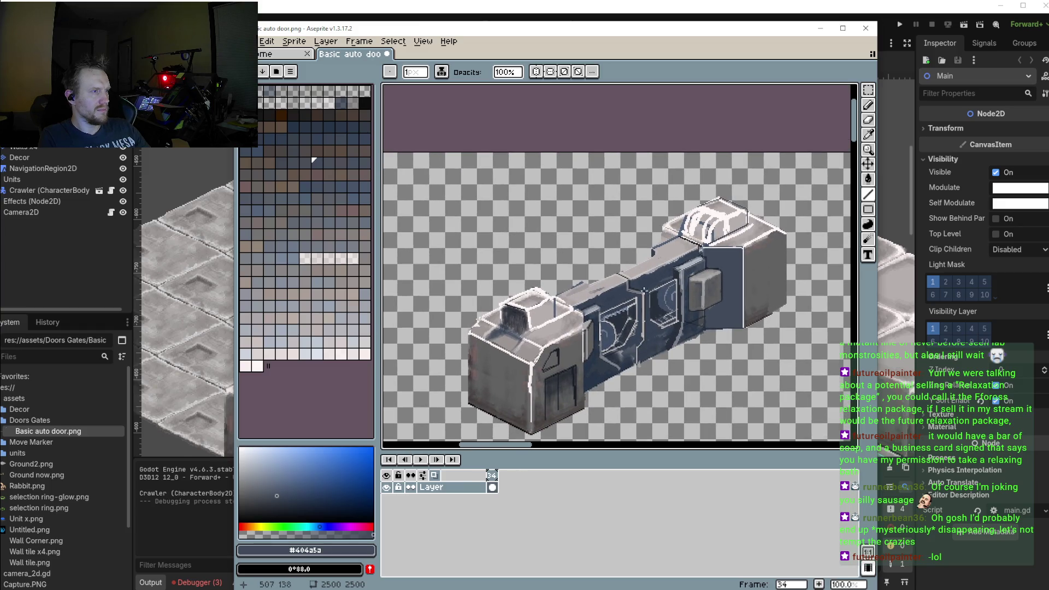
scroll(589, 299, up, 1)
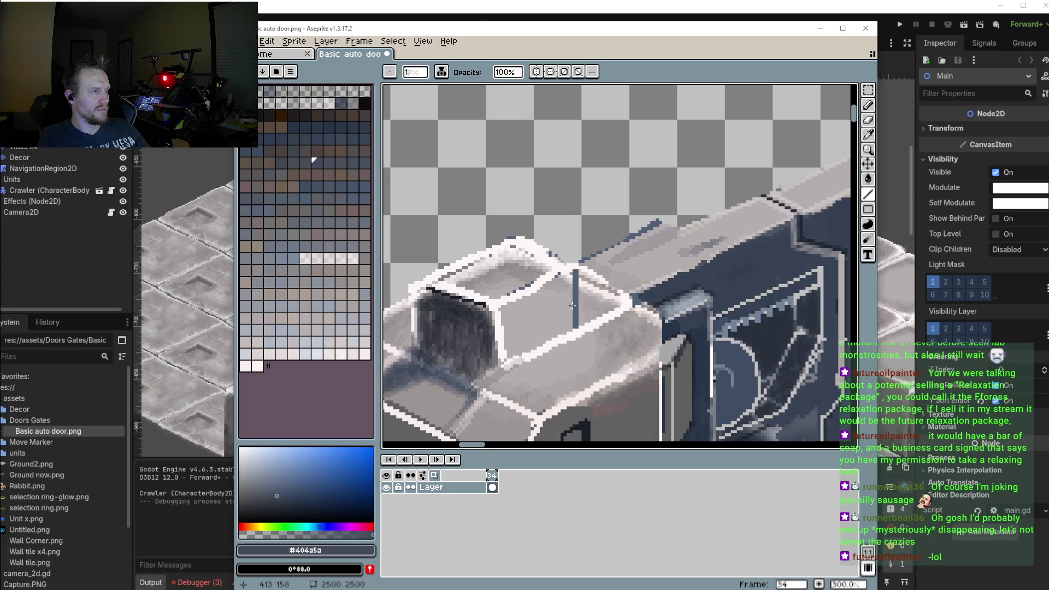
scroll(524, 304, up, 1)
scroll(626, 315, down, 1)
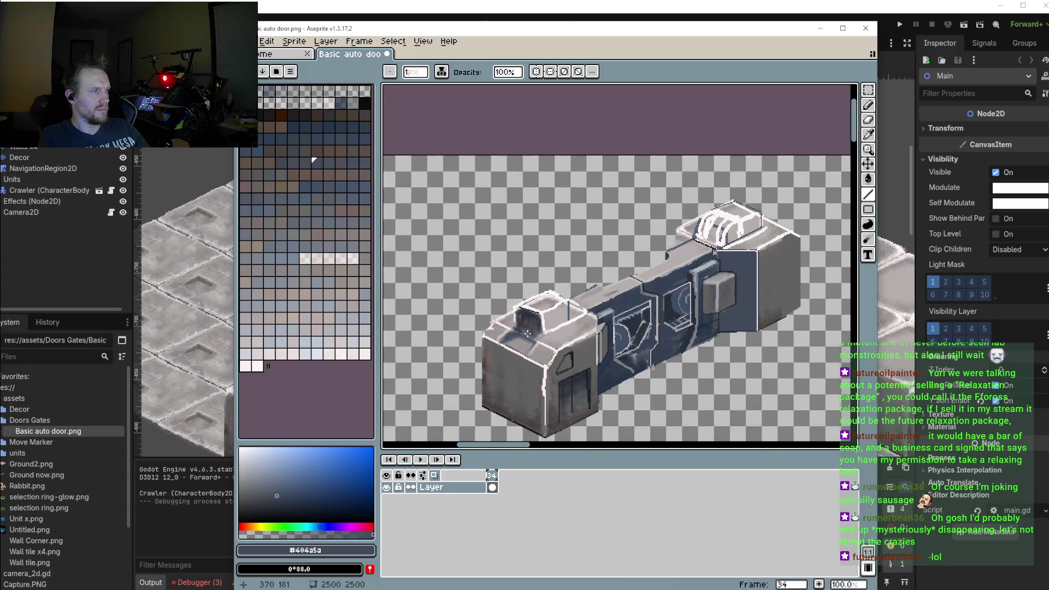
scroll(595, 309, up, 2)
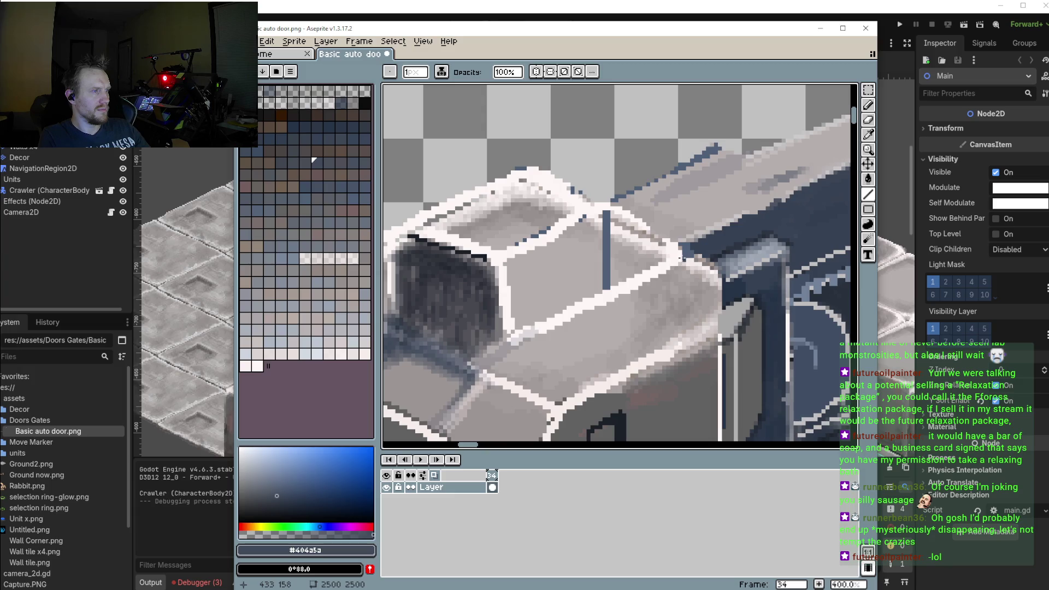
drag(682, 257, 490, 351)
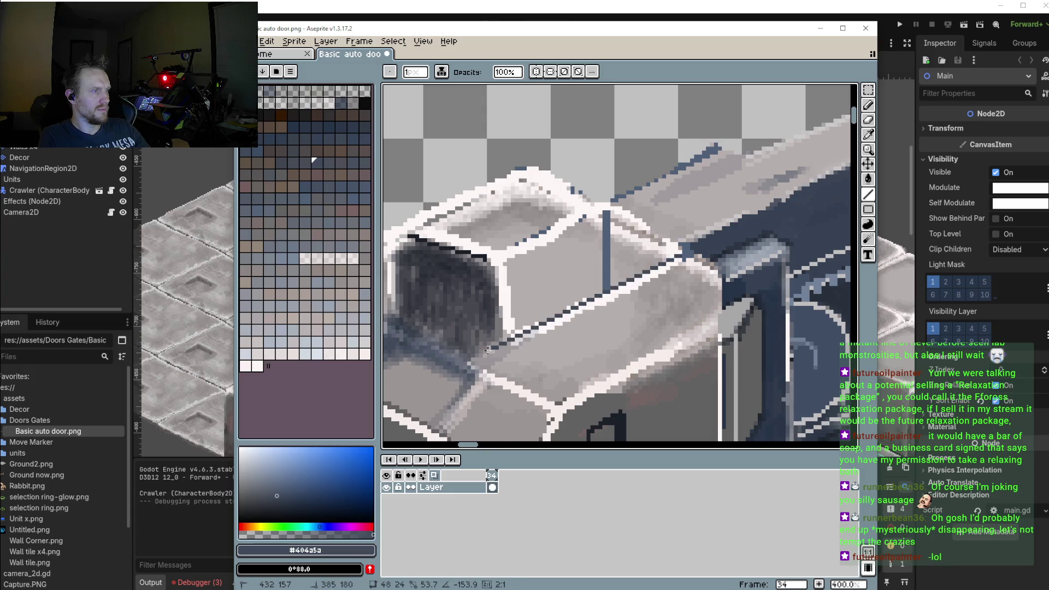
scroll(490, 351, down, 1)
scroll(547, 333, down, 1)
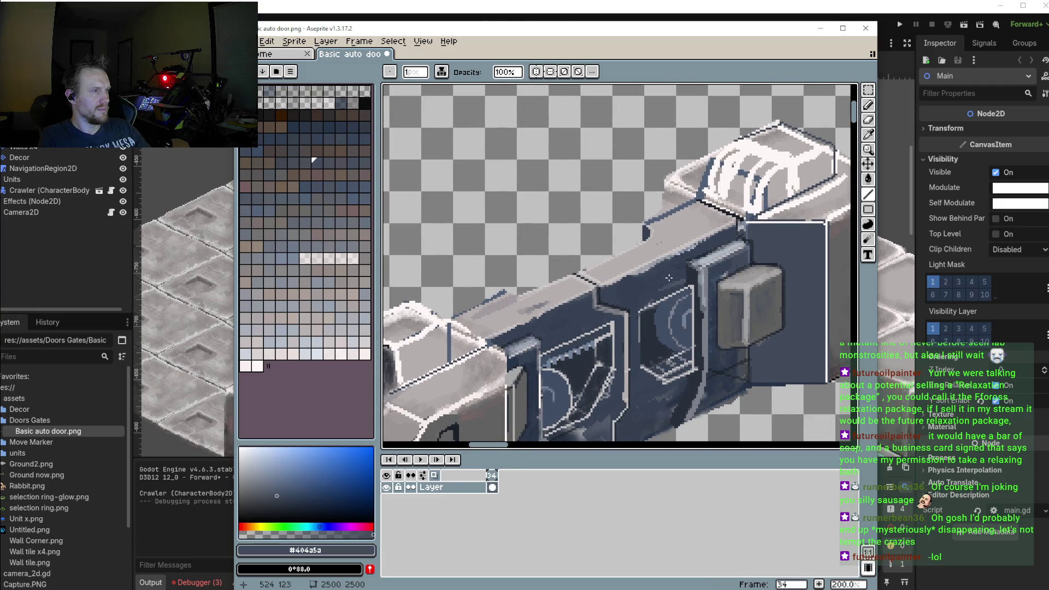
scroll(669, 278, down, 1)
scroll(616, 285, down, 1)
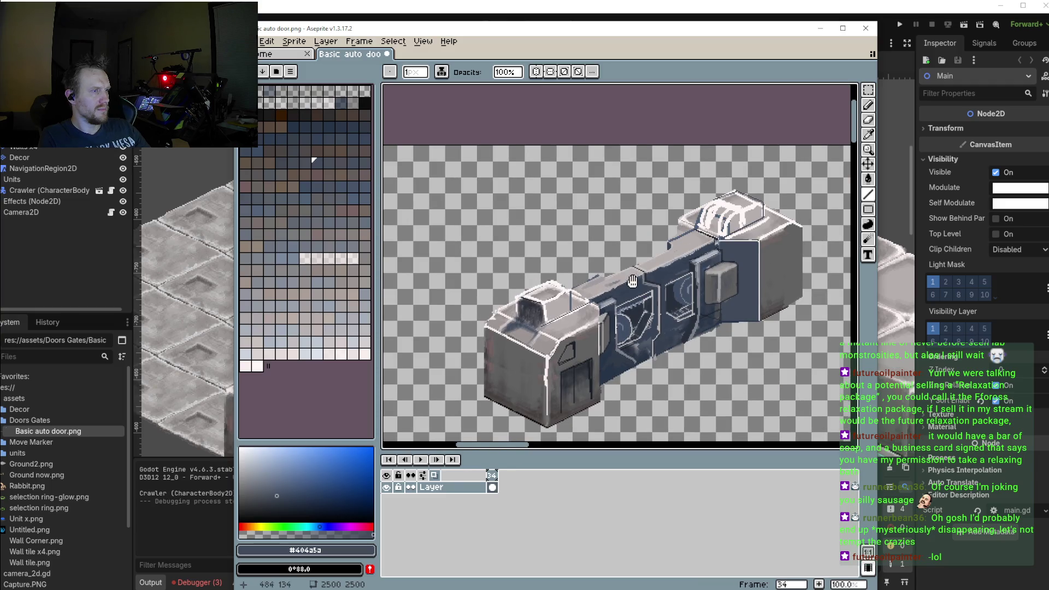
scroll(637, 280, up, 1)
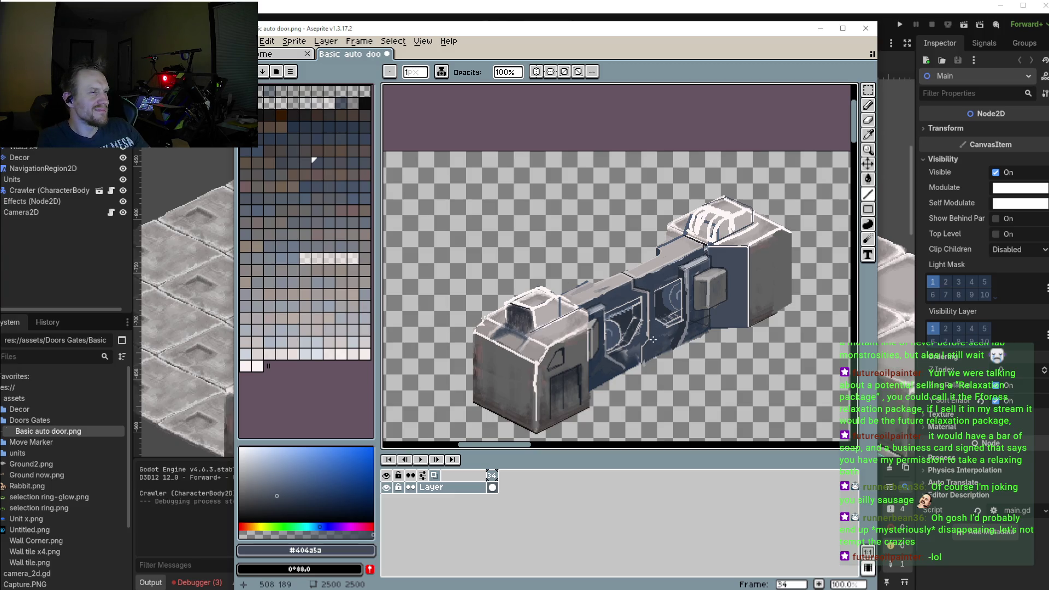
scroll(687, 285, up, 3)
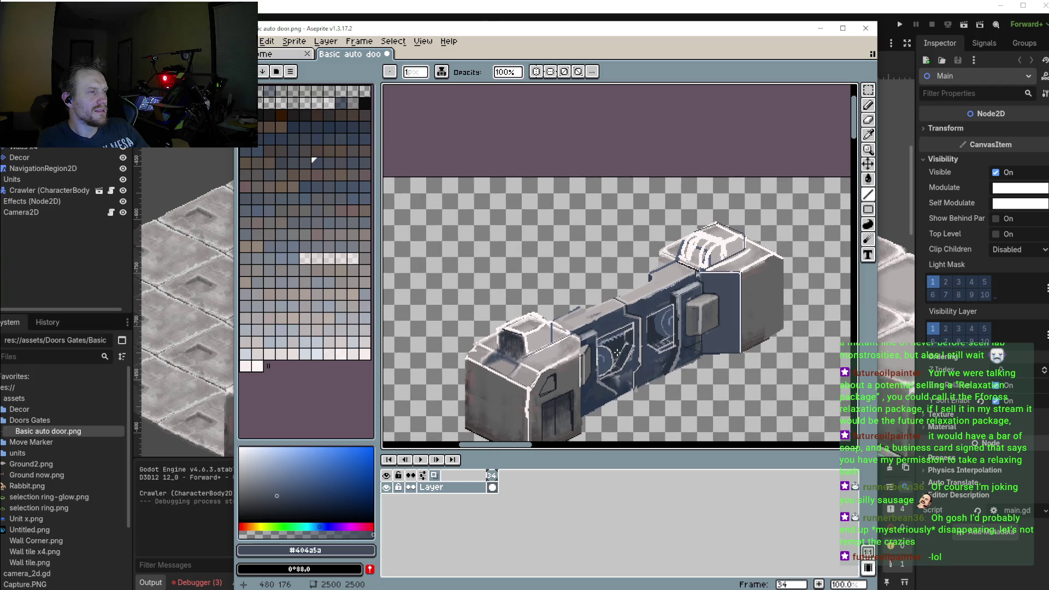
scroll(638, 346, down, 3)
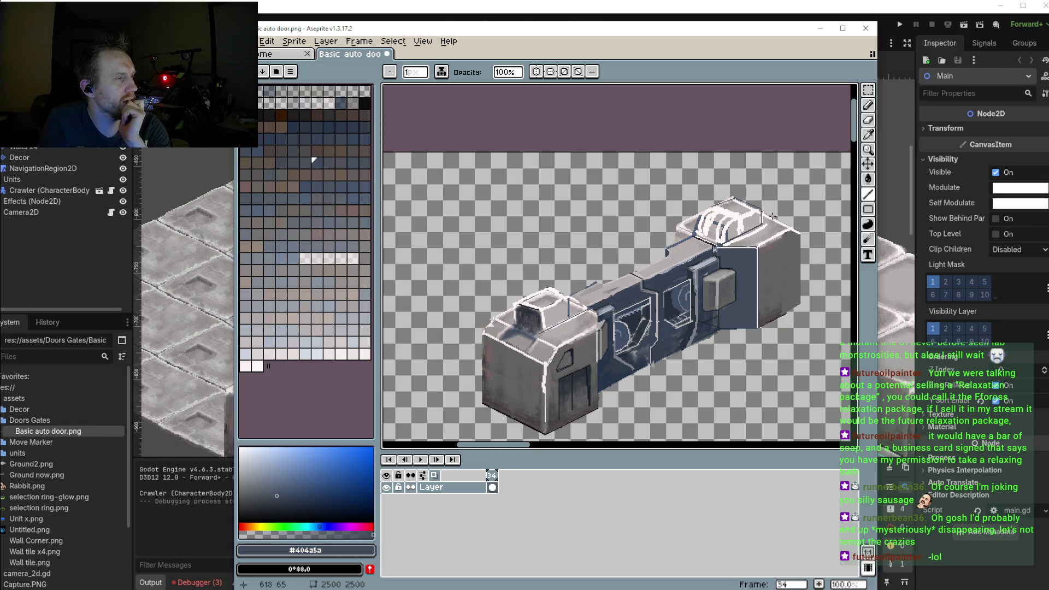
scroll(772, 218, up, 2)
scroll(772, 230, up, 1)
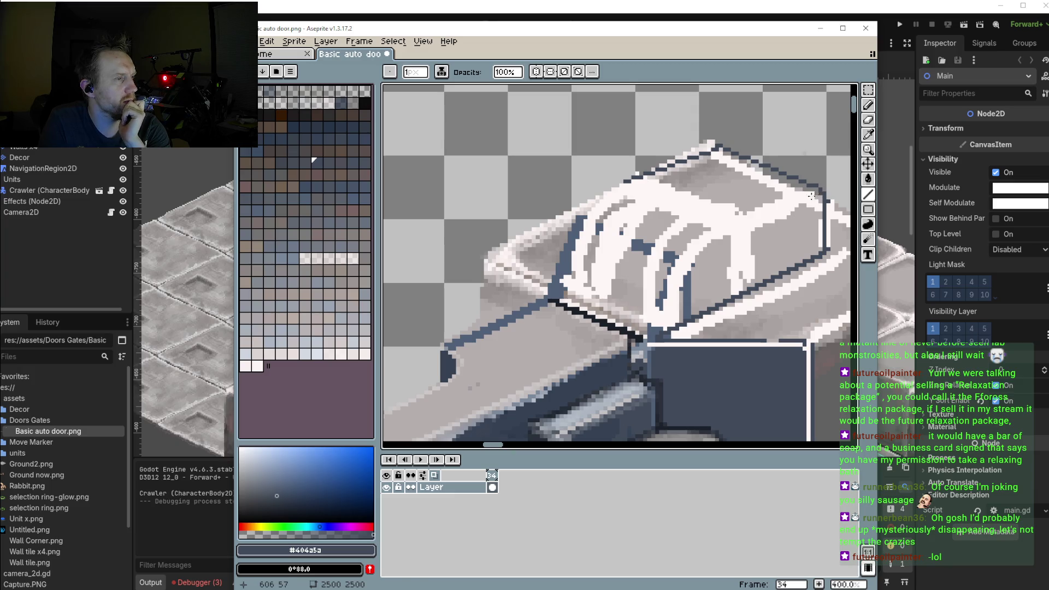
drag(817, 194, 676, 310)
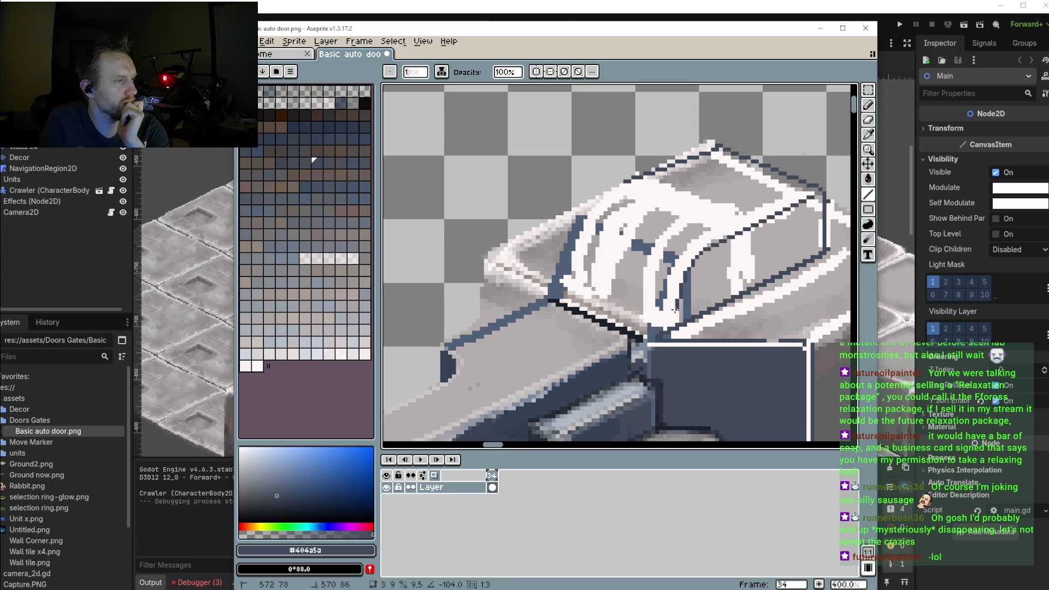
drag(675, 212, 686, 170)
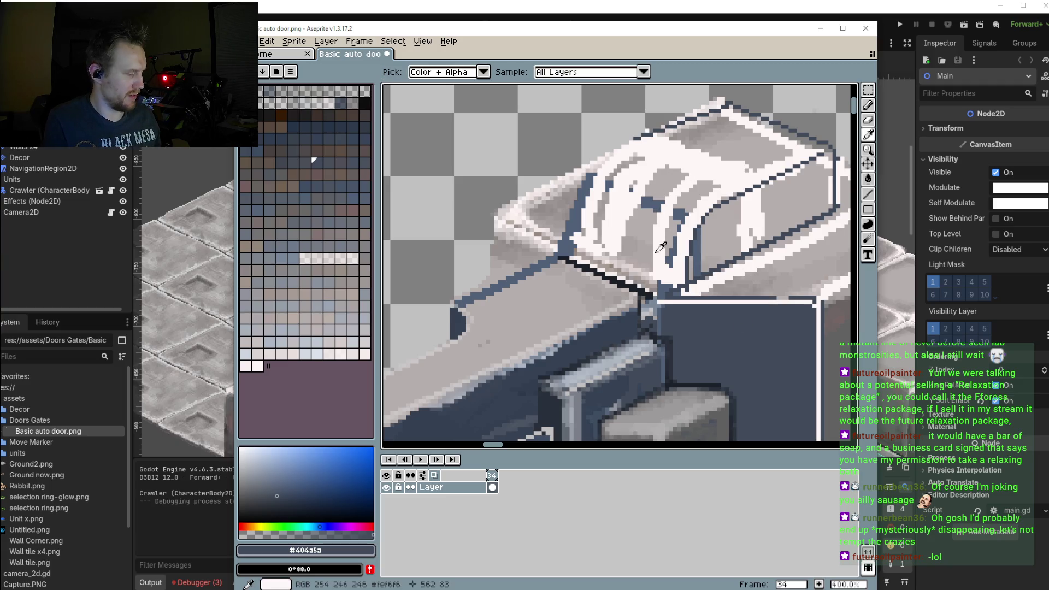
Pencil dark shading pixels onto the top cap at brush size 3
key(b)
mouse_move(662, 171)
mouse_down()
mouse_move(625, 201)
mouse_move(624, 233)
mouse_move(654, 176)
mouse_move(639, 194)
mouse_up()
key(plus)
key(plus)
scroll(653, 178, down, 3)
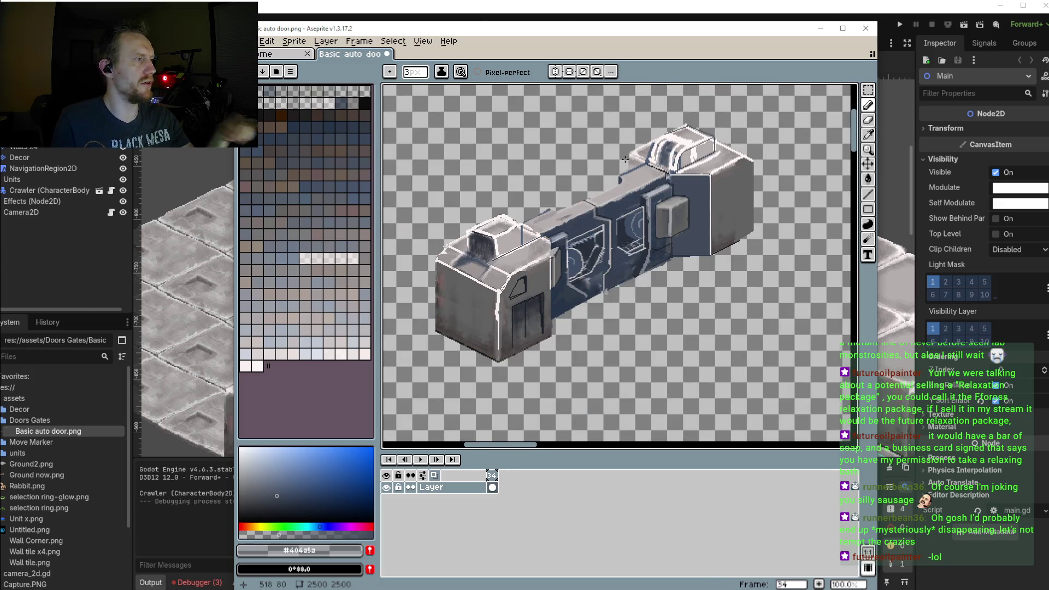
scroll(613, 195, up, 2)
scroll(613, 195, up, 1)
scroll(613, 196, down, 1)
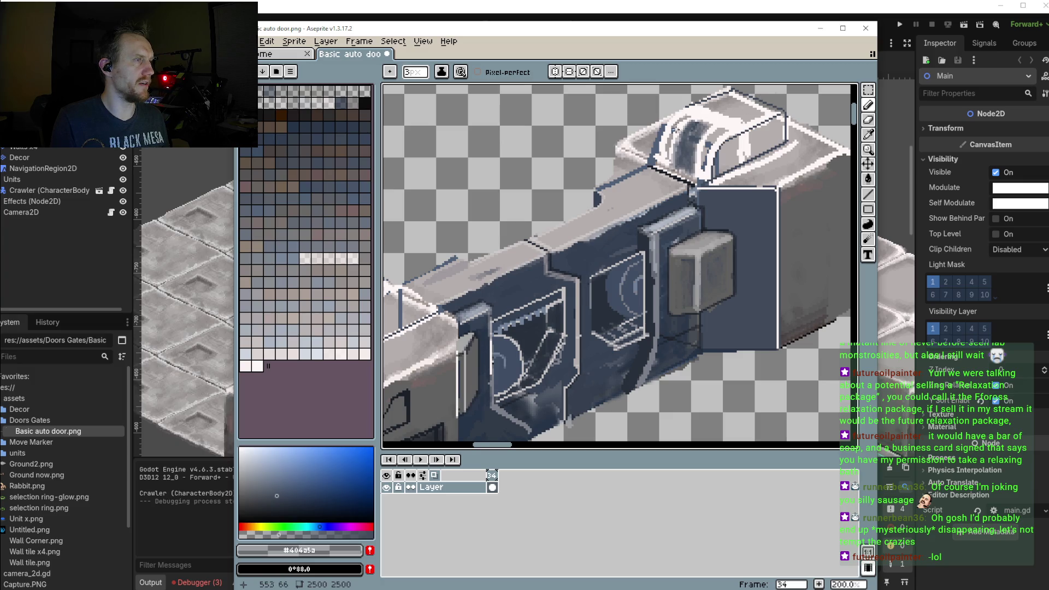
scroll(684, 148, down, 2)
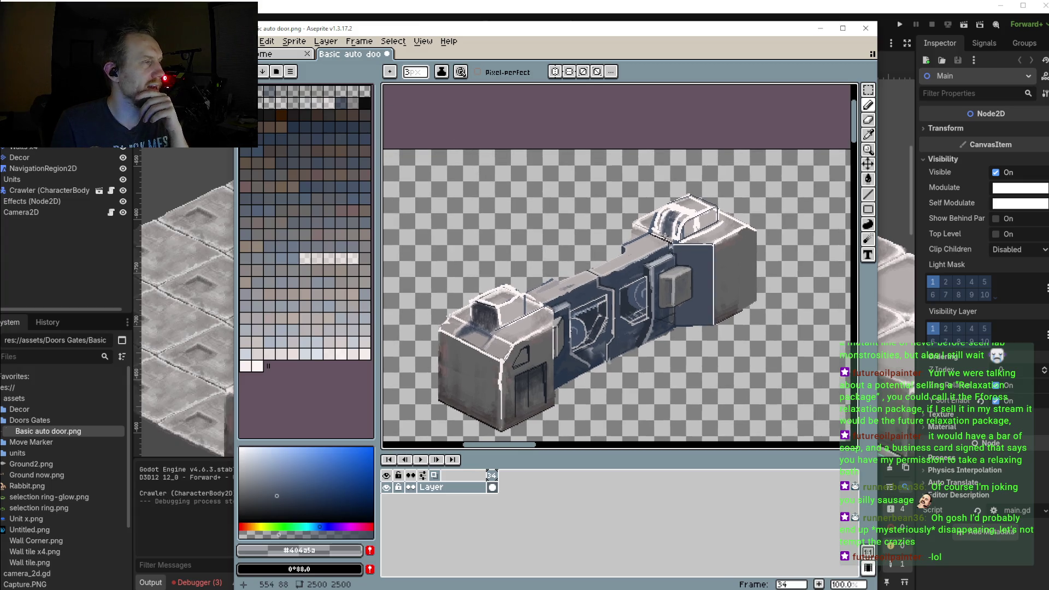
scroll(649, 234, up, 3)
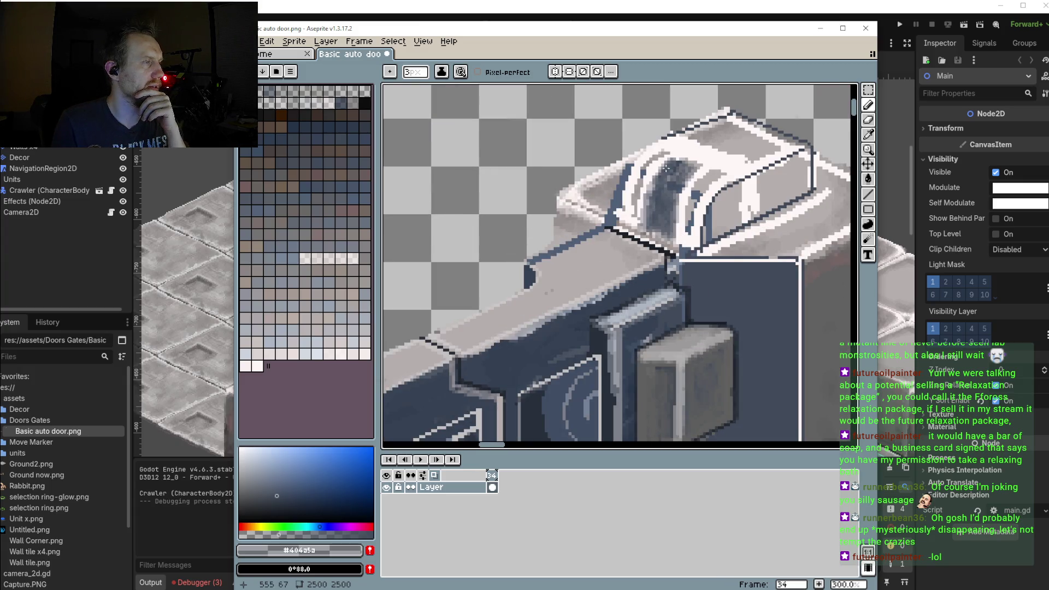
scroll(613, 243, down, 2)
scroll(613, 244, down, 1)
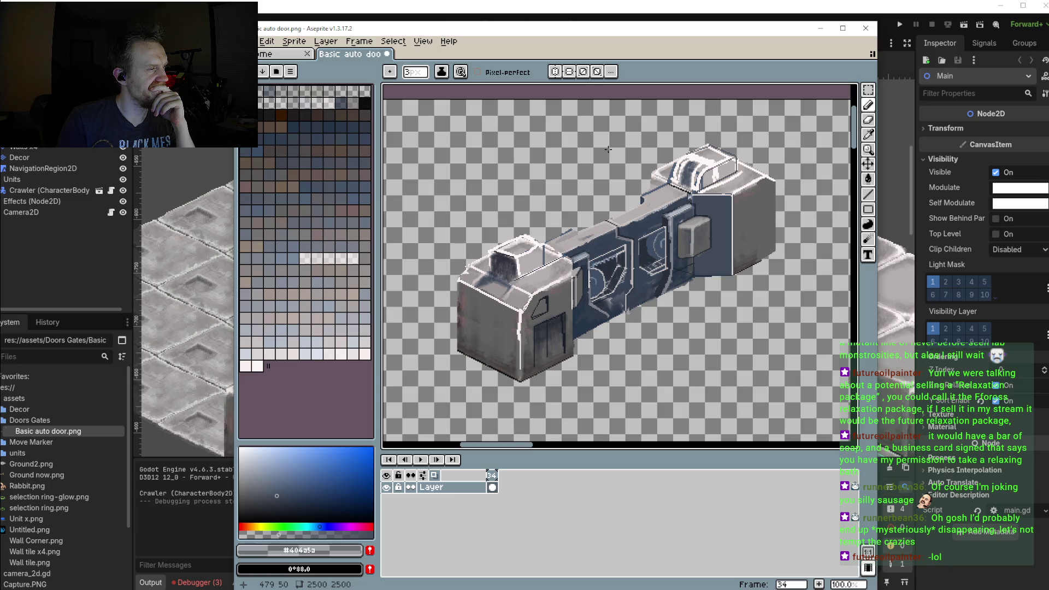
scroll(633, 162, up, 2)
scroll(651, 176, up, 2)
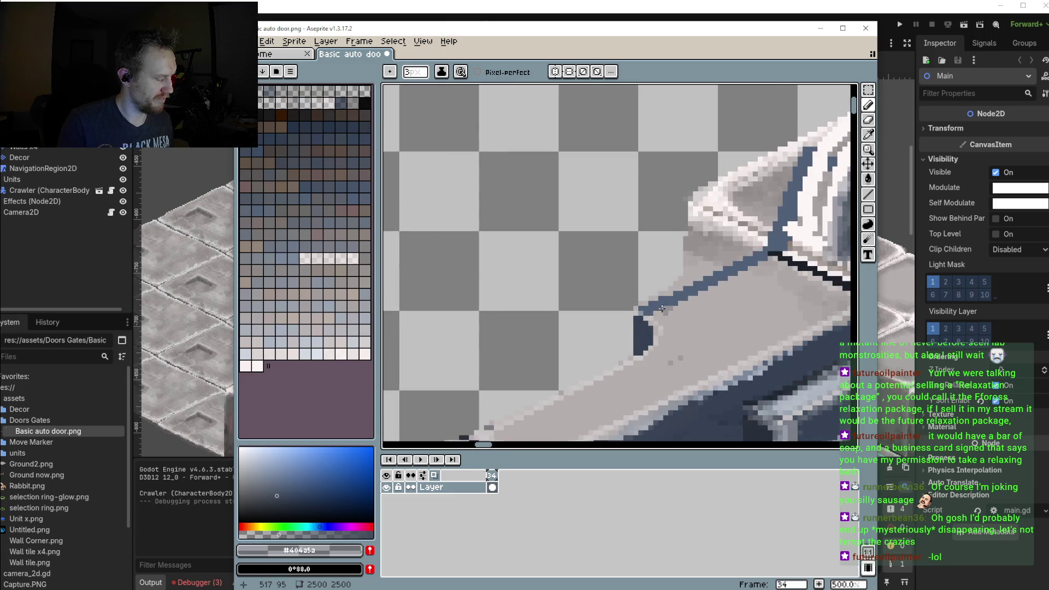
Shade the middle-section corner with two dark blue strokes, then select the transparent Mask colour
key(i)
drag(695, 218, 692, 284)
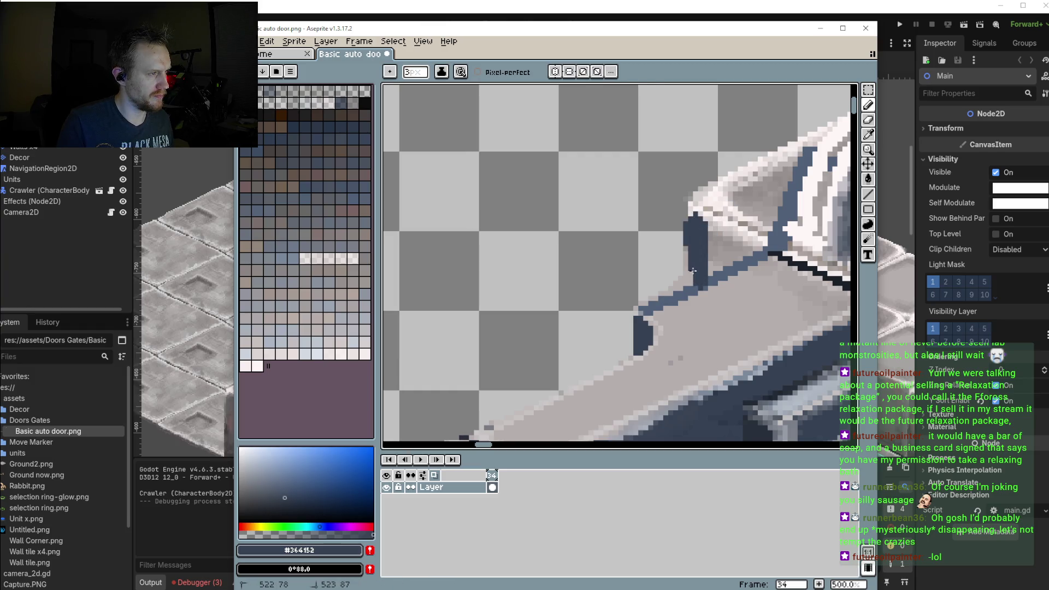
mouse_move(694, 216)
mouse_down()
mouse_move(749, 246)
mouse_move(708, 262)
mouse_up()
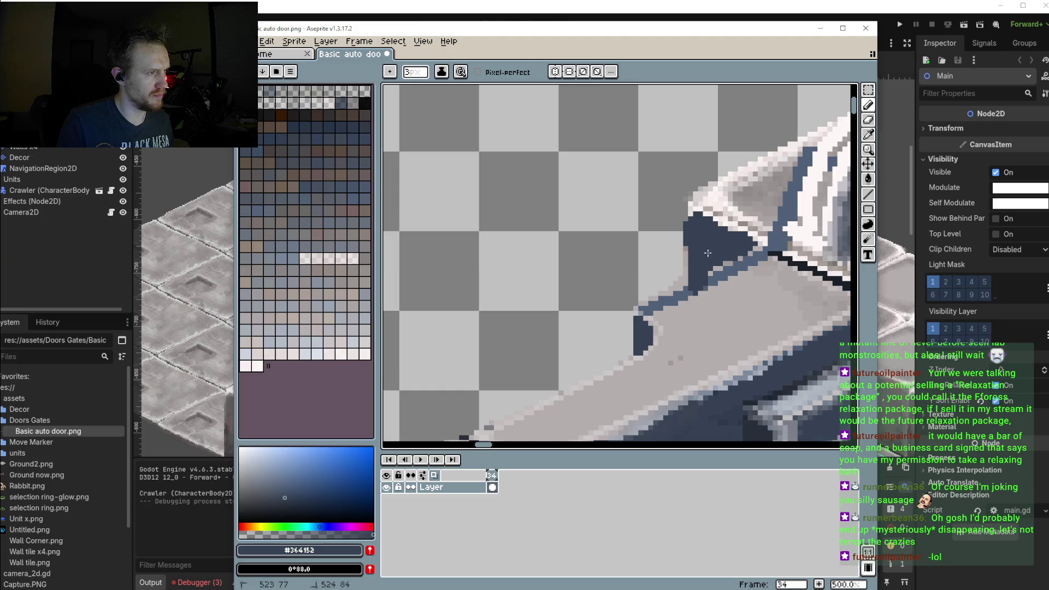
scroll(663, 310, down, 4)
drag(663, 311, 670, 284)
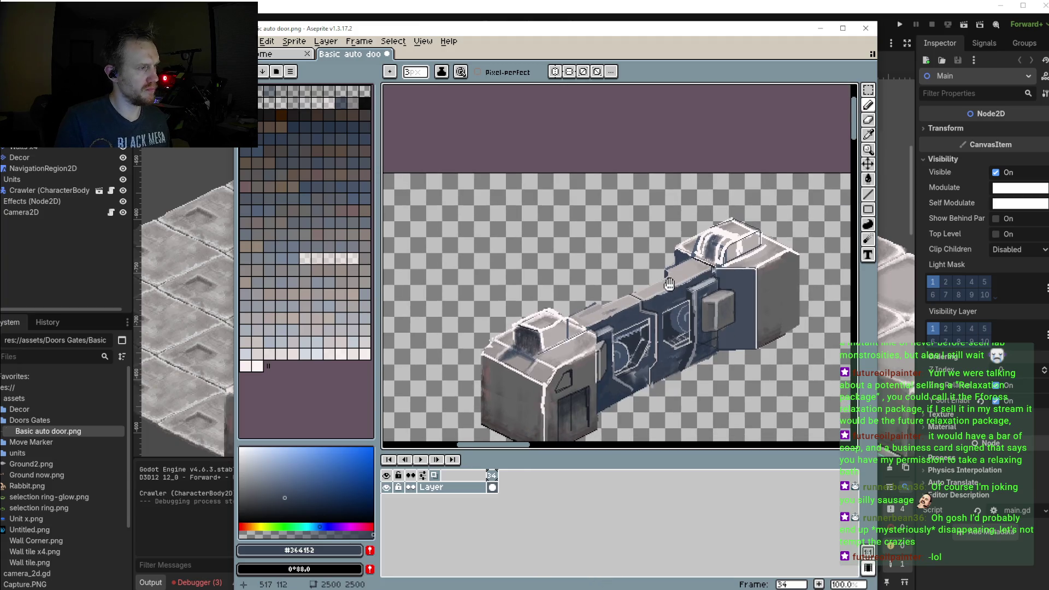
scroll(666, 258, up, 3)
alt+click(637, 244)
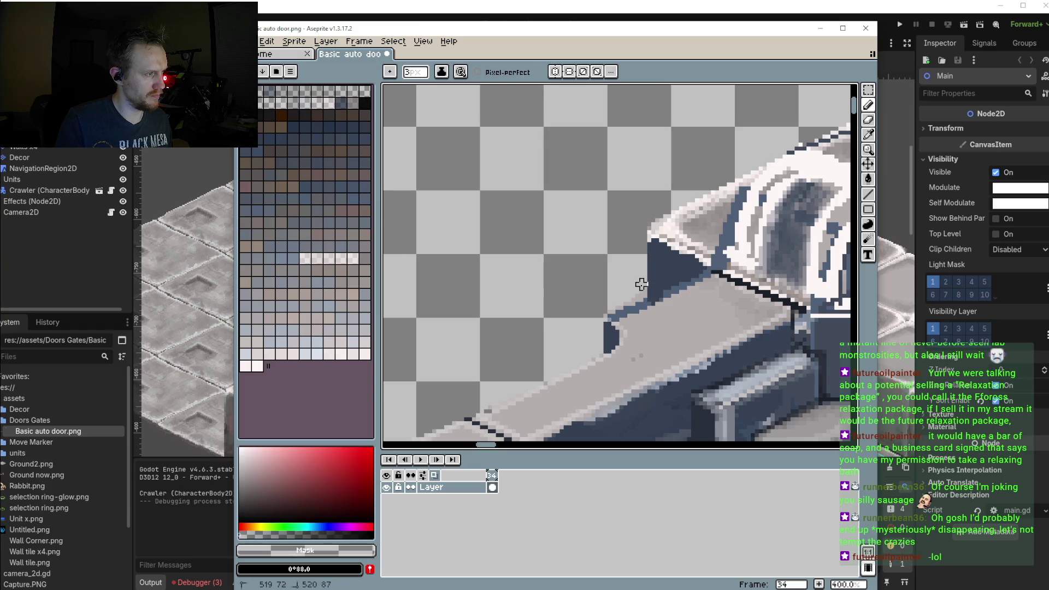
scroll(626, 288, down, 1)
scroll(595, 258, down, 1)
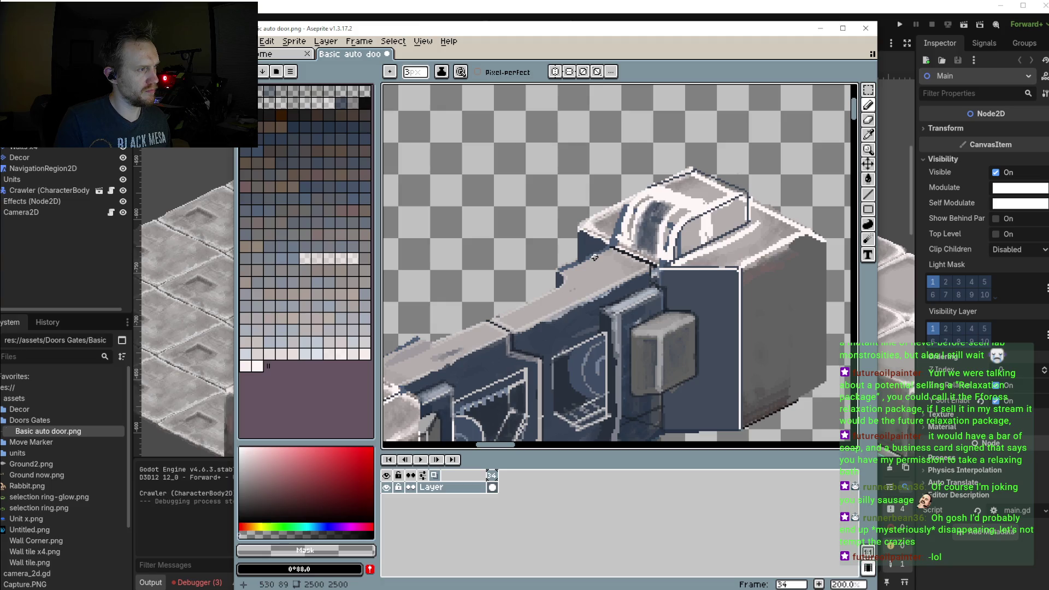
scroll(625, 229, down, 1)
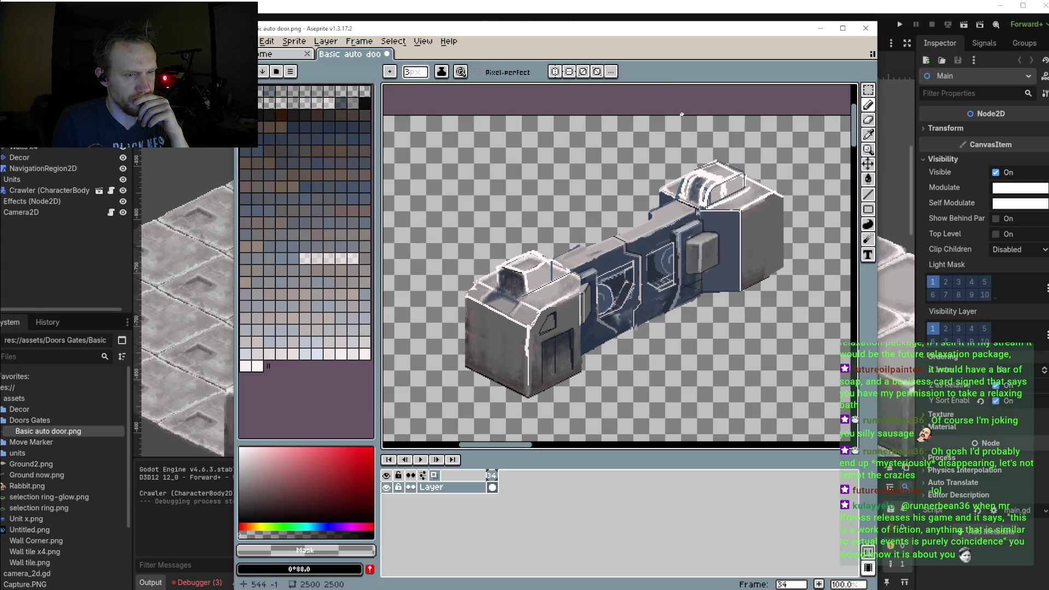
Sample blue-grey #4f6077 and draw four straight detail lines on the top vent housing
scroll(737, 156, up, 1)
scroll(716, 208, up, 2)
scroll(701, 206, up, 1)
scroll(649, 212, up, 1)
drag(649, 212, 650, 234)
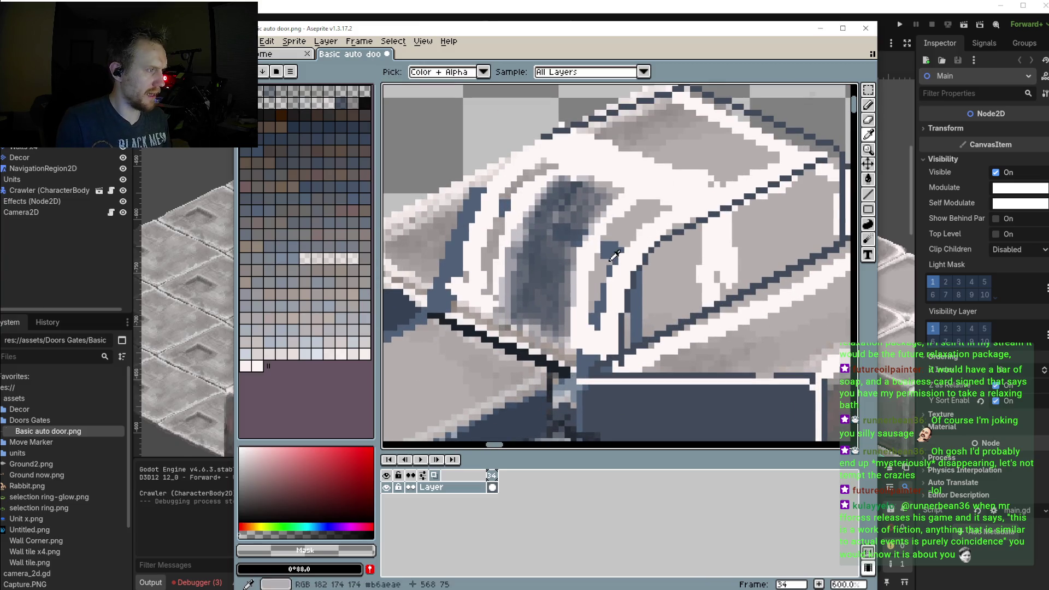
alt+click(641, 199)
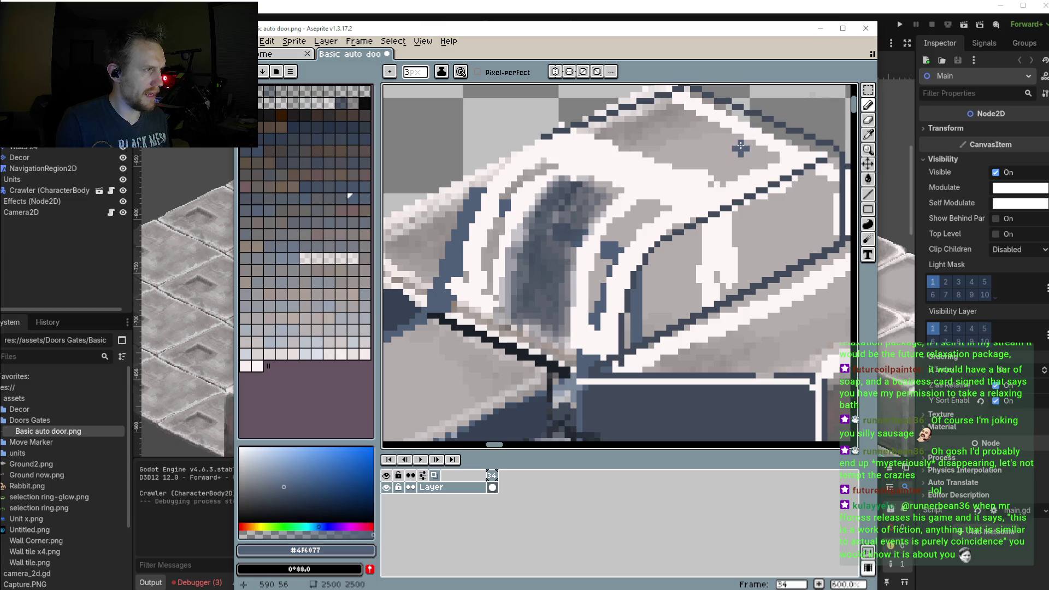
key(l)
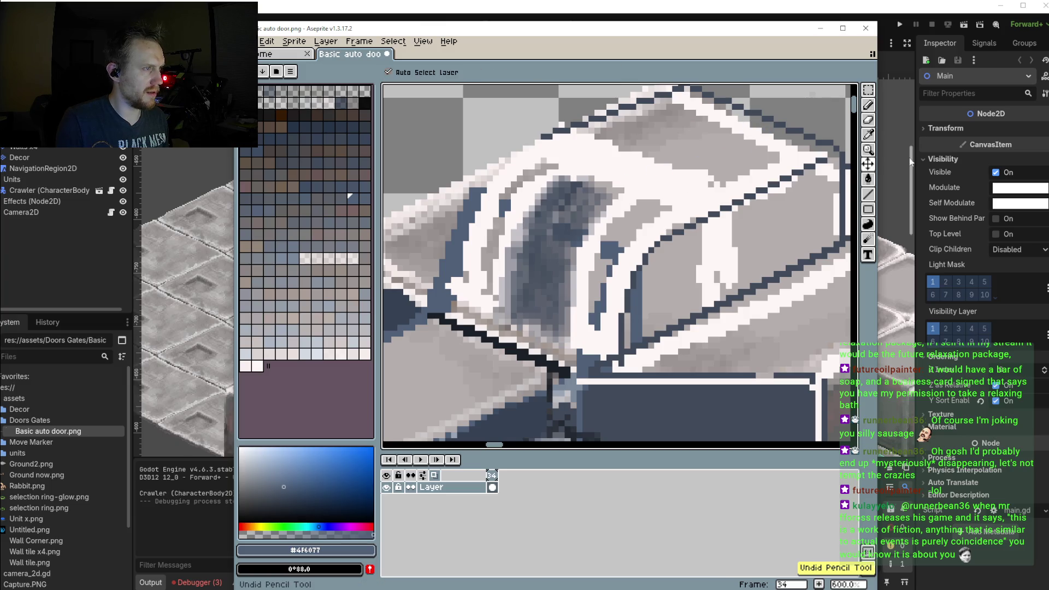
drag(736, 159, 625, 187)
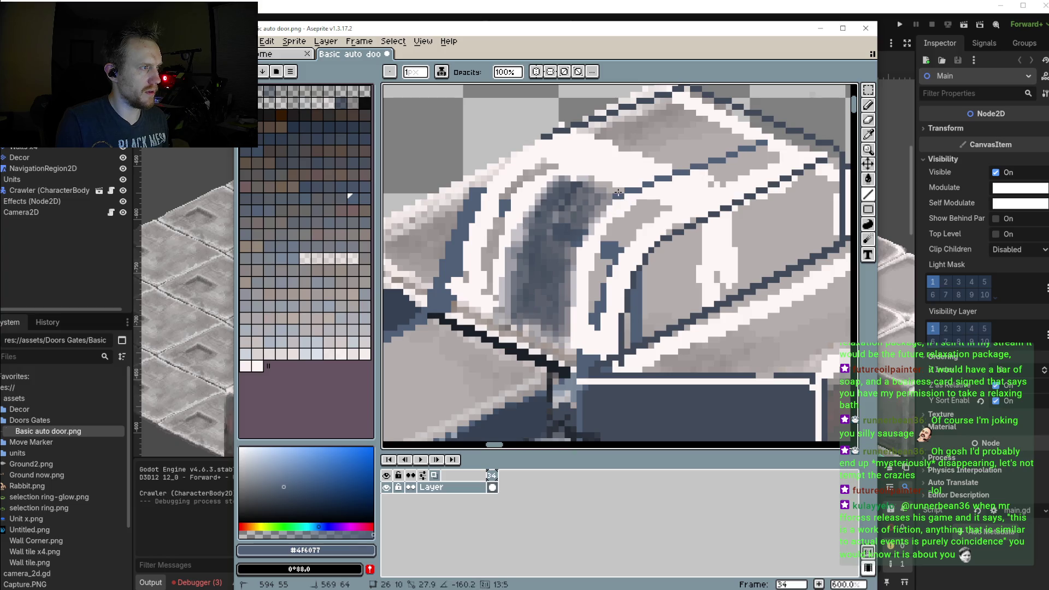
drag(558, 177, 693, 116)
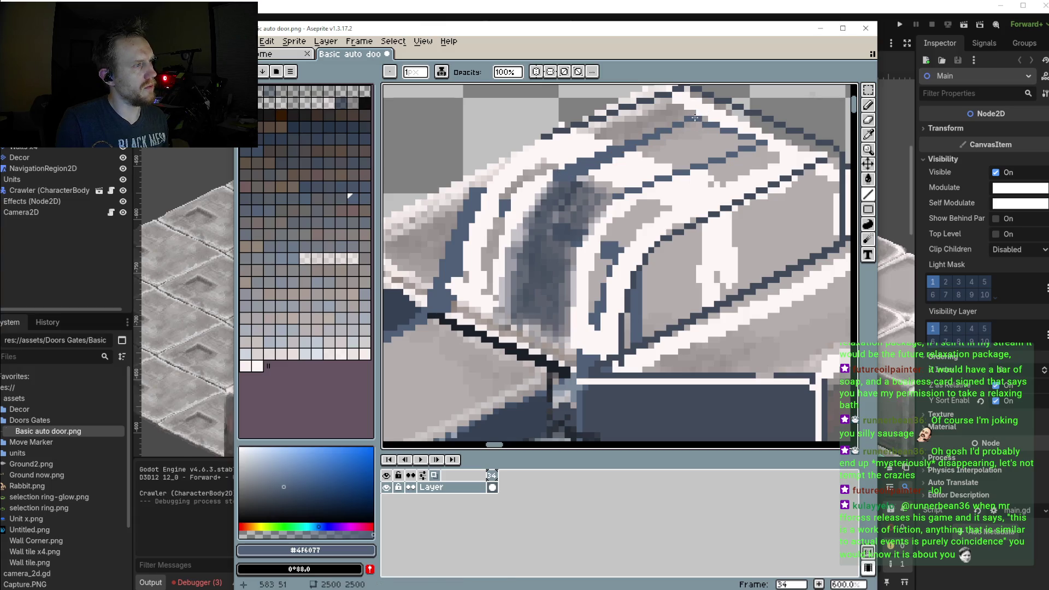
drag(701, 165, 659, 186)
drag(582, 243, 576, 261)
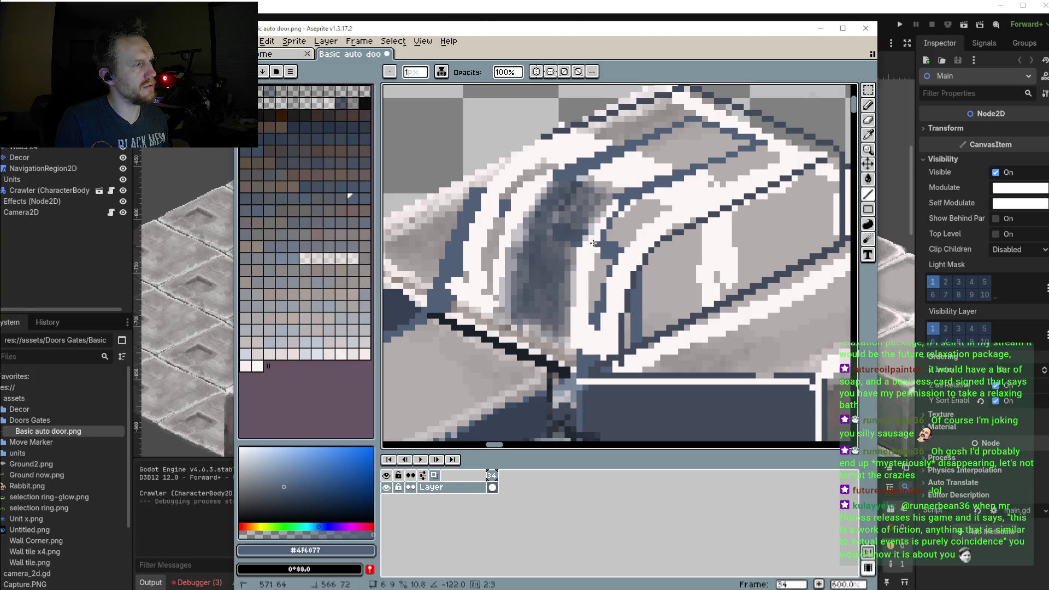
Draw two dark blue-grey diagonal panel lines across the left end block's top
scroll(575, 261, down, 3)
scroll(576, 261, down, 2)
scroll(615, 224, up, 1)
scroll(615, 224, up, 1)
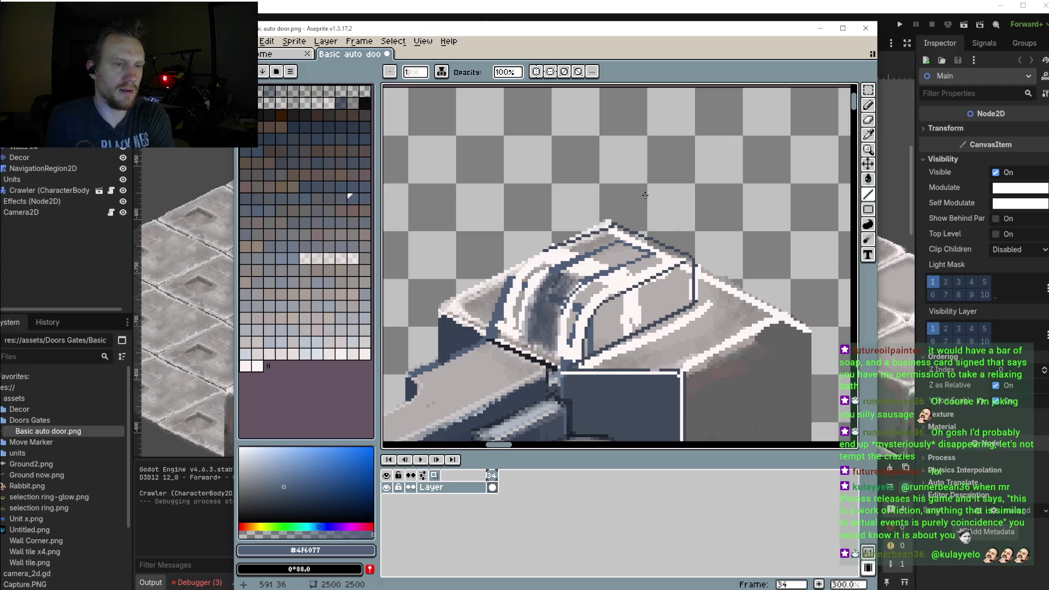
key(1)
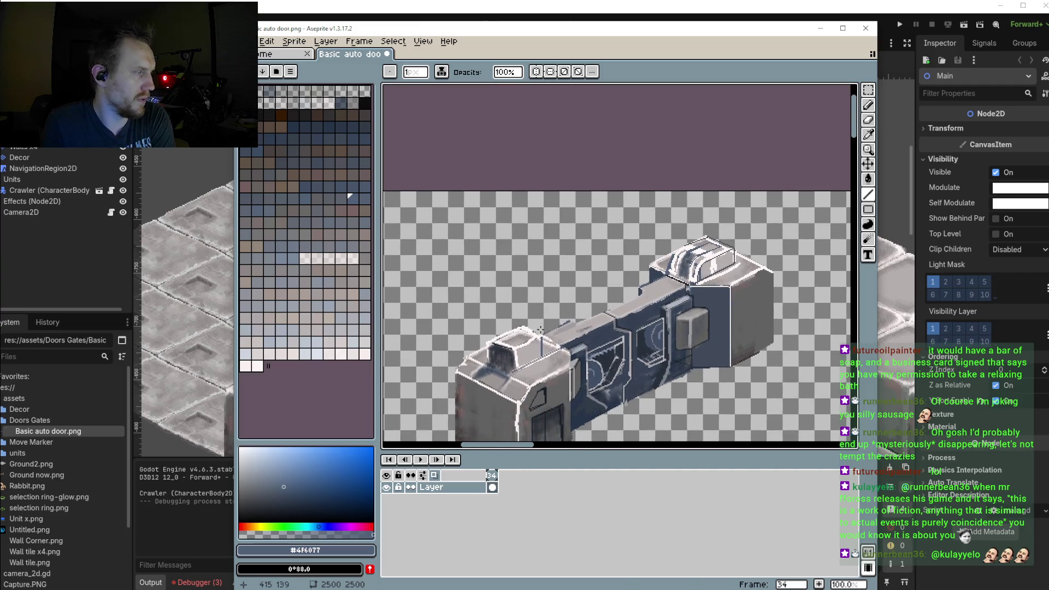
scroll(547, 329, up, 2)
scroll(595, 284, up, 2)
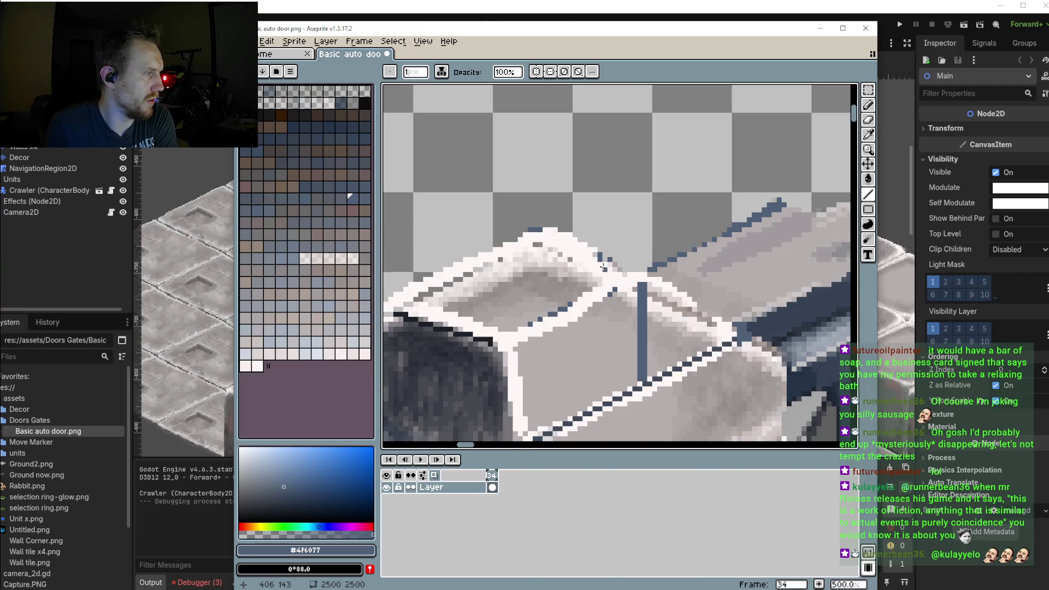
drag(600, 262, 508, 304)
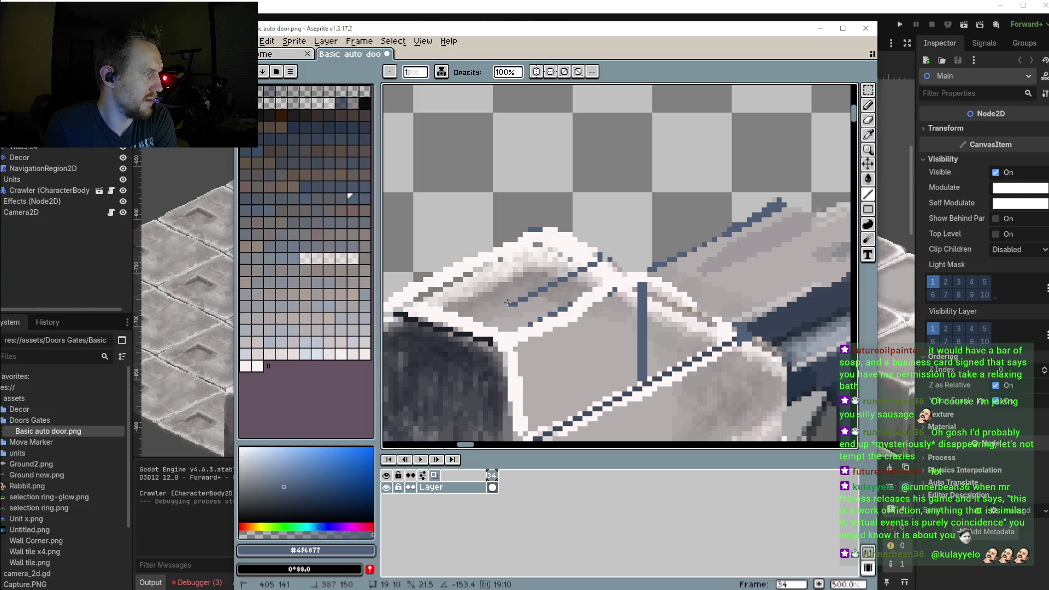
mouse_move(600, 267)
mouse_down()
mouse_move(516, 303)
mouse_move(488, 288)
mouse_move(572, 244)
mouse_up()
scroll(546, 274, down, 4)
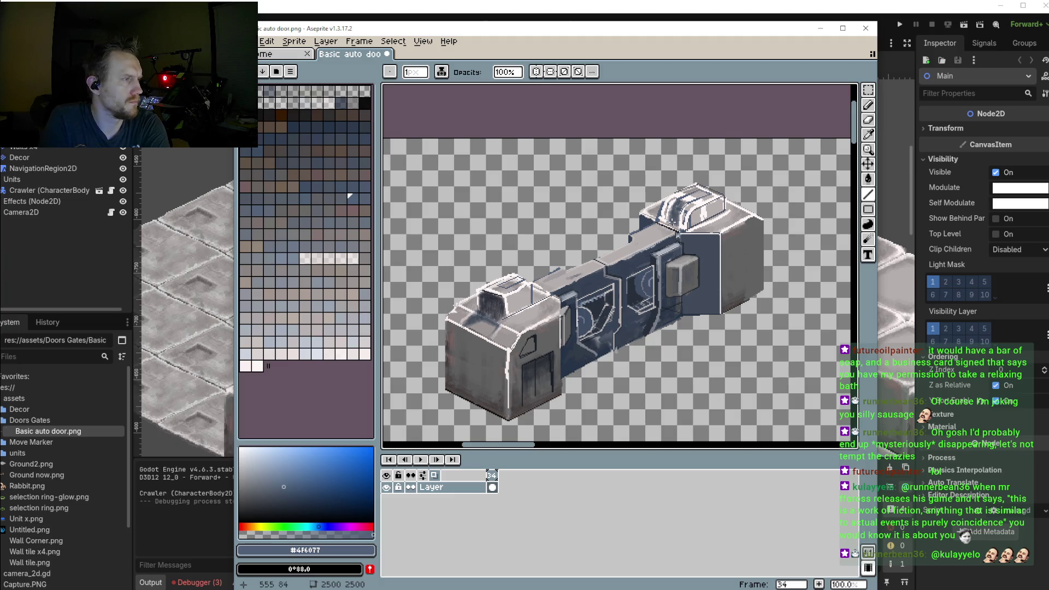
Draw three short dark detail lines on the top vent
scroll(678, 202, up, 3)
scroll(669, 175, up, 2)
scroll(664, 164, up, 1)
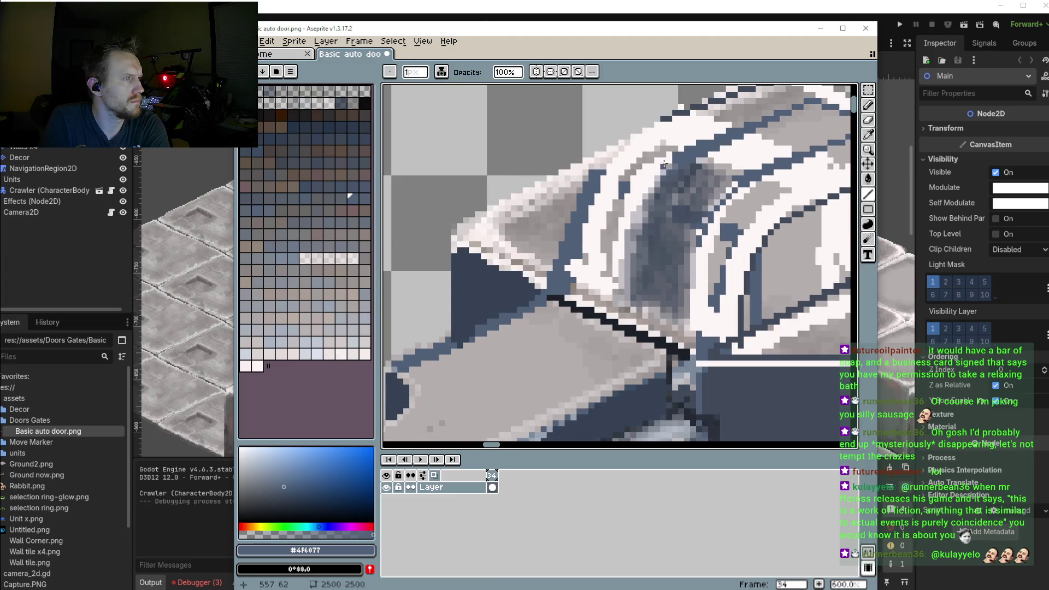
drag(660, 168, 645, 194)
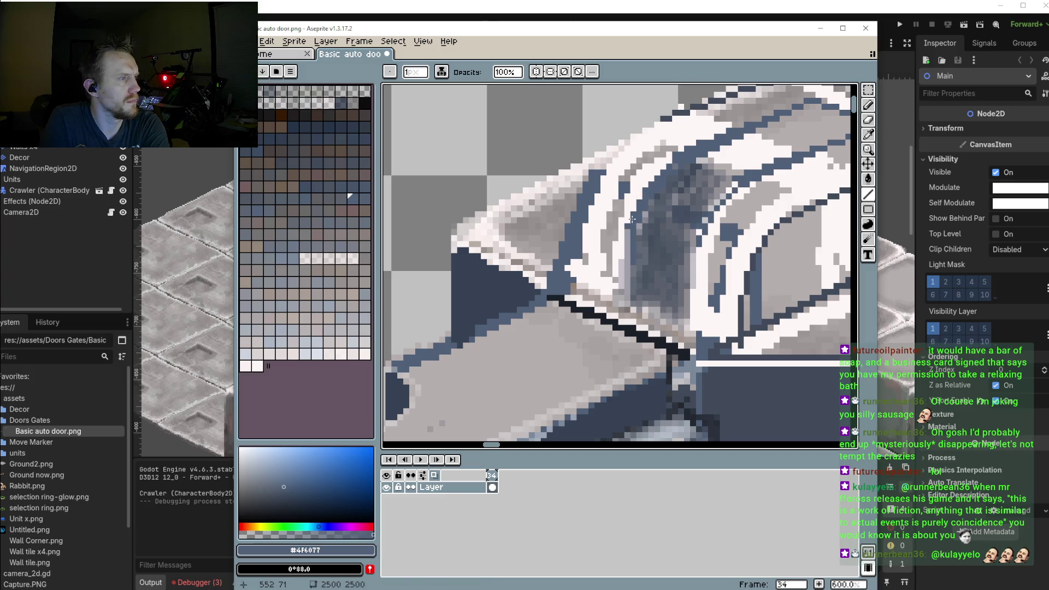
scroll(627, 286, down, 2)
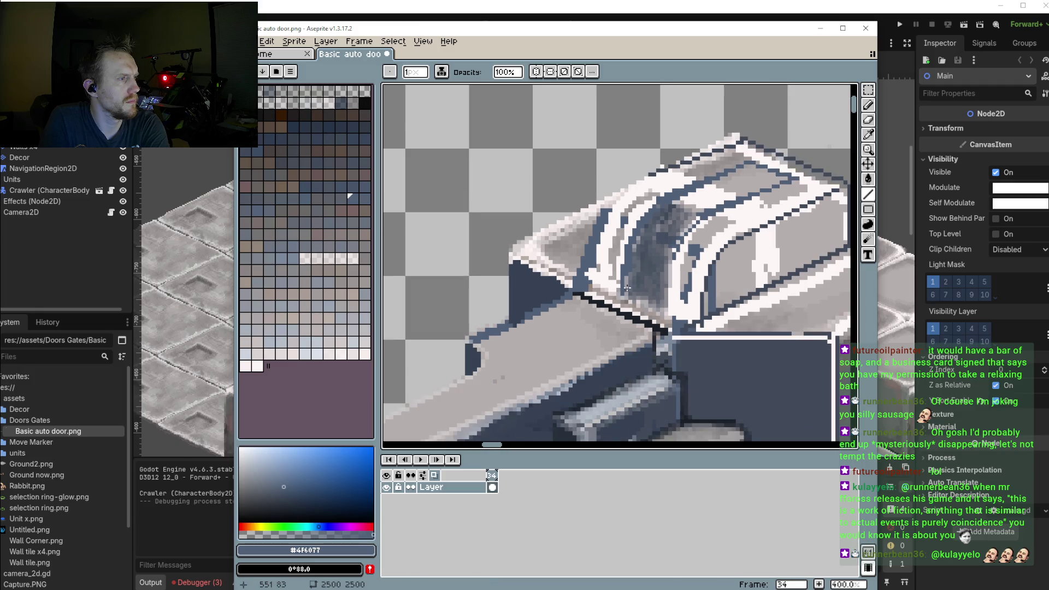
scroll(683, 241, up, 1)
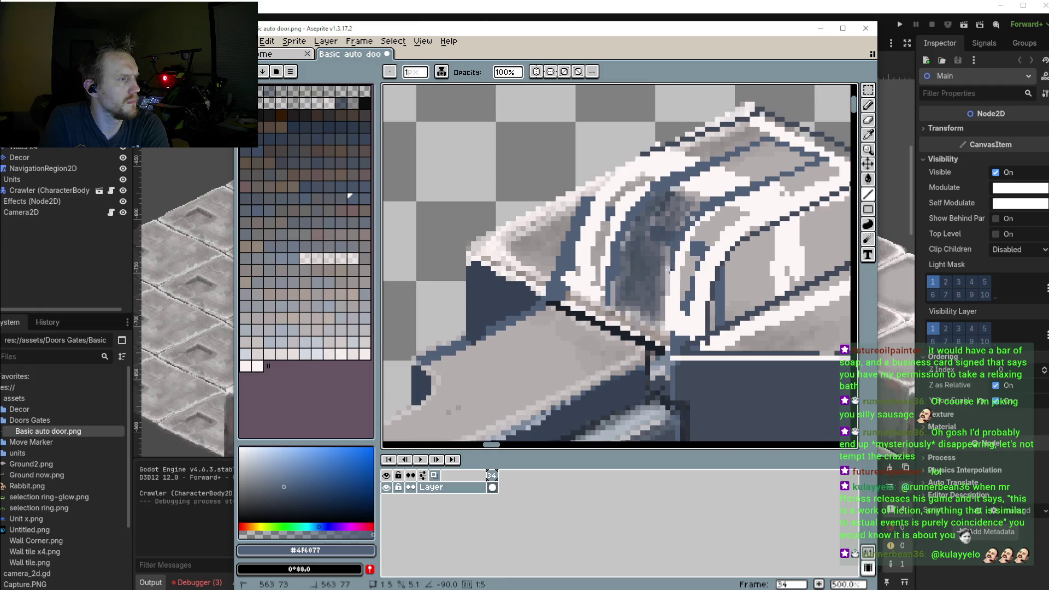
drag(667, 267, 665, 319)
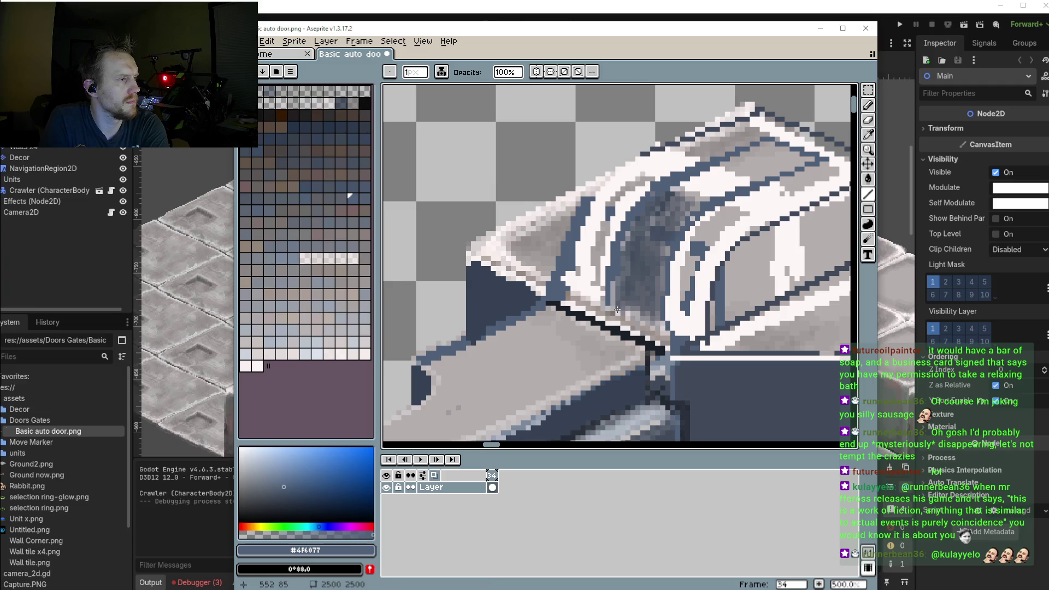
scroll(608, 268, down, 2)
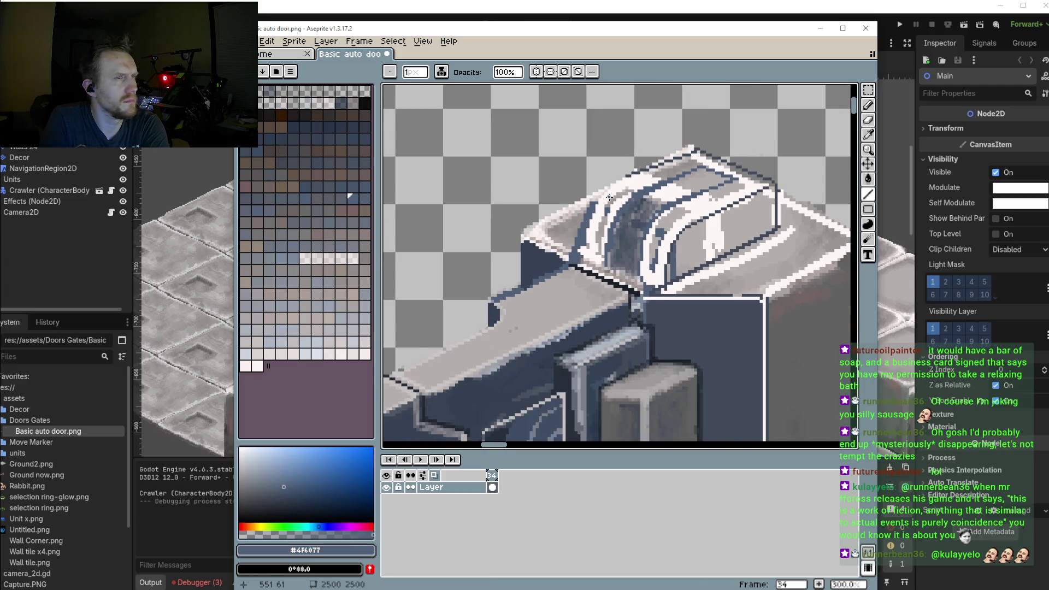
scroll(616, 215, up, 1)
scroll(610, 224, up, 2)
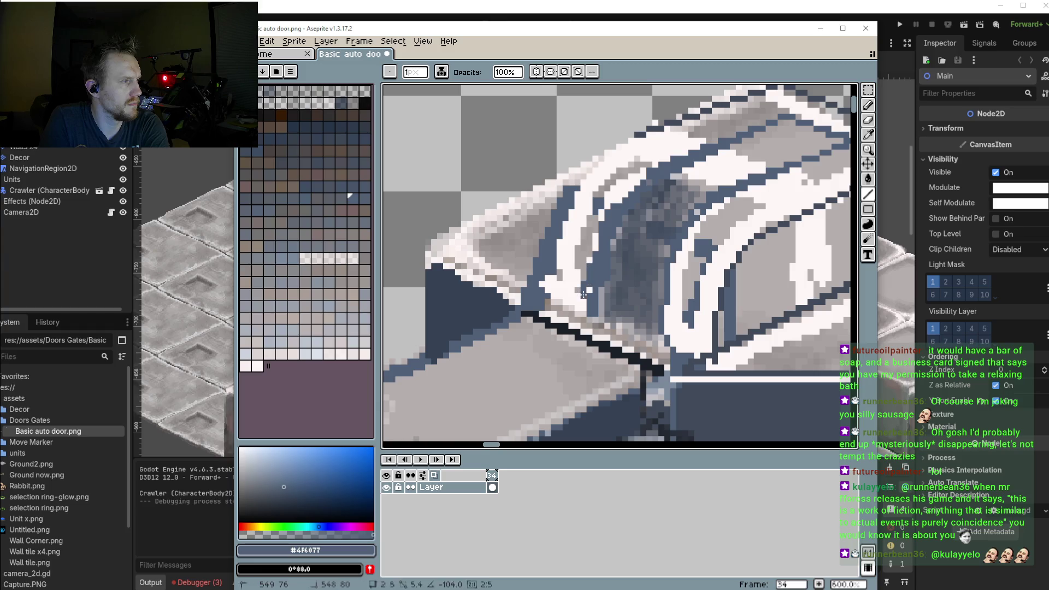
scroll(581, 206, down, 1)
scroll(582, 206, down, 1)
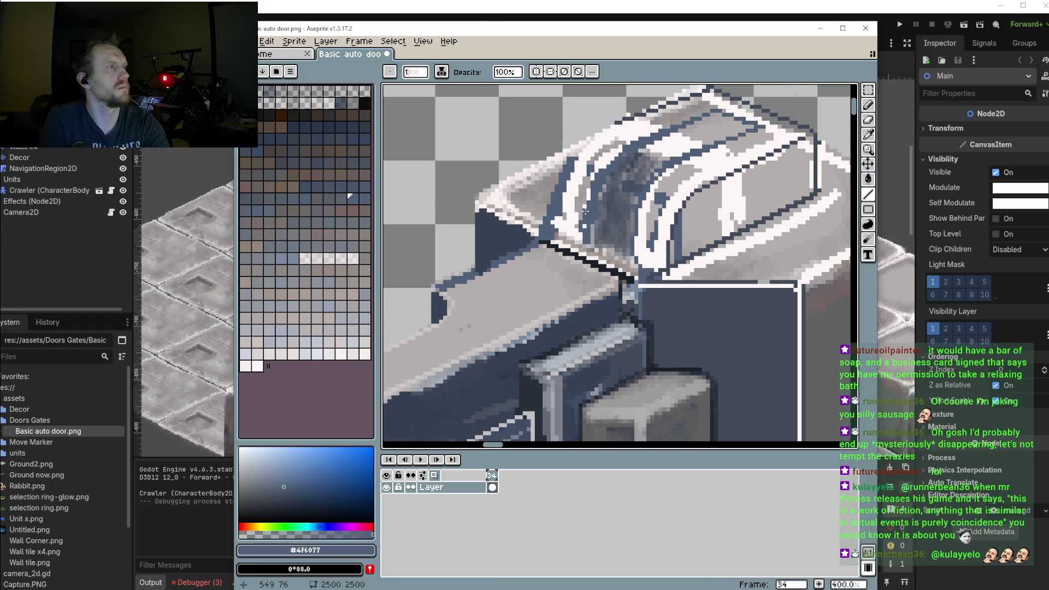
scroll(588, 158, up, 2)
drag(581, 155, 556, 176)
scroll(595, 235, down, 2)
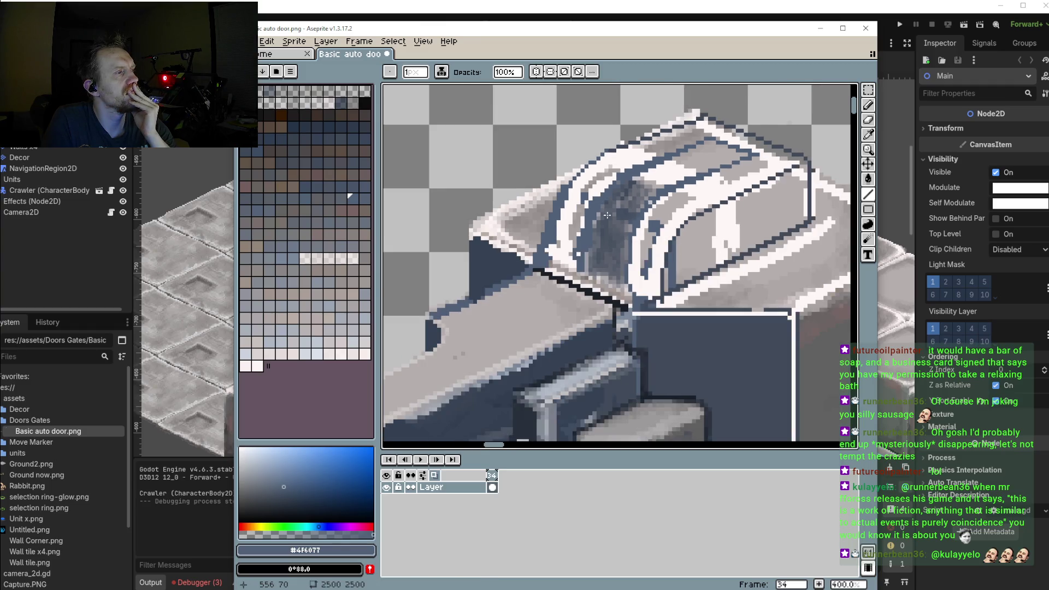
scroll(595, 235, down, 1)
scroll(596, 235, left, 5)
scroll(587, 235, down, 3)
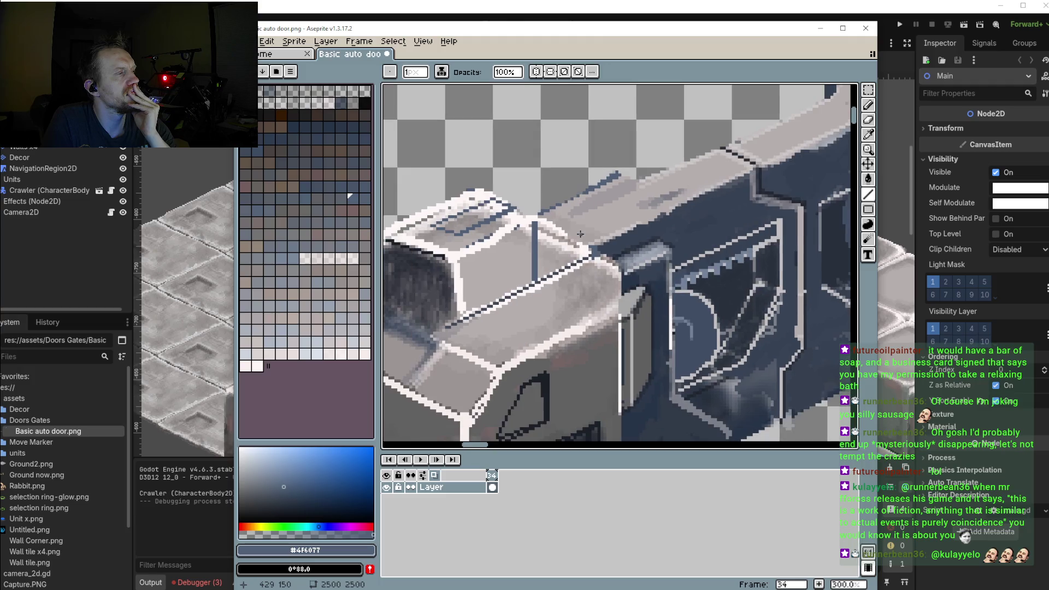
scroll(563, 211, right, 2)
scroll(586, 203, up, 1)
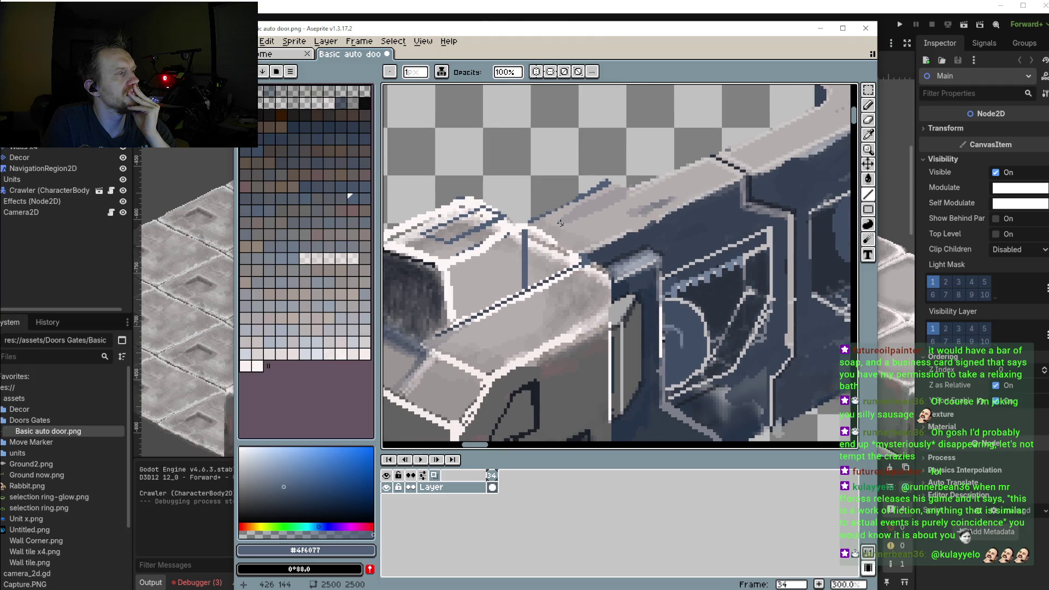
scroll(467, 234, up, 2)
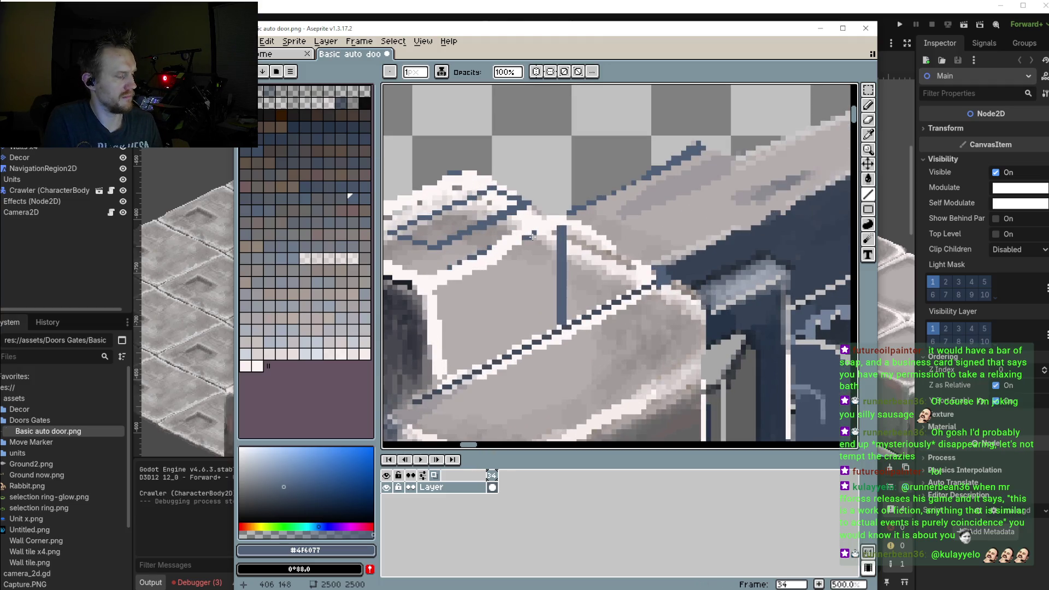
Sample near-white #F6F6F6 from the sprite and switch to the Pencil for the left block's top edge
key(i)
click(543, 213)
key(b)
scroll(541, 213, up, 2)
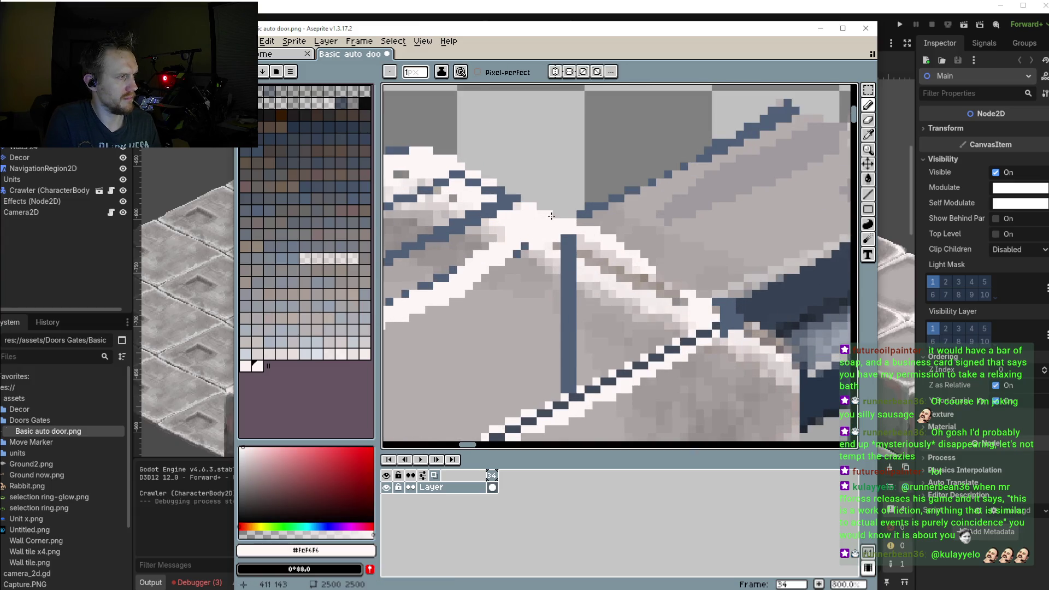
scroll(546, 219, down, 2)
scroll(551, 248, down, 1)
scroll(549, 247, down, 1)
scroll(543, 245, up, 1)
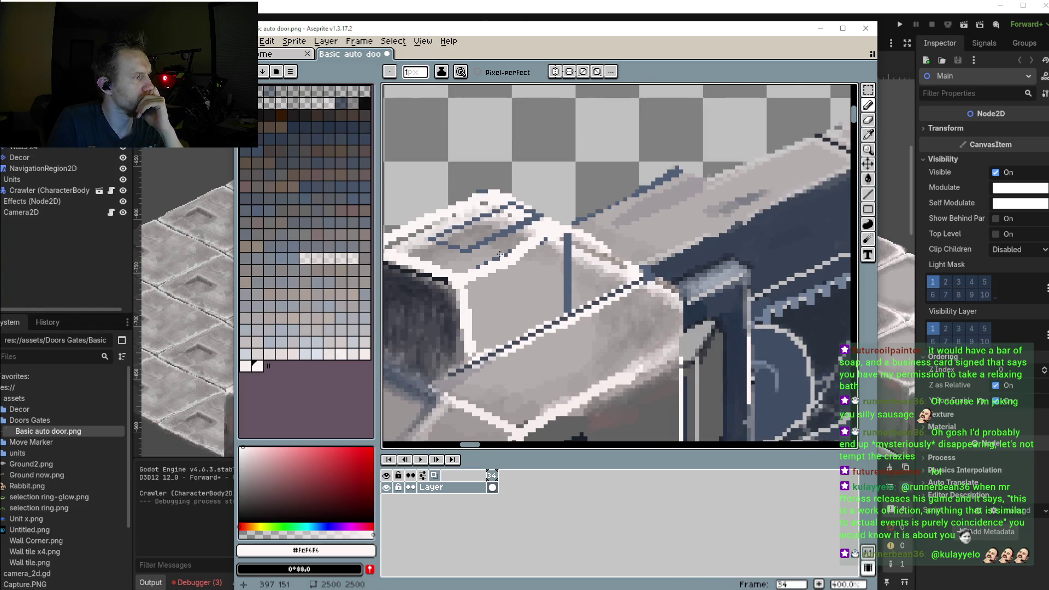
scroll(539, 243, down, 1)
scroll(530, 240, down, 1)
scroll(554, 244, down, 1)
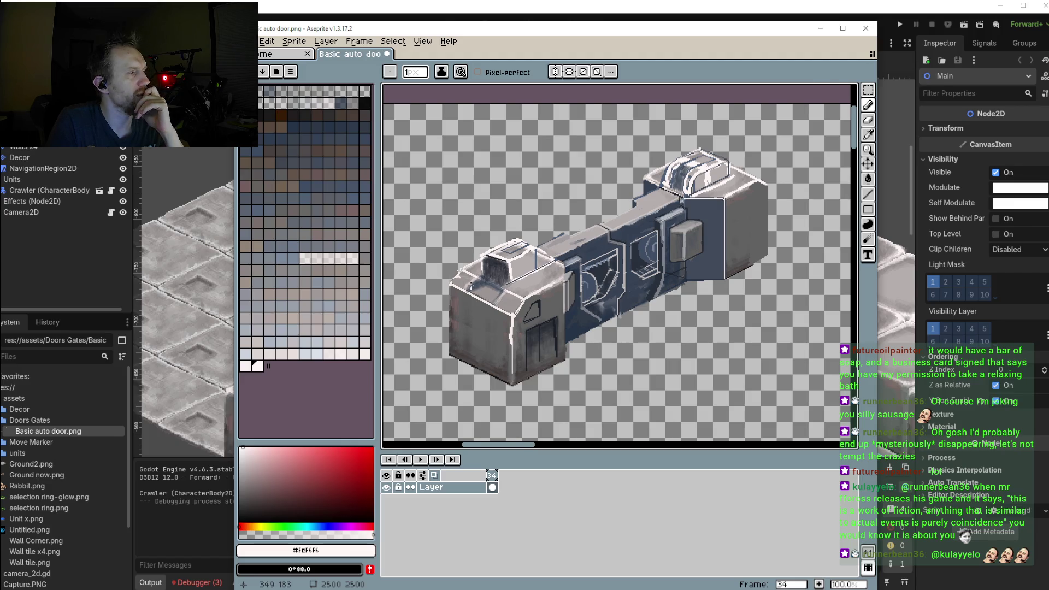
Sample the dark blue #444e5c from the door and choose a slightly darker shade
scroll(479, 271, up, 1)
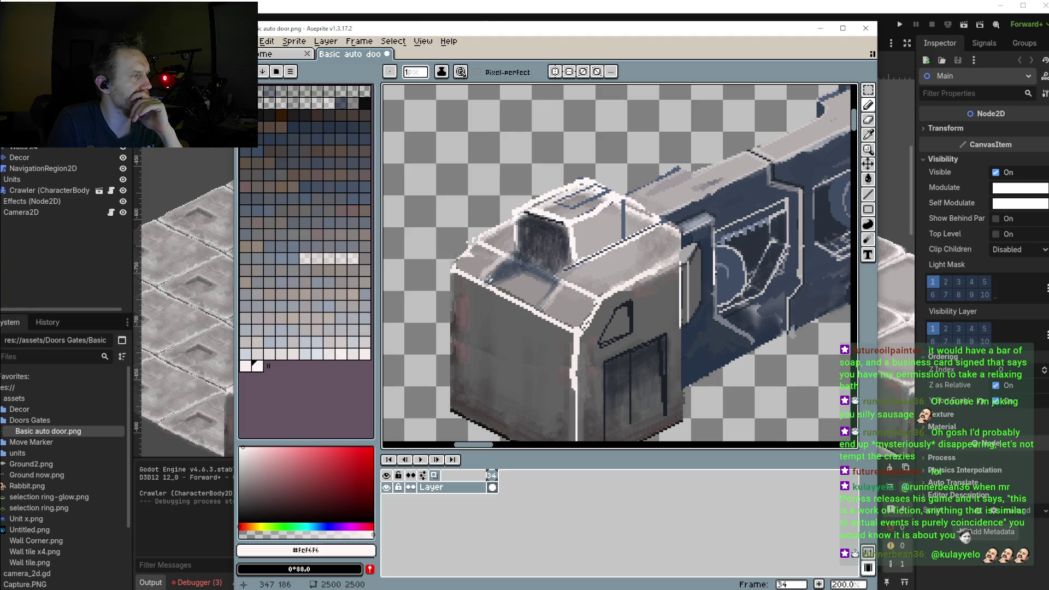
key(i)
click(511, 268)
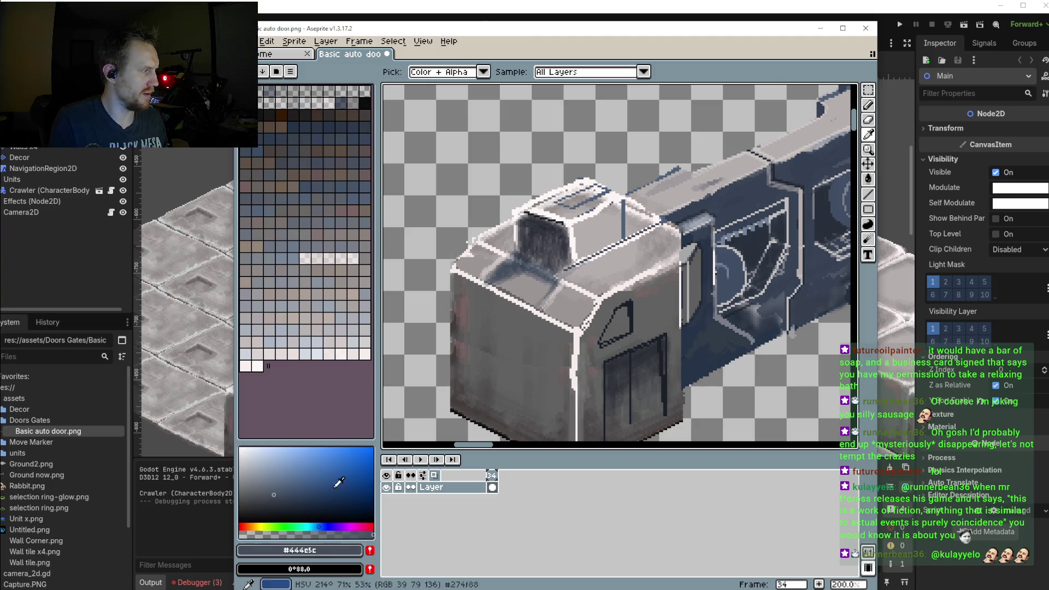
click(276, 502)
key(b)
scroll(538, 243, up, 3)
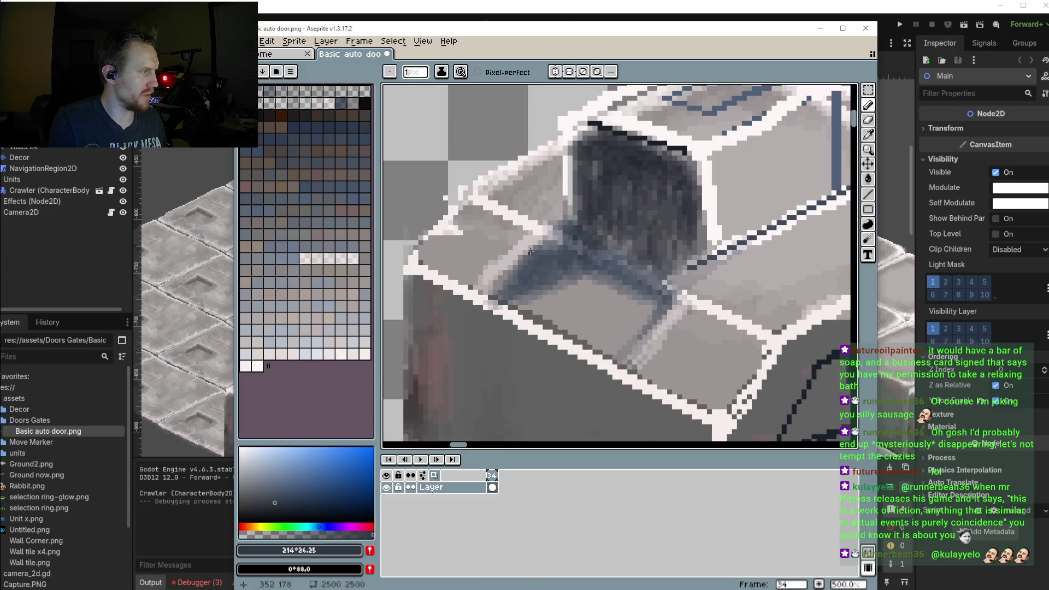
Draw four dark straight outline lines framing the recessed window panel's edges
key(l)
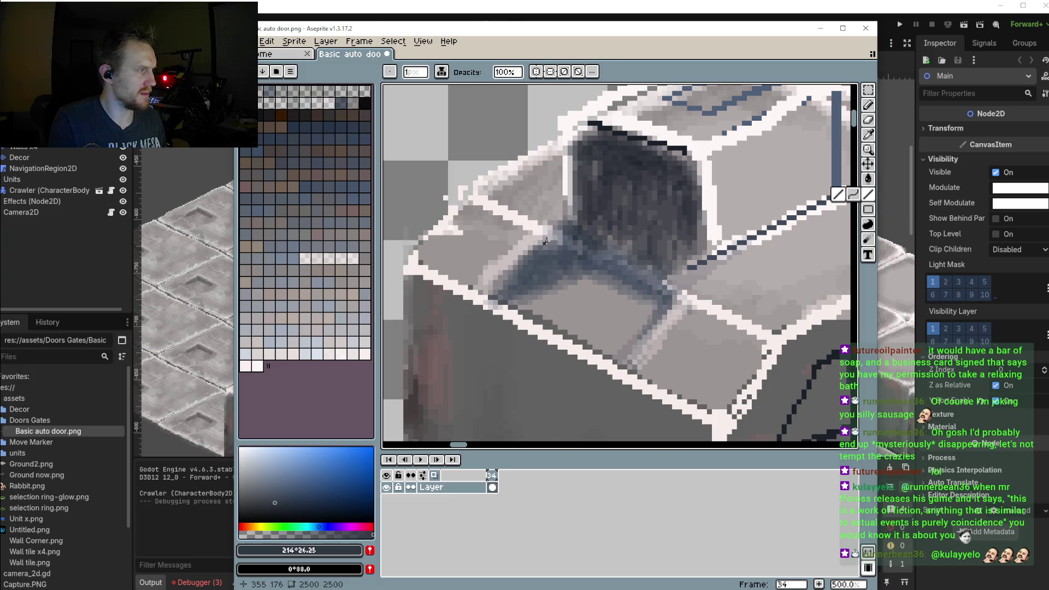
drag(538, 243, 488, 299)
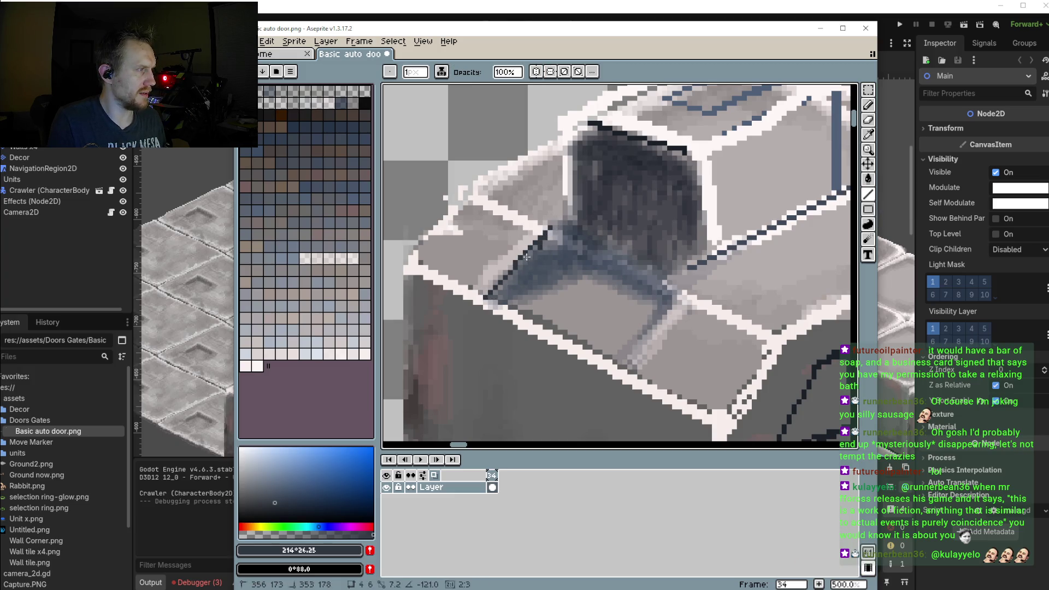
scroll(832, 231, down, 1)
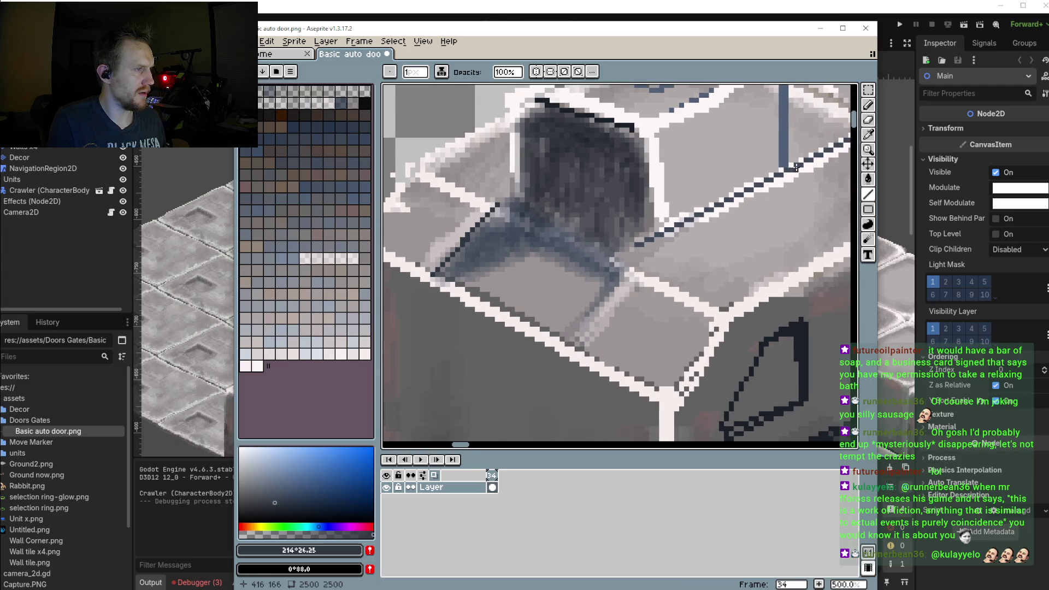
scroll(721, 238, down, 1)
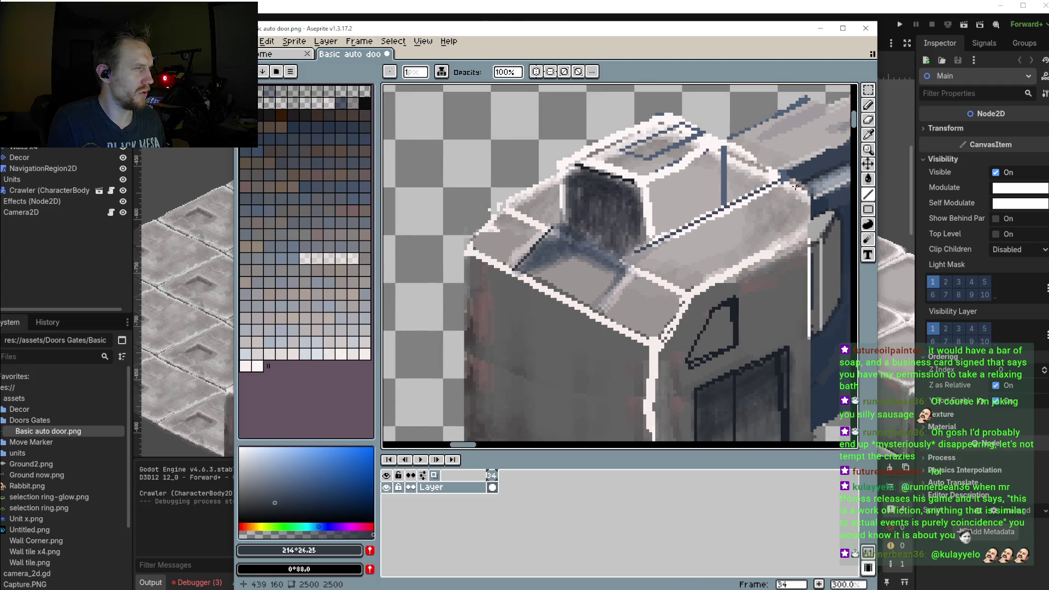
drag(626, 257, 596, 311)
mouse_move(561, 224)
mouse_down()
mouse_move(560, 260)
mouse_move(610, 288)
mouse_up()
scroll(610, 288, down, 3)
scroll(572, 208, up, 4)
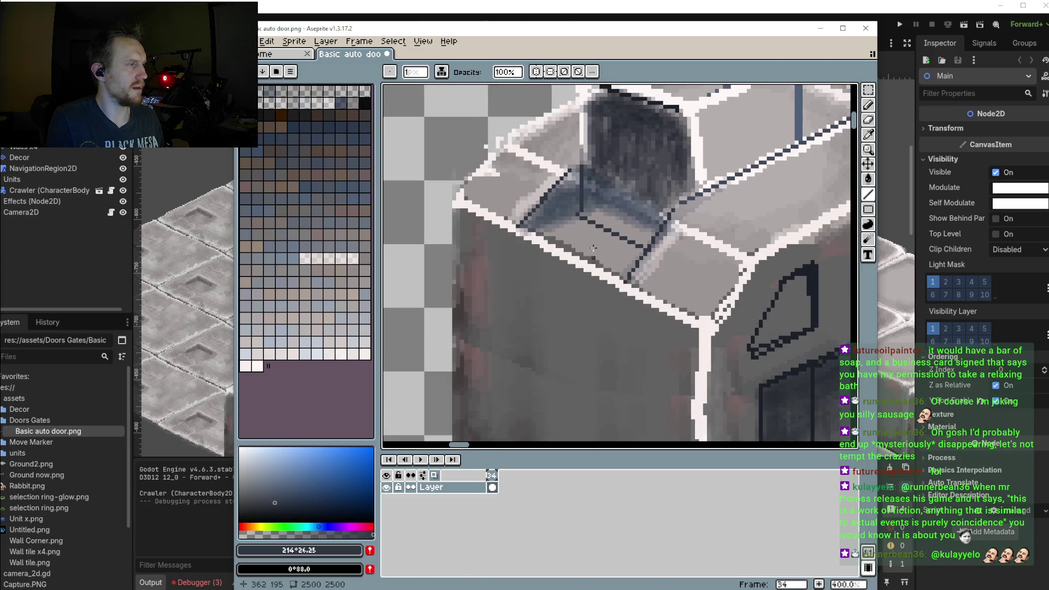
drag(572, 208, 659, 235)
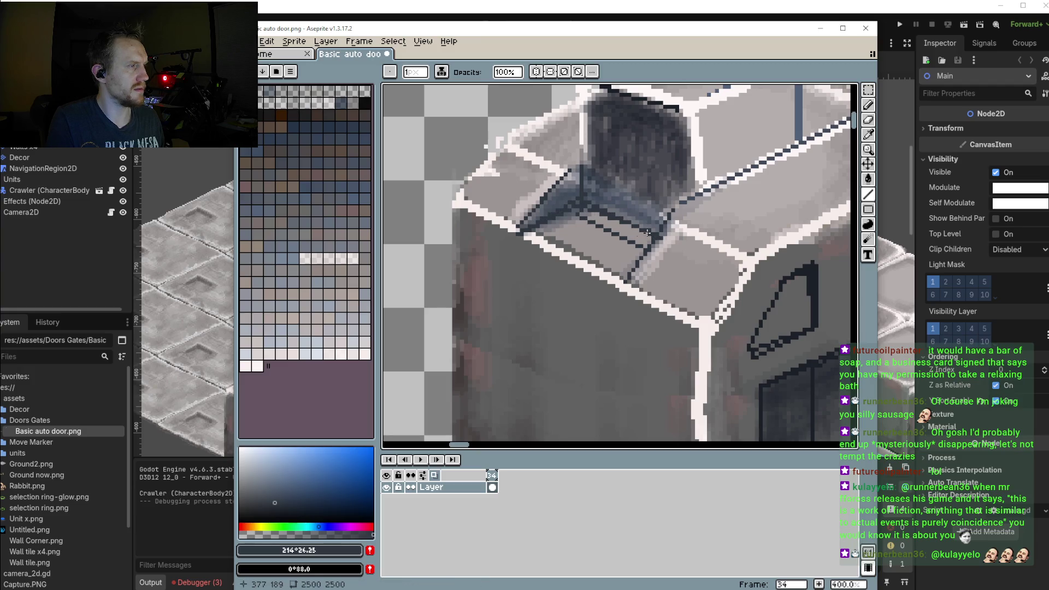
alt+click(594, 229)
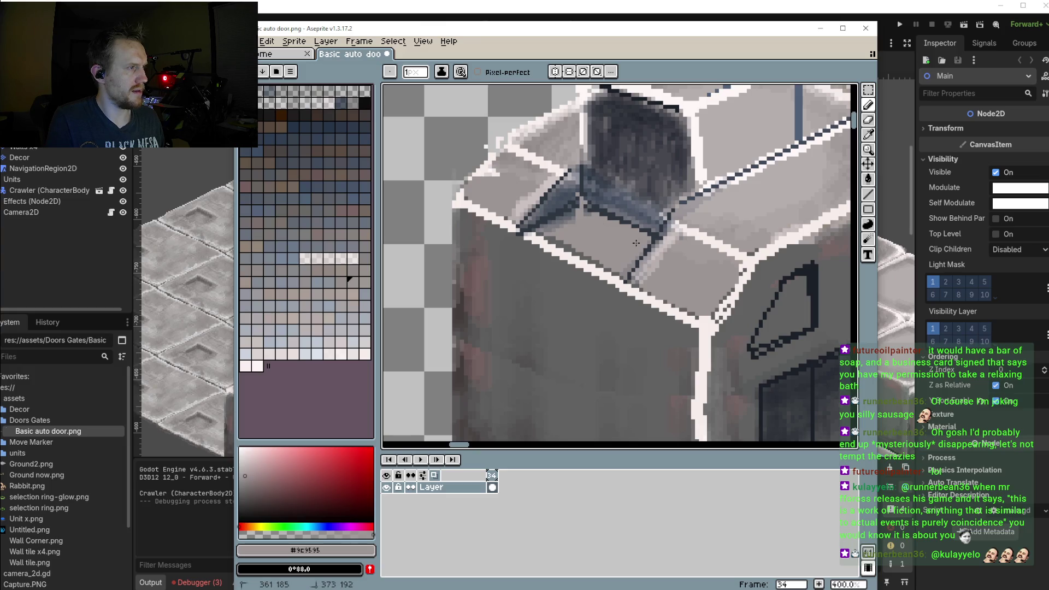
Undo the last stray pencil stroke on the door sprite
scroll(595, 222, down, 2)
scroll(594, 263, down, 1)
scroll(593, 277, down, 1)
scroll(593, 278, up, 1)
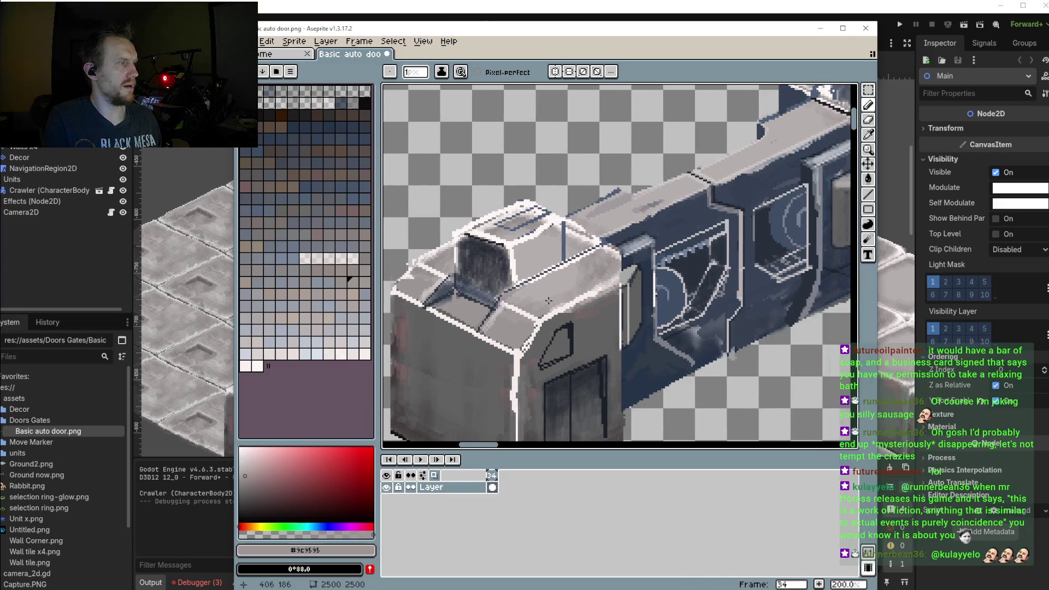
scroll(529, 304, down, 1)
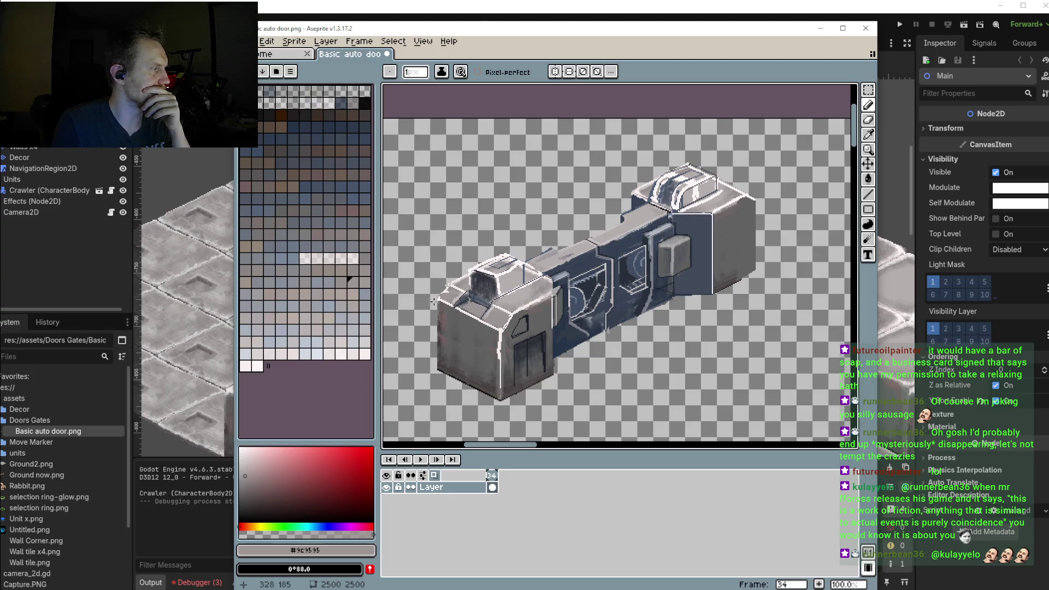
scroll(620, 282, up, 1)
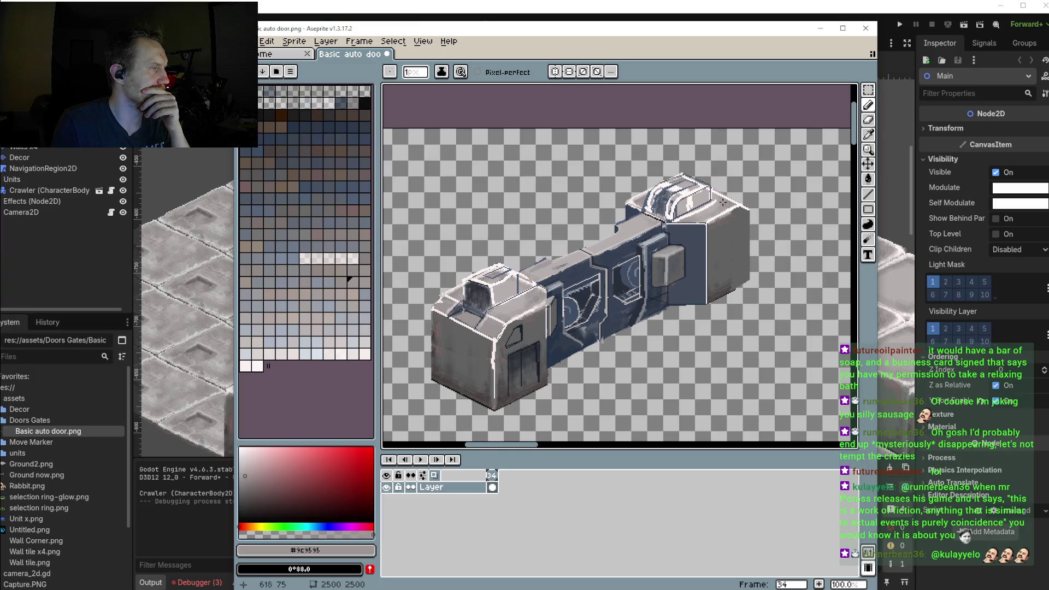
scroll(721, 203, up, 4)
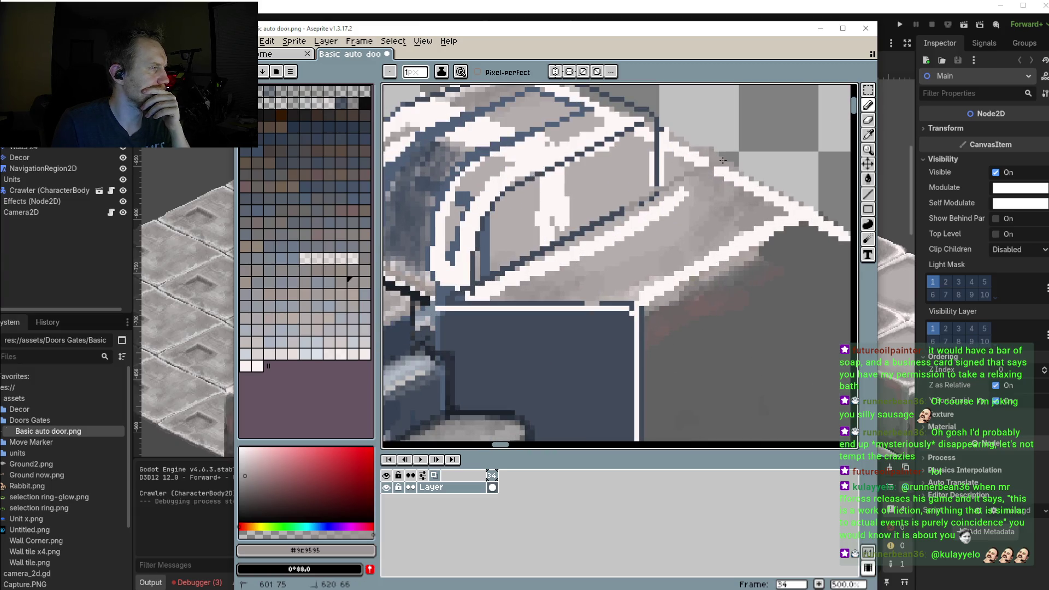
key(ctrl+z)
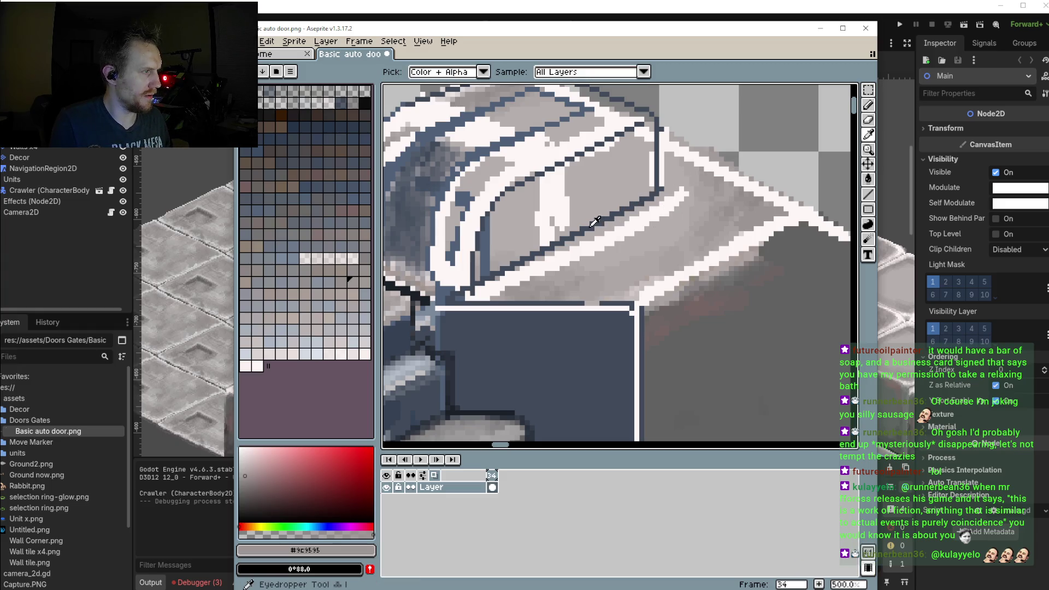
Draw a dark straight outline along the right end block's raised top housing edge
alt+click(605, 226)
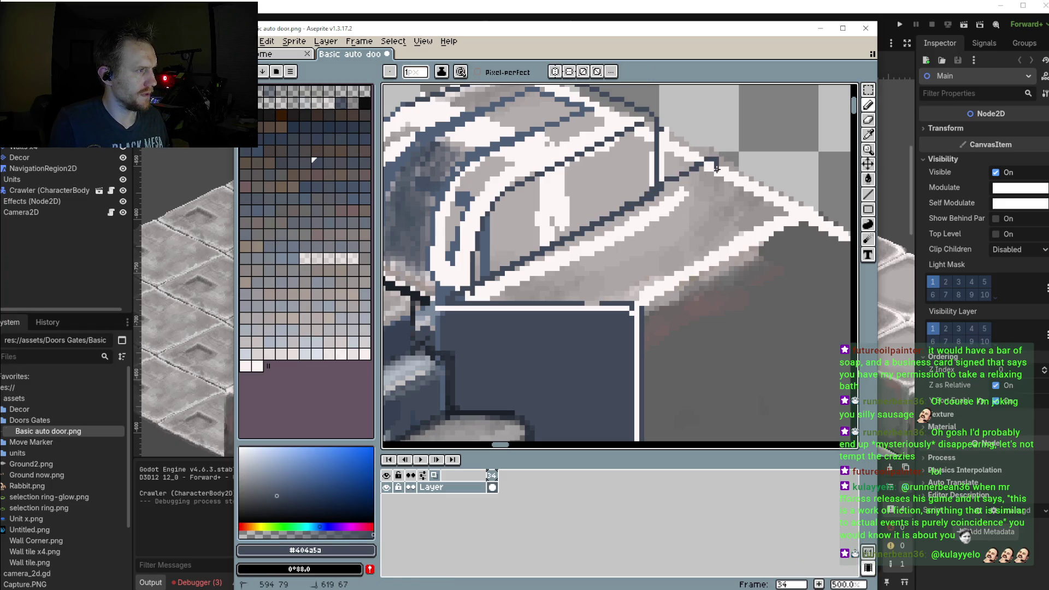
key(l)
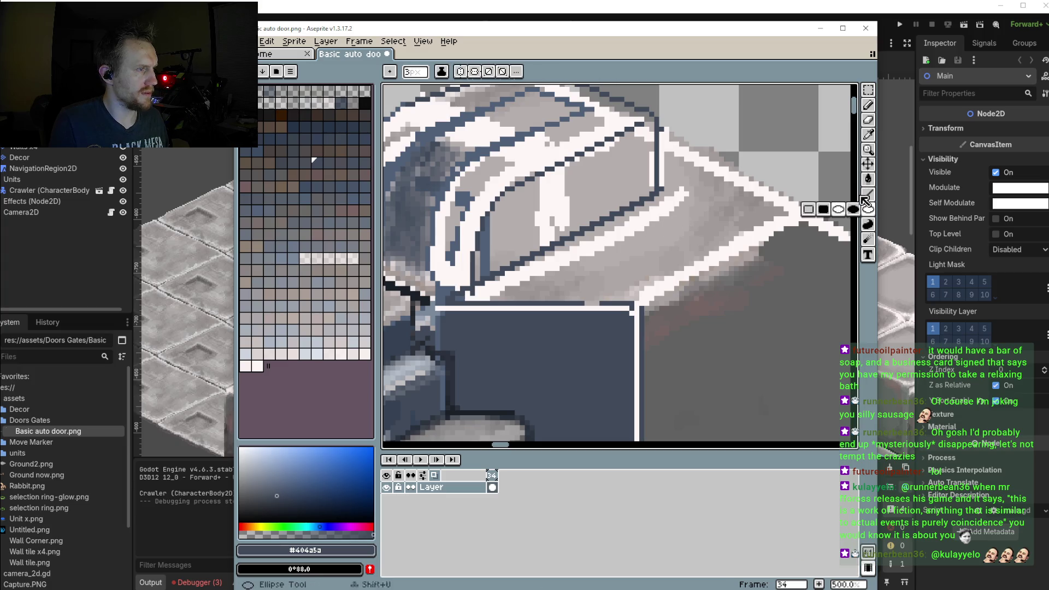
drag(631, 209, 718, 162)
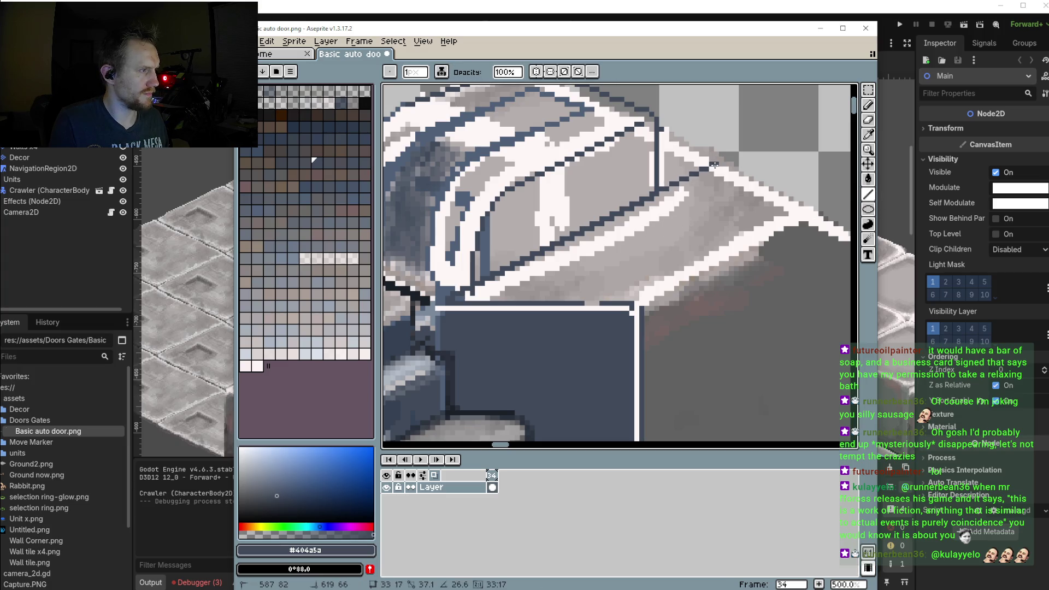
scroll(718, 162, down, 1)
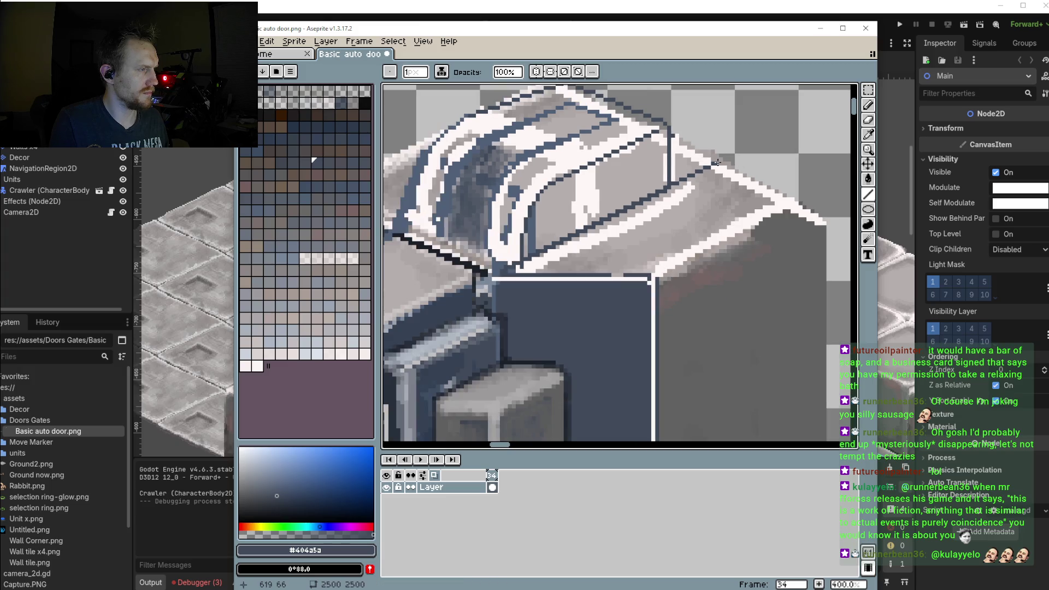
alt+click(667, 144)
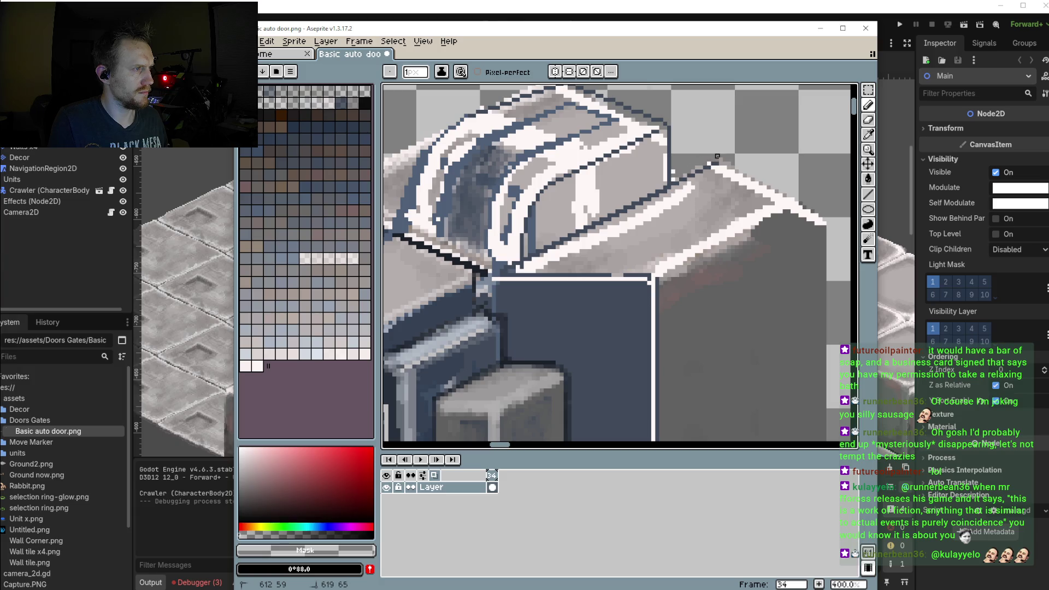
scroll(674, 168, down, 3)
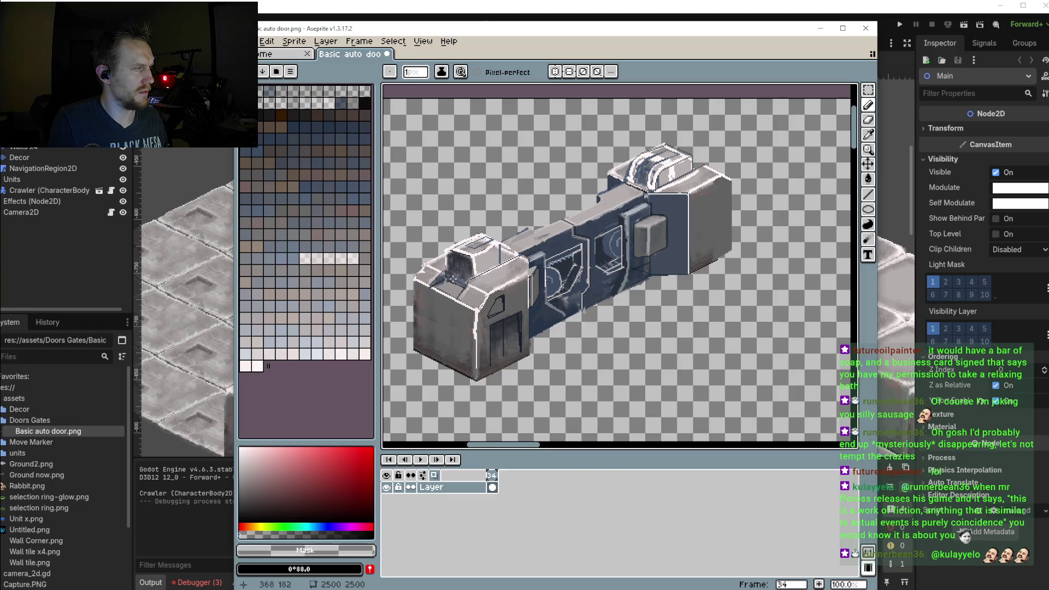
Paint dark outline strokes by the window recess, along the block edge and at the corner
scroll(454, 279, up, 3)
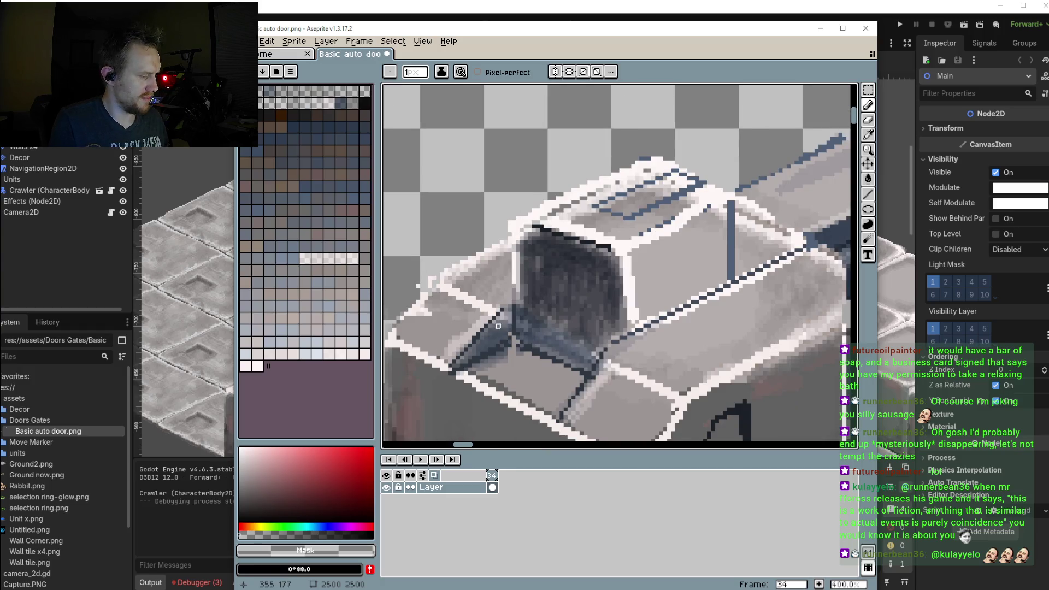
scroll(498, 326, up, 2)
alt+click(524, 277)
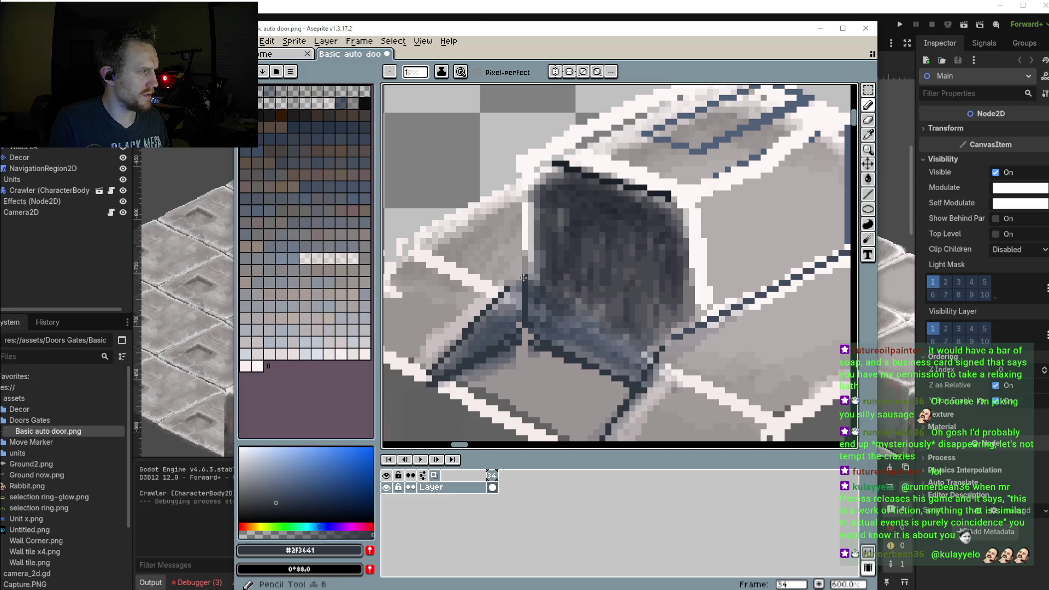
drag(522, 281, 495, 292)
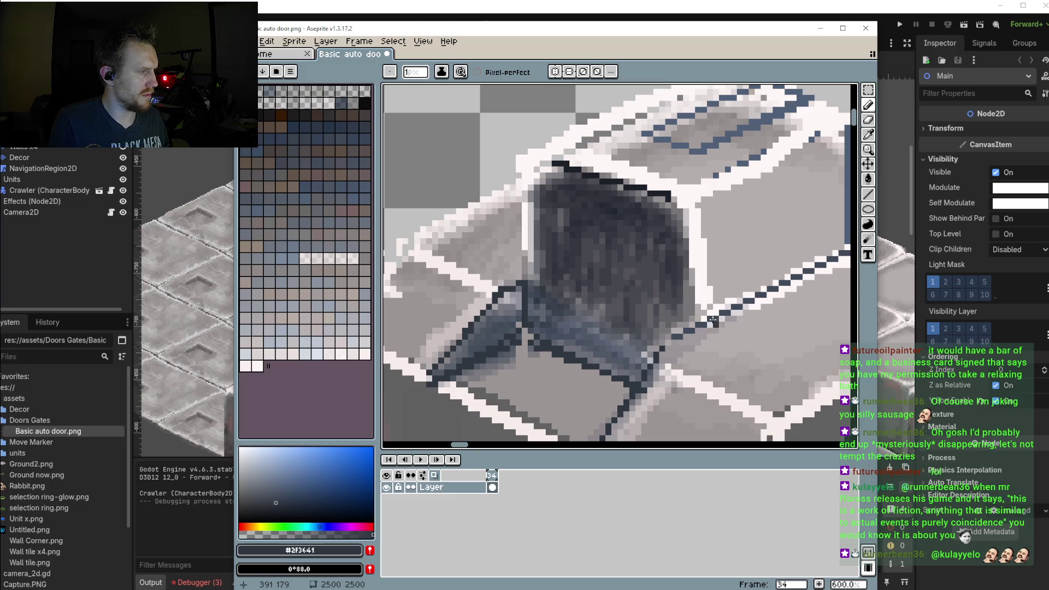
drag(711, 318, 659, 353)
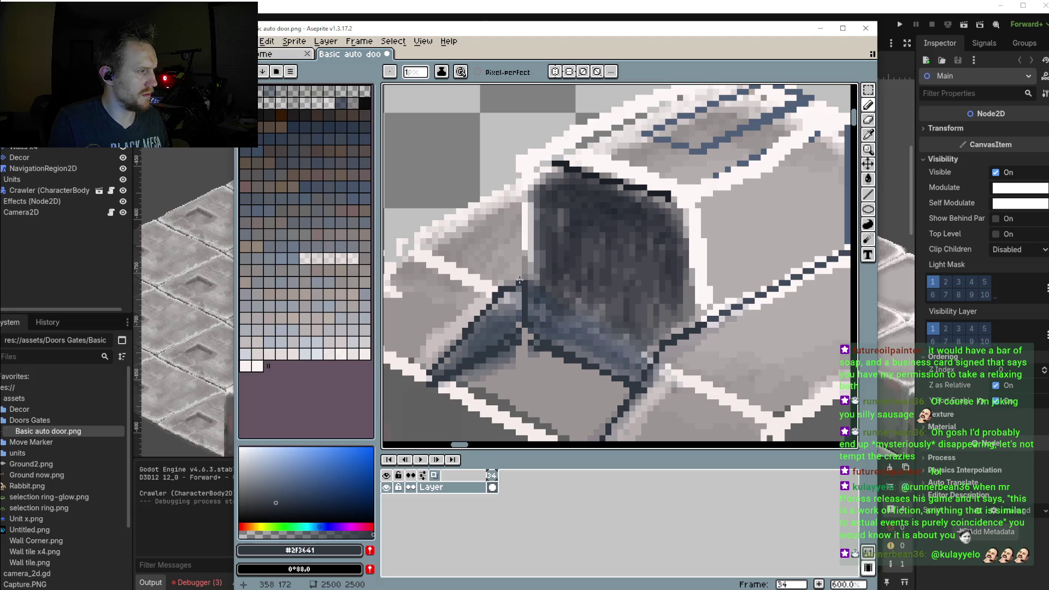
scroll(511, 249, down, 1)
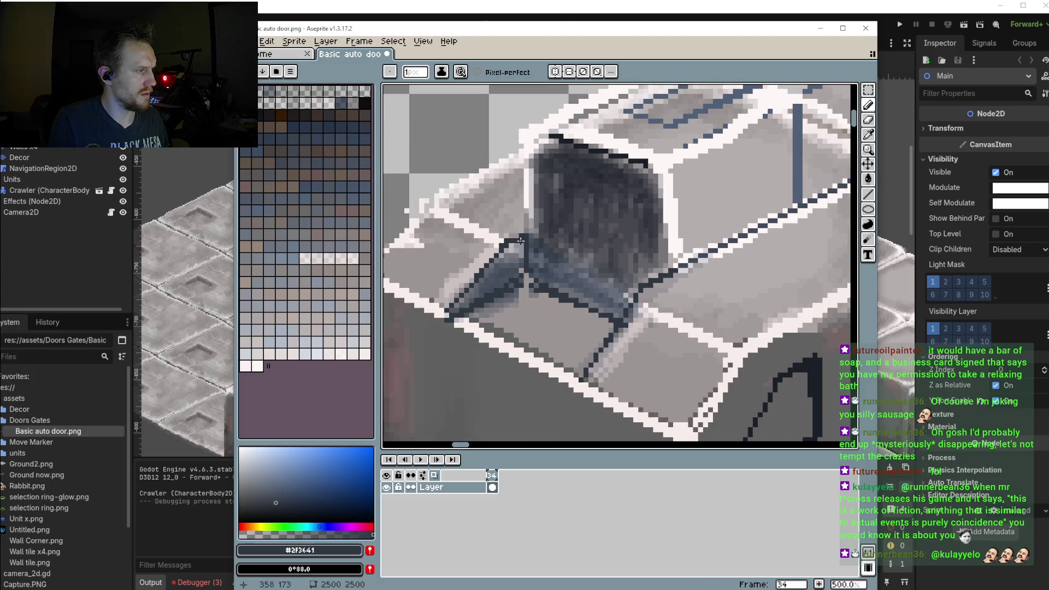
scroll(522, 236, up, 1)
scroll(527, 235, up, 1)
click(529, 233)
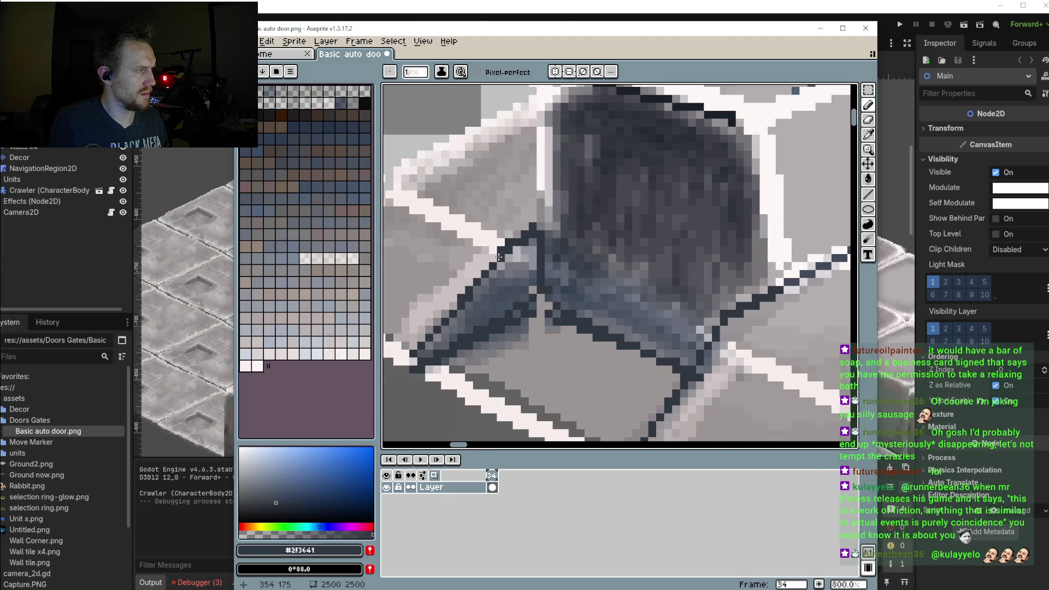
Repaint the pixels above the diagonal edge in the dark outline colour
scroll(497, 260, down, 1)
scroll(513, 240, up, 3)
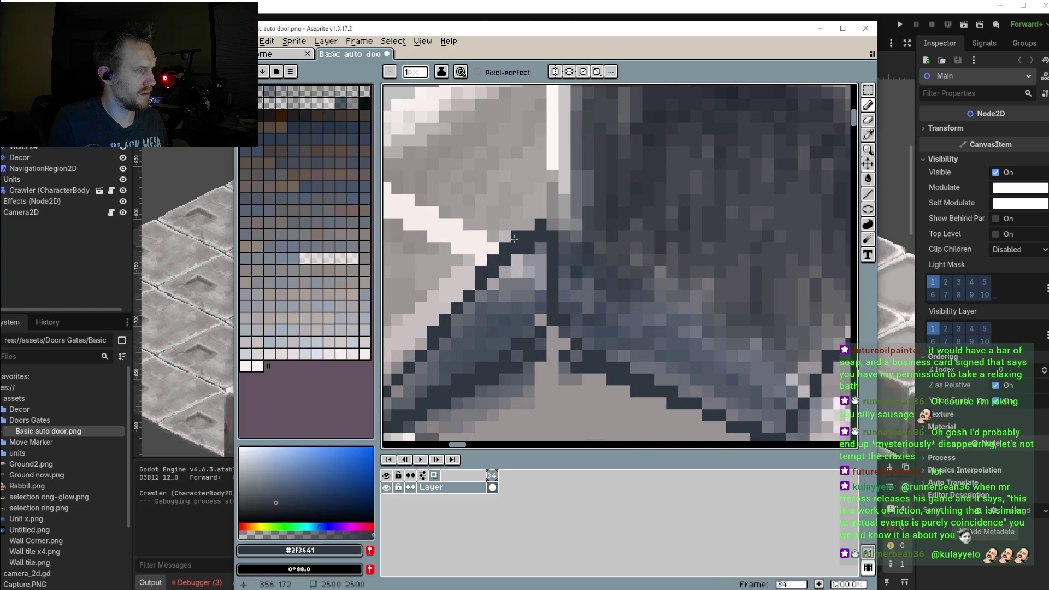
scroll(543, 218, down, 6)
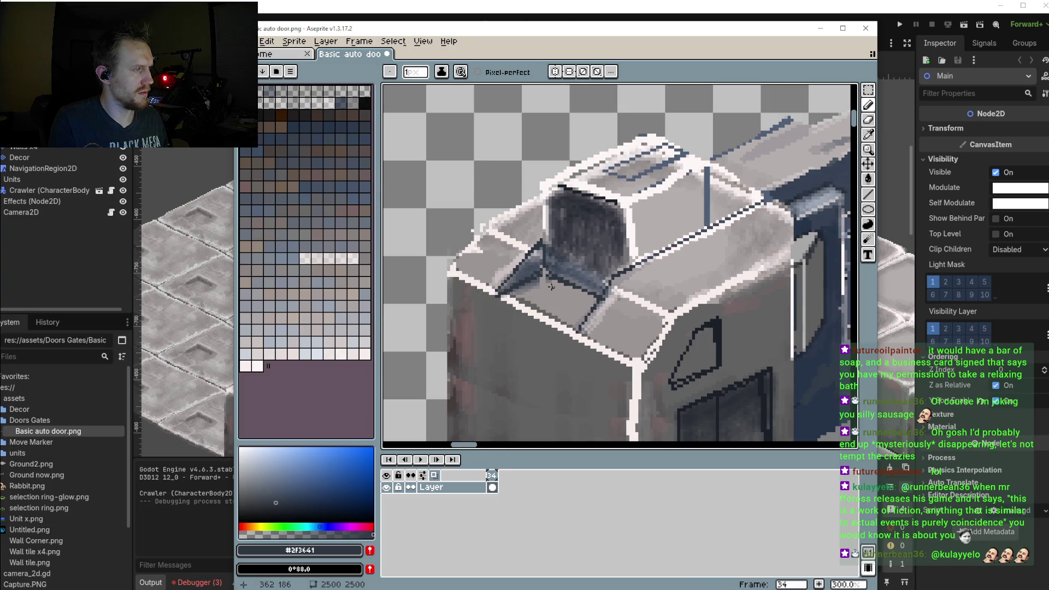
scroll(551, 287, up, 3)
alt+click(528, 187)
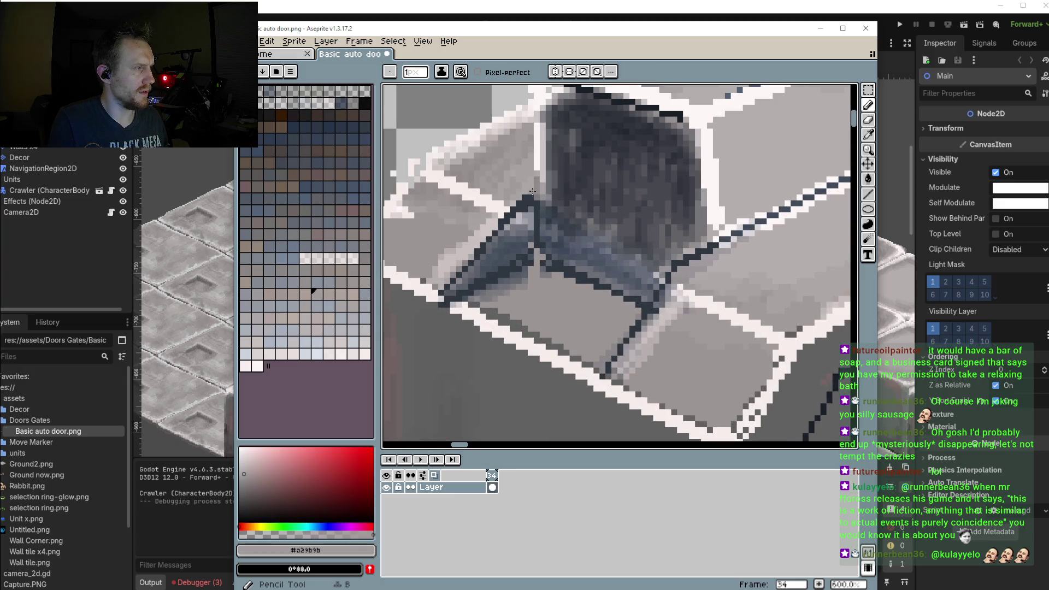
scroll(634, 232, down, 2)
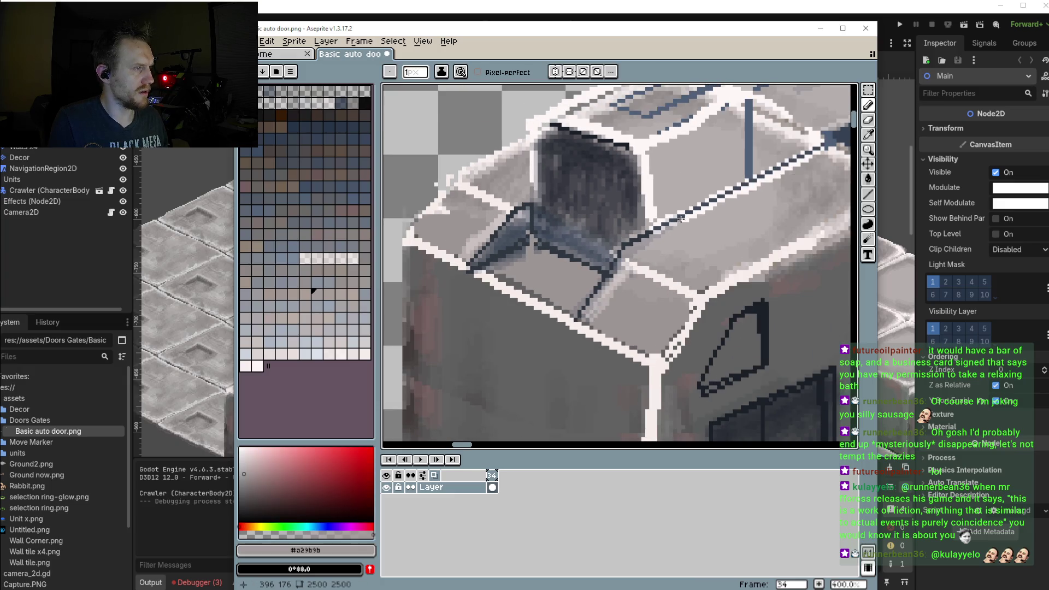
scroll(707, 219, up, 1)
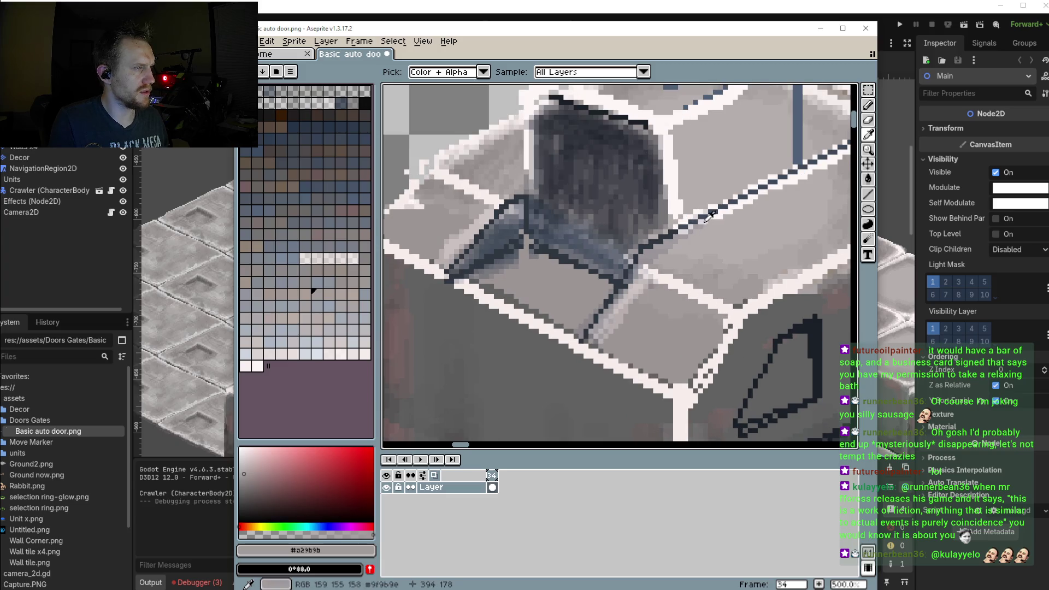
scroll(708, 219, up, 2)
scroll(707, 212, up, 1)
scroll(605, 176, up, 2)
alt+click(603, 181)
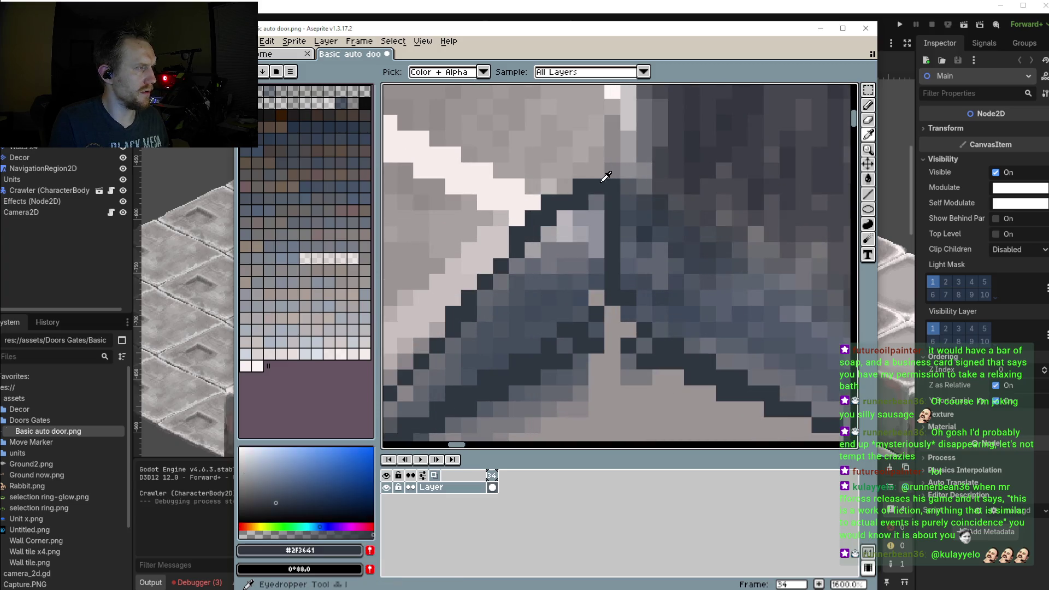
drag(613, 171, 612, 155)
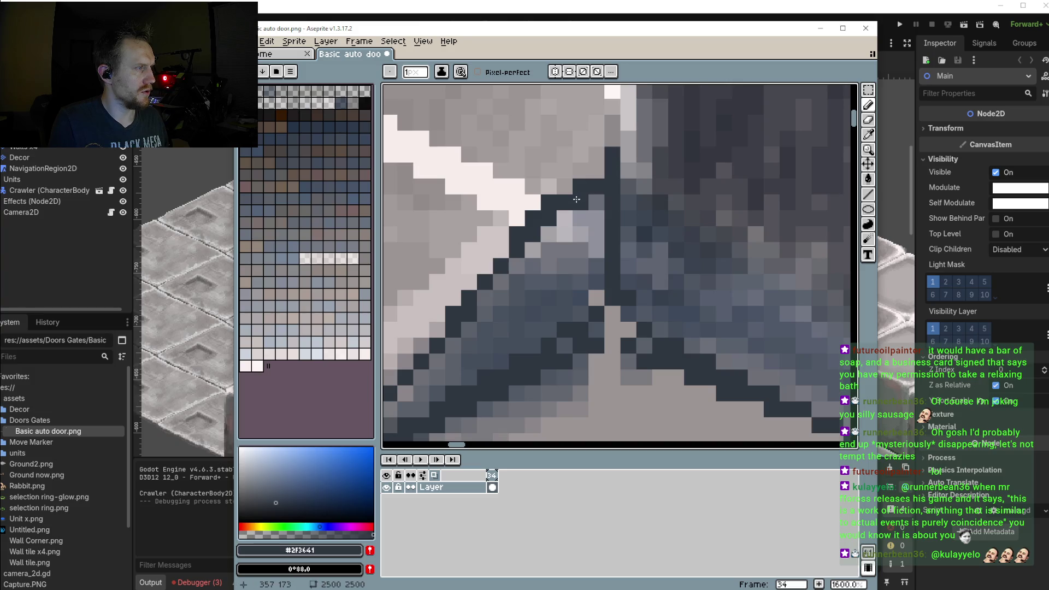
Sample light and mid greys from the edge, then reselect the dark outline colour with the Pencil
alt+click(550, 198)
scroll(554, 259, down, 5)
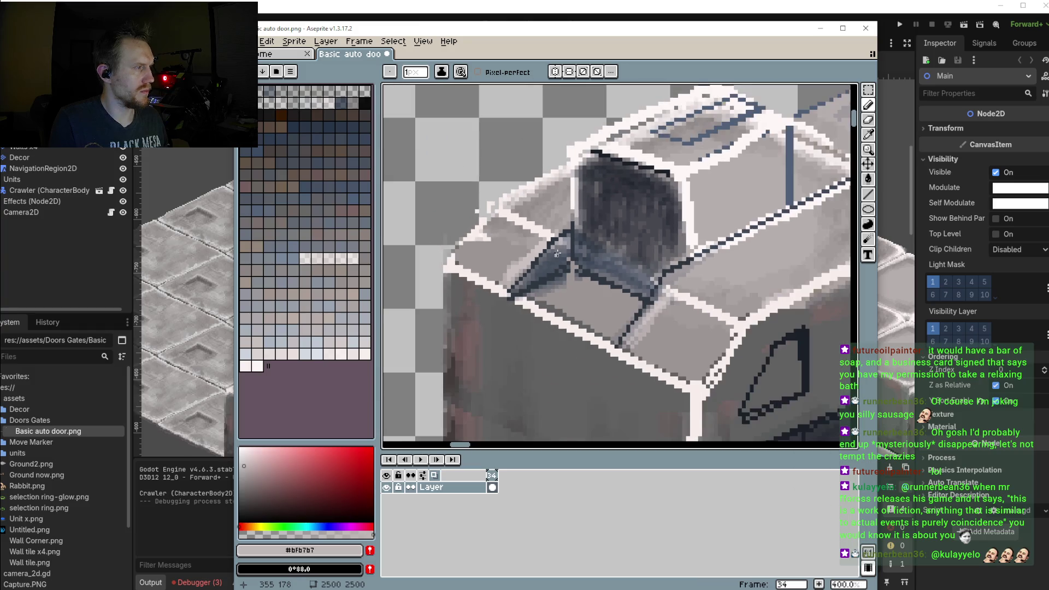
scroll(555, 259, up, 5)
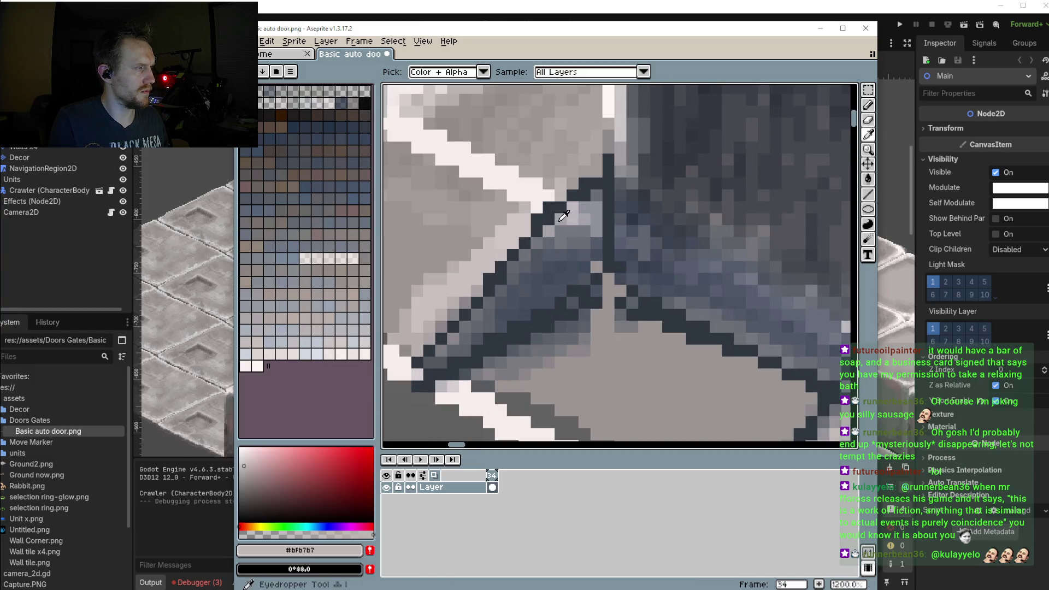
alt+click(556, 219)
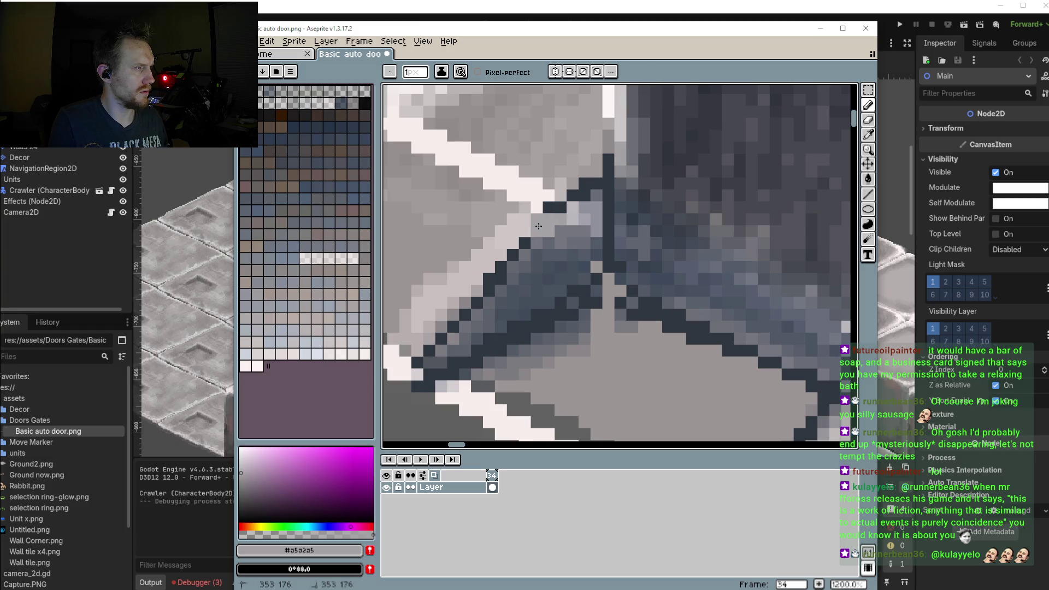
key(i)
click(552, 204)
key(b)
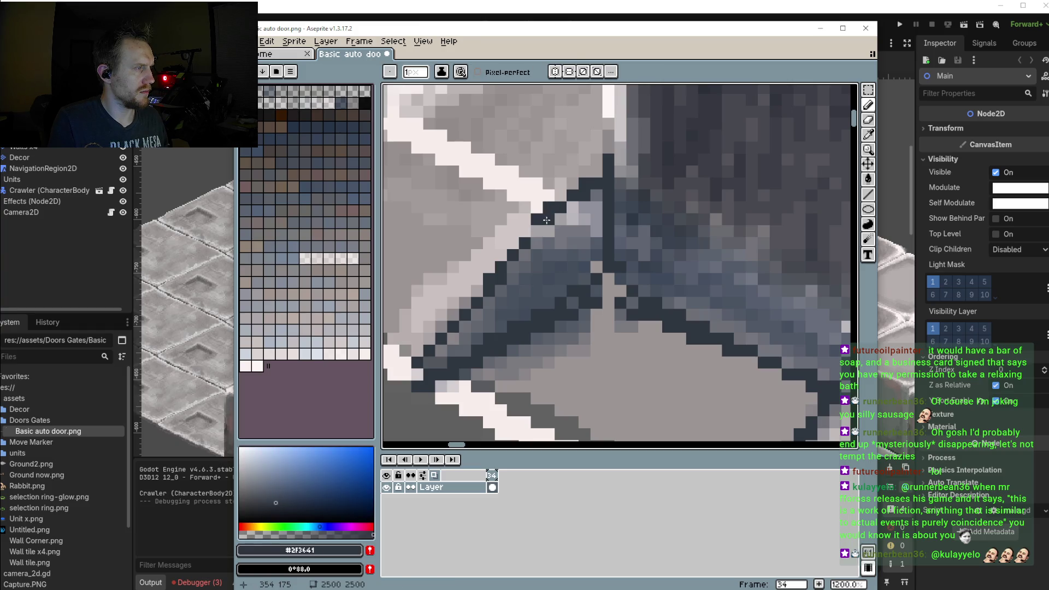
scroll(557, 238, down, 3)
scroll(590, 251, down, 1)
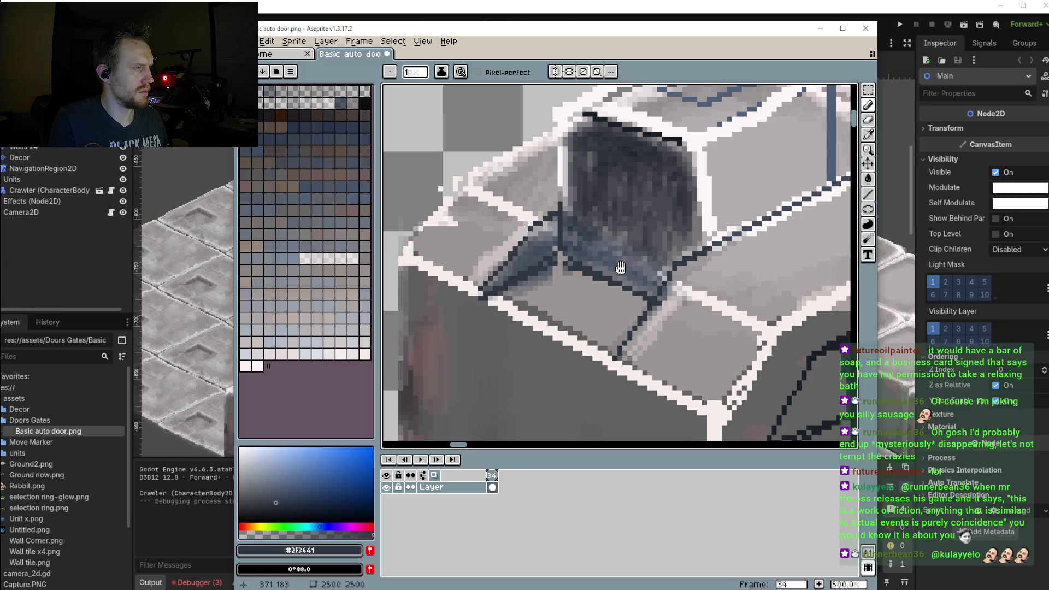
scroll(469, 218, up, 2)
scroll(468, 219, up, 2)
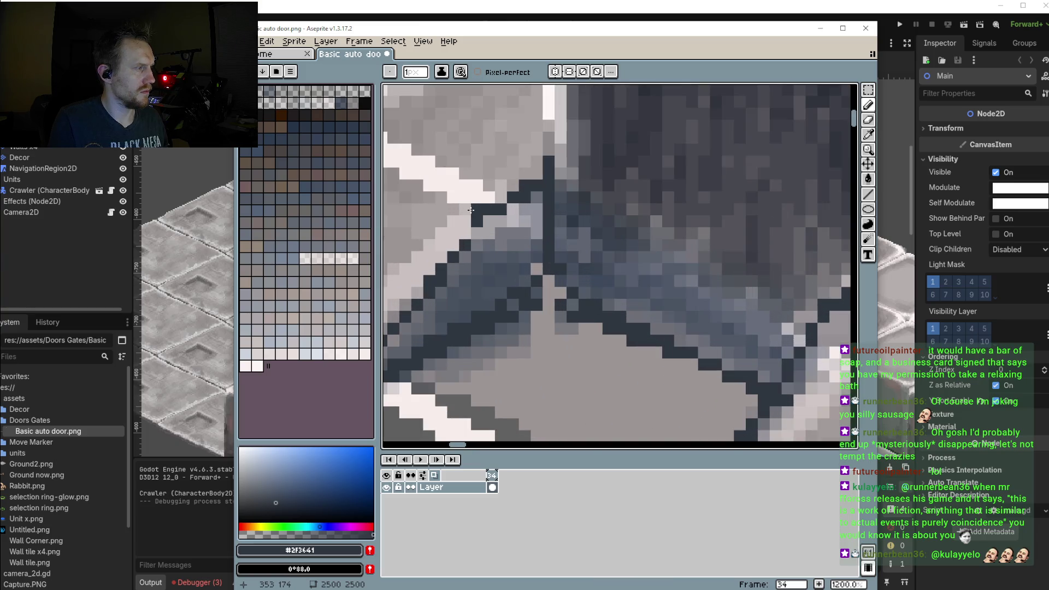
scroll(476, 226, down, 3)
scroll(464, 221, up, 3)
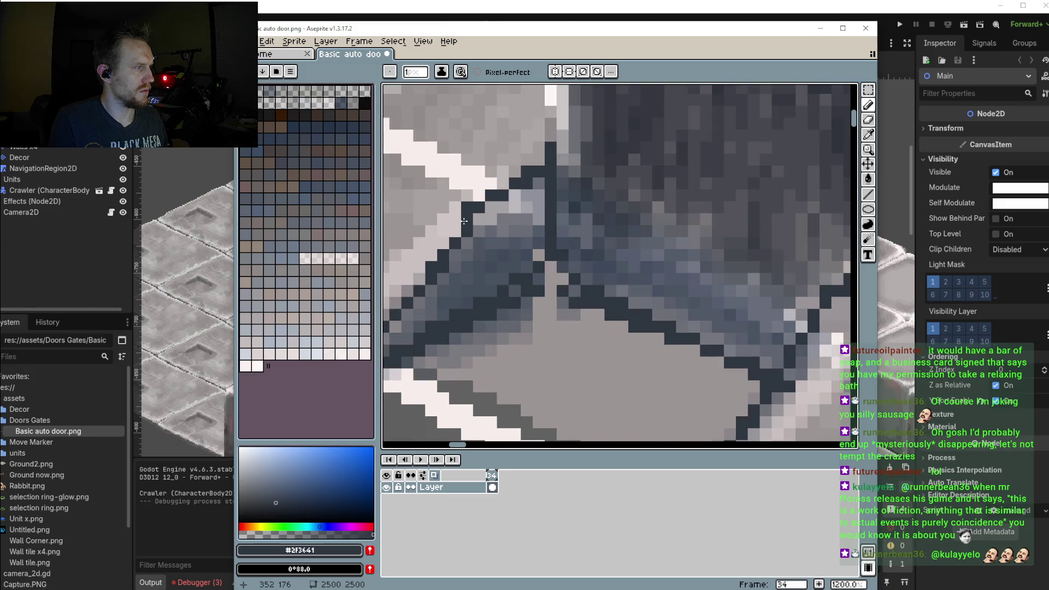
scroll(469, 225, down, 1)
scroll(474, 230, up, 1)
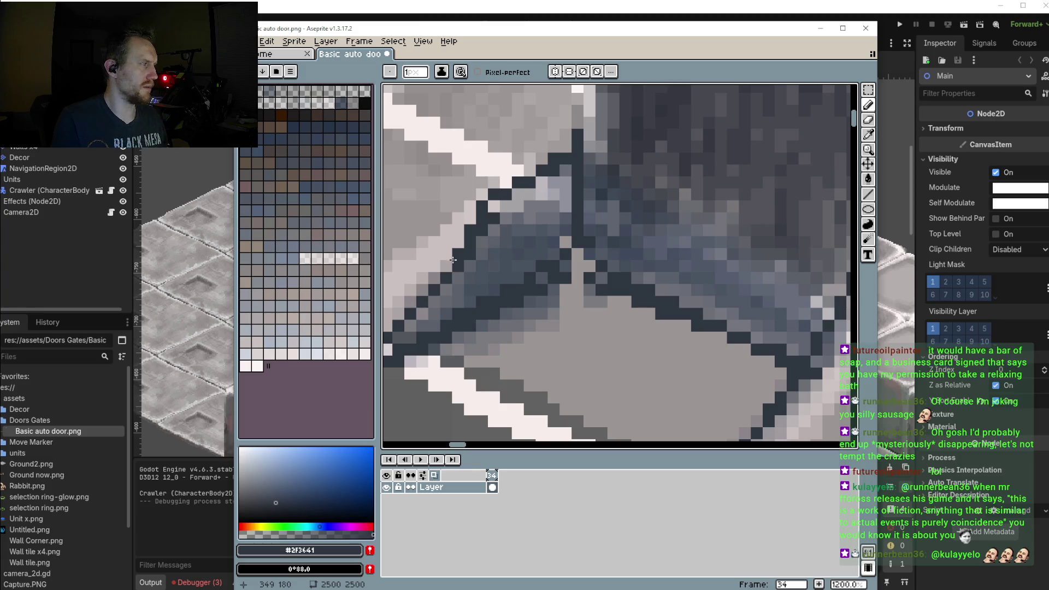
scroll(451, 264, down, 3)
scroll(460, 252, up, 3)
Compare the pale grey and shadow-wedge grey, then reselect the dark outline colour
alt+click(473, 232)
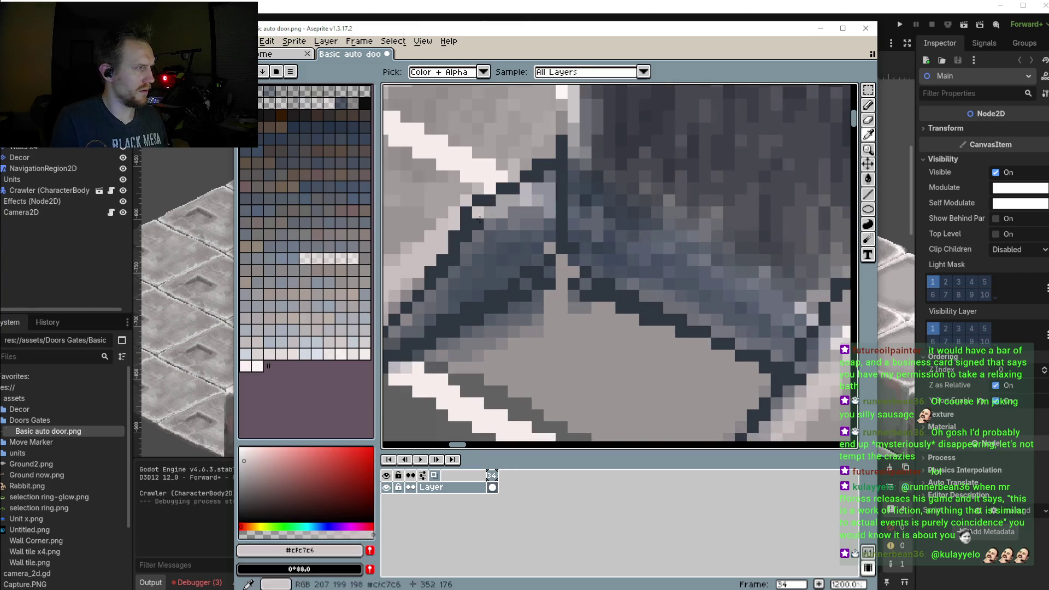
alt+click(492, 236)
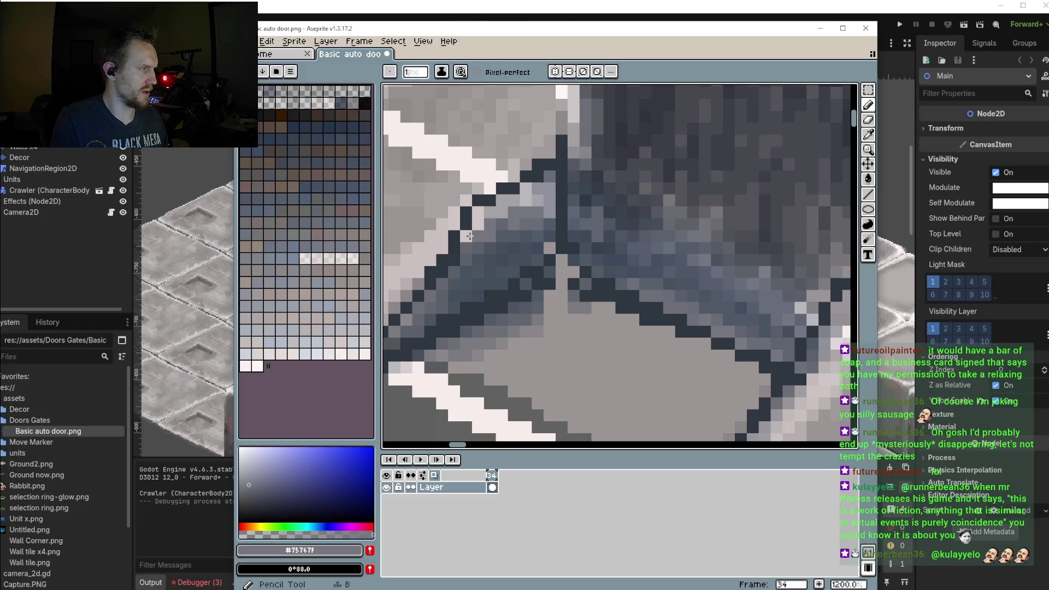
scroll(459, 260, down, 3)
scroll(549, 289, down, 2)
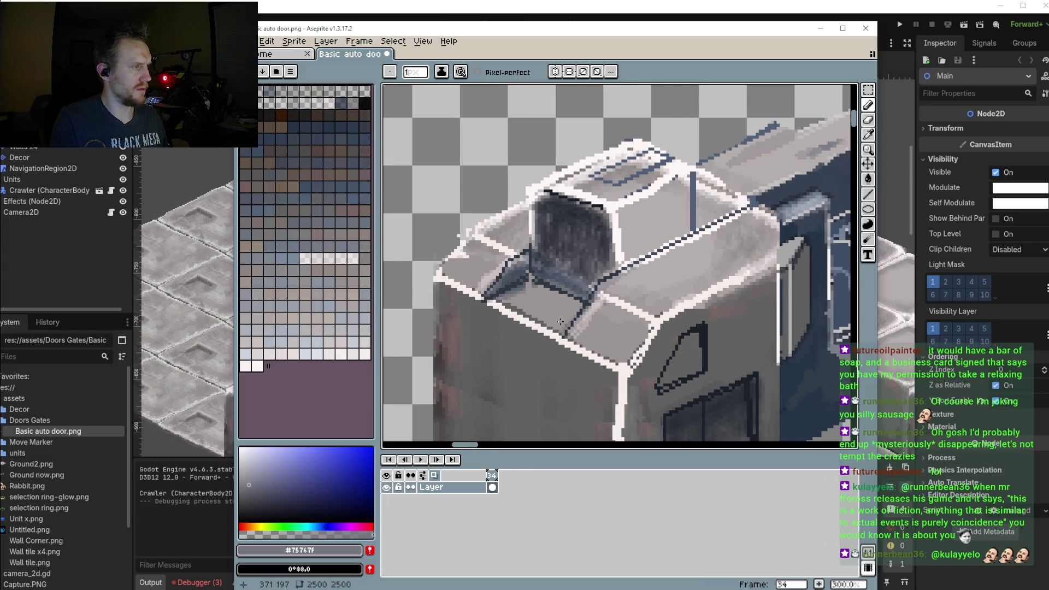
scroll(550, 289, down, 2)
scroll(531, 297, up, 2)
scroll(525, 292, up, 3)
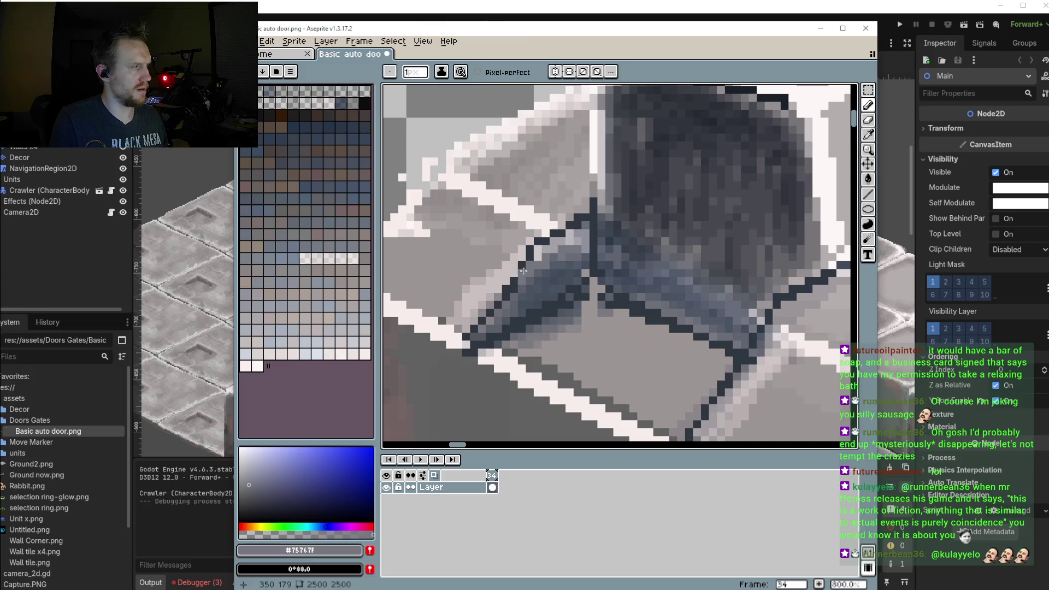
alt+click(521, 271)
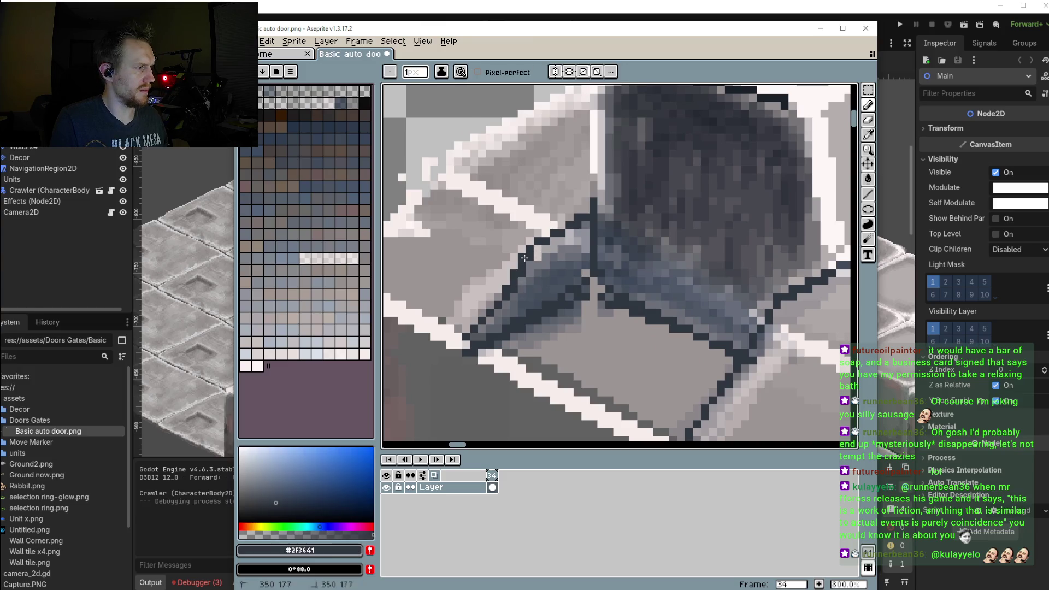
scroll(528, 251, down, 1)
scroll(551, 256, down, 1)
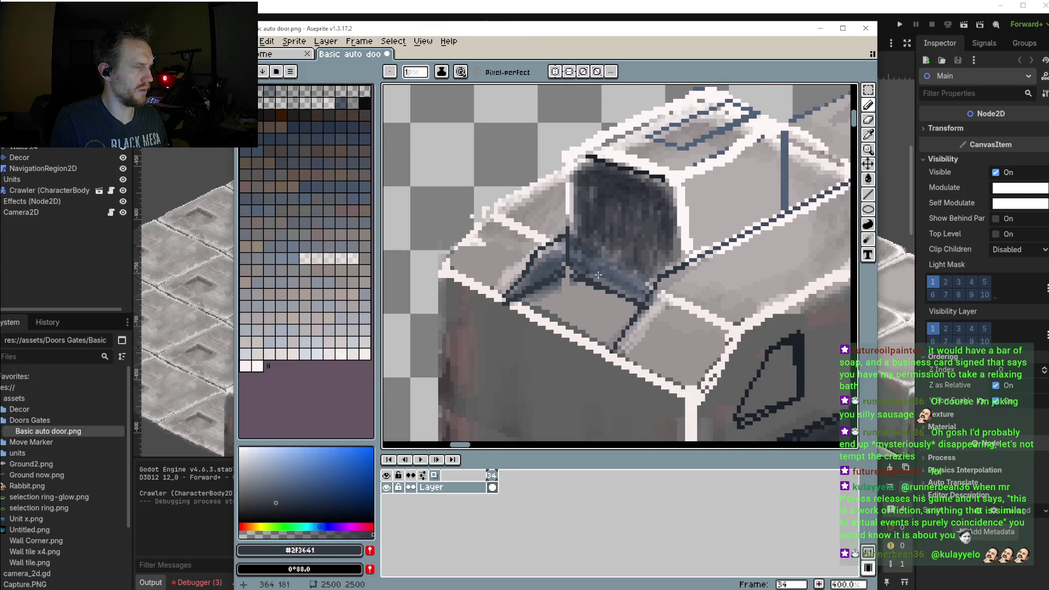
scroll(565, 255, down, 3)
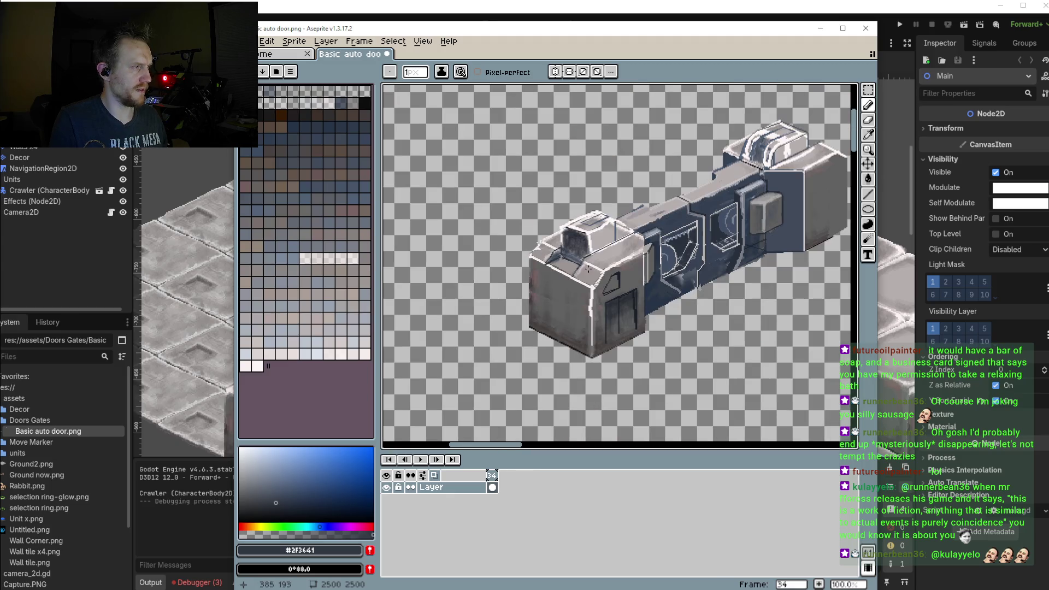
scroll(616, 263, right, 2)
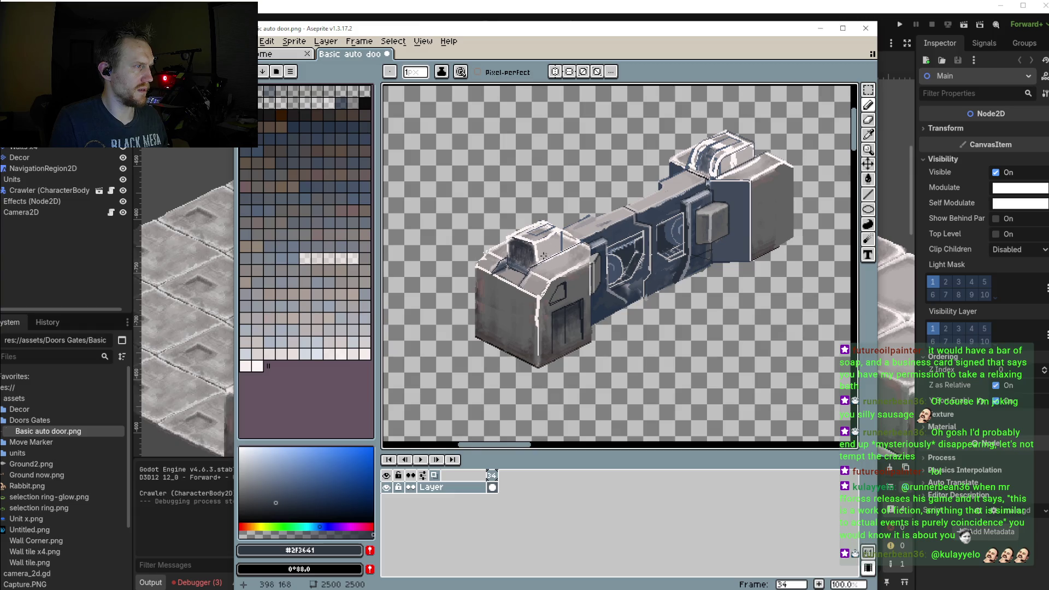
scroll(544, 254, up, 3)
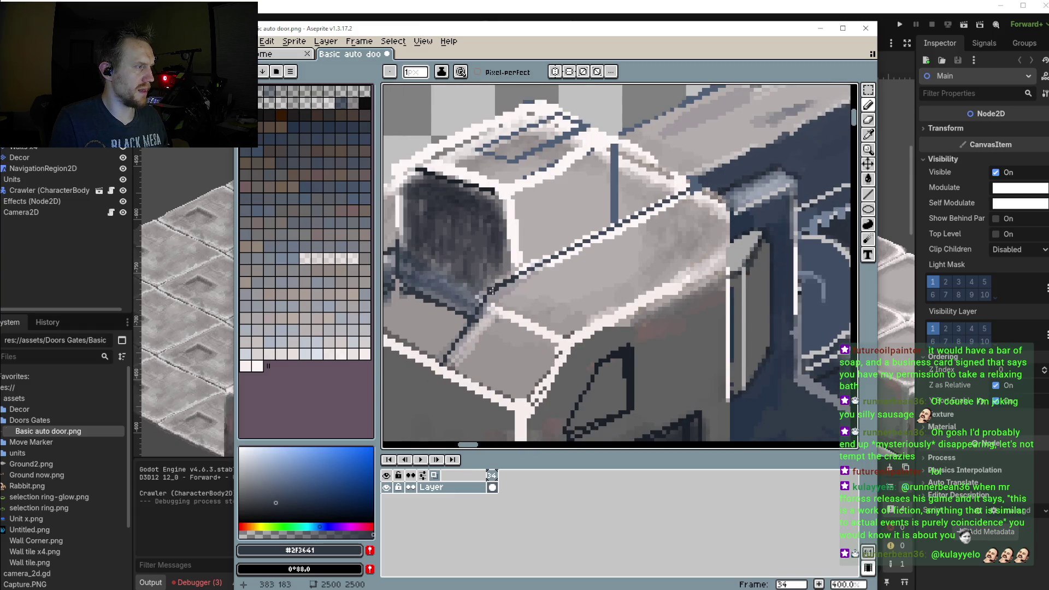
scroll(546, 263, up, 3)
scroll(656, 230, right, 5)
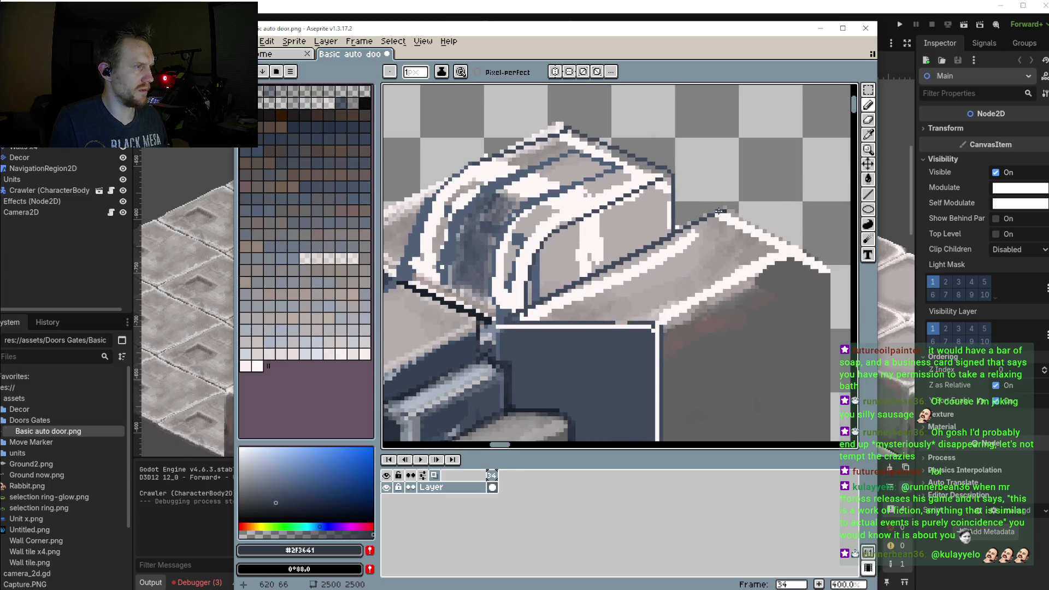
scroll(781, 261, down, 2)
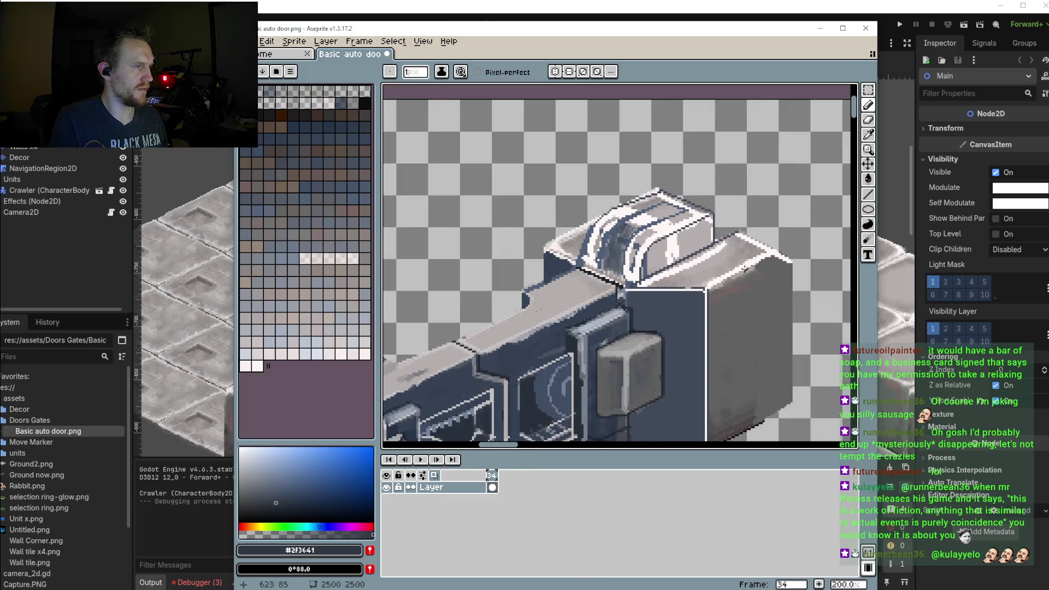
scroll(744, 267, down, 2)
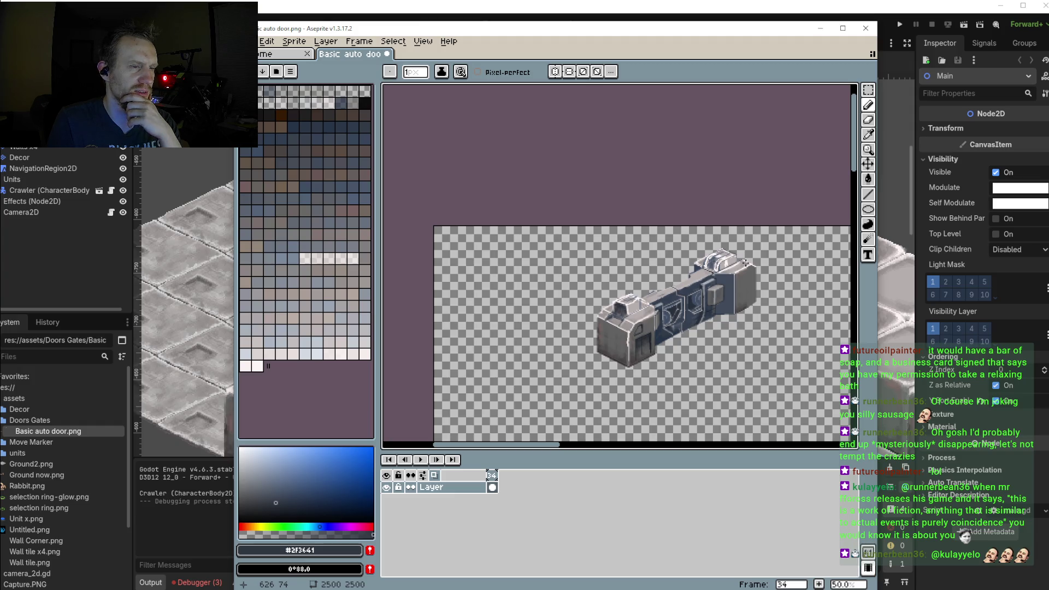
scroll(746, 263, up, 1)
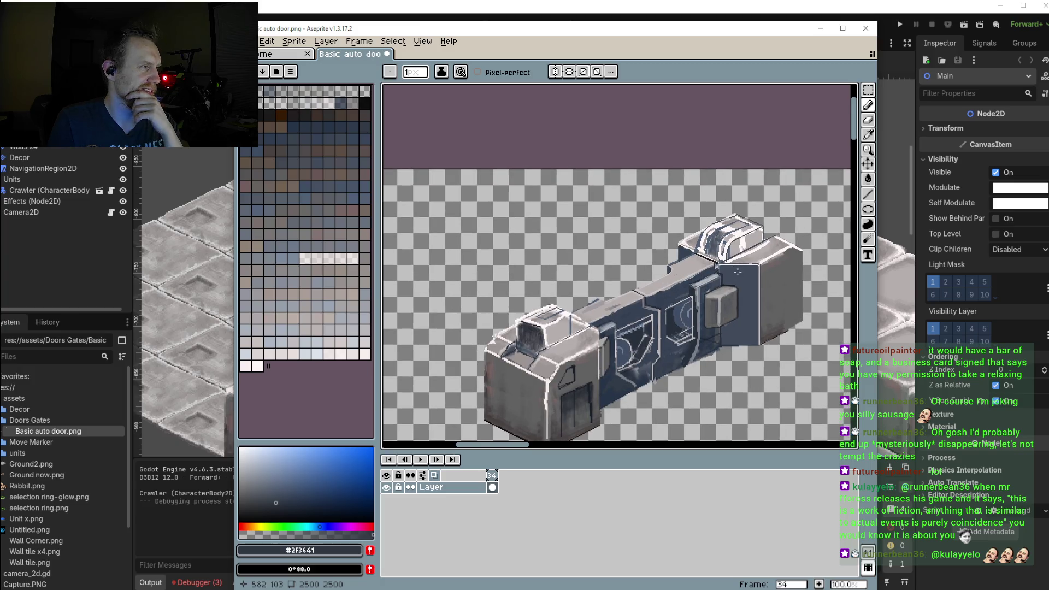
scroll(645, 298, up, 2)
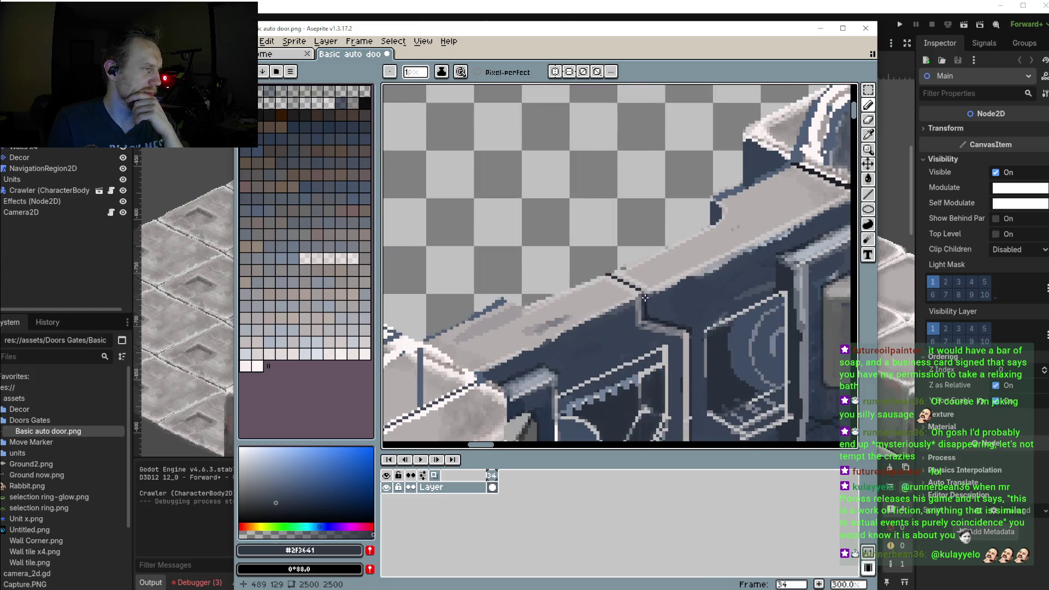
scroll(645, 298, up, 2)
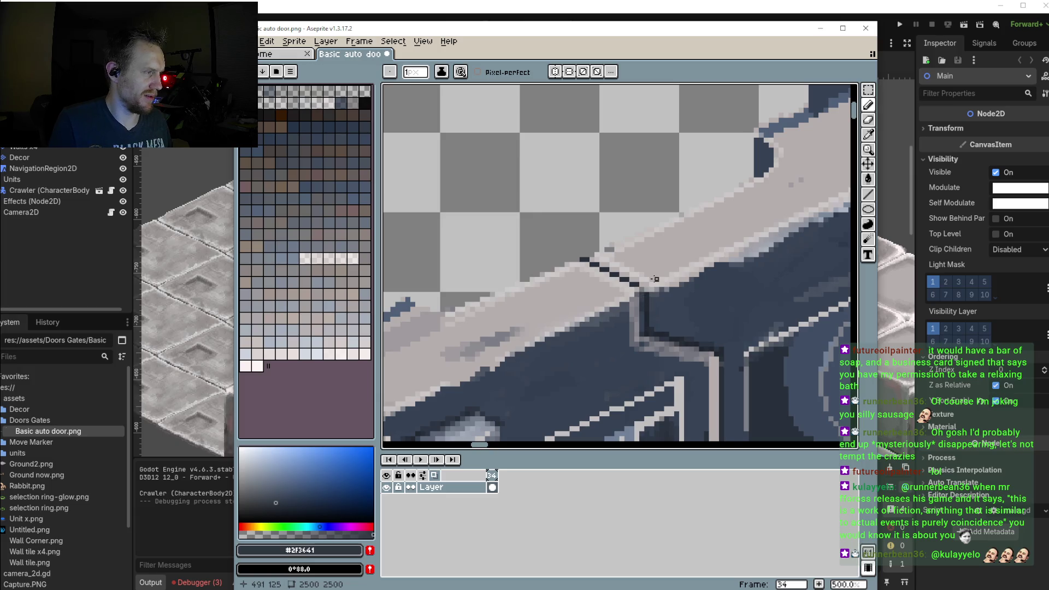
Add a dark ridge pixel, then mix a lighter grey and lighten the lit door edge
click(652, 275)
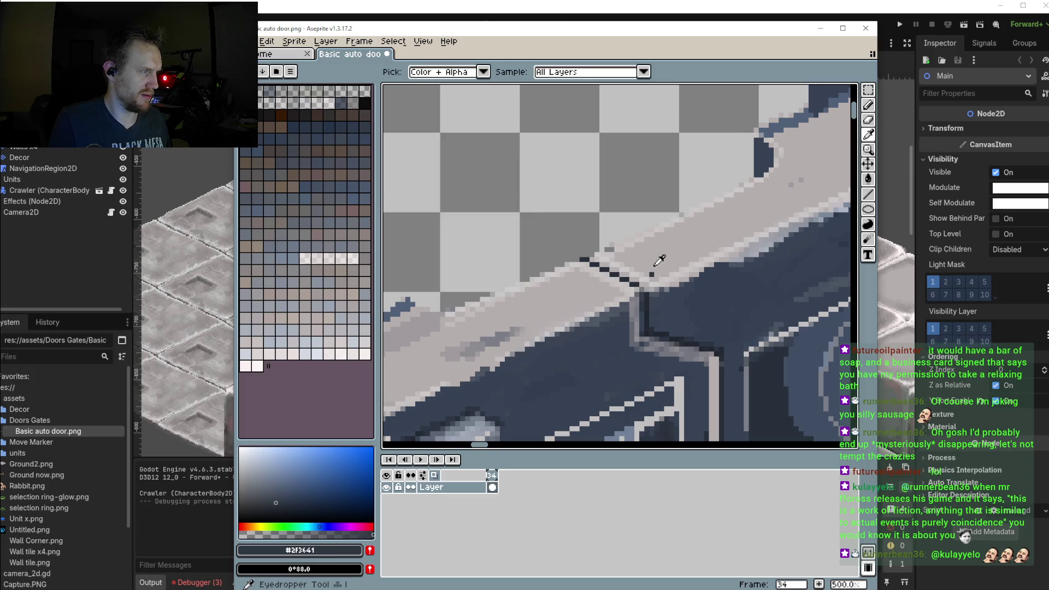
alt+click(660, 271)
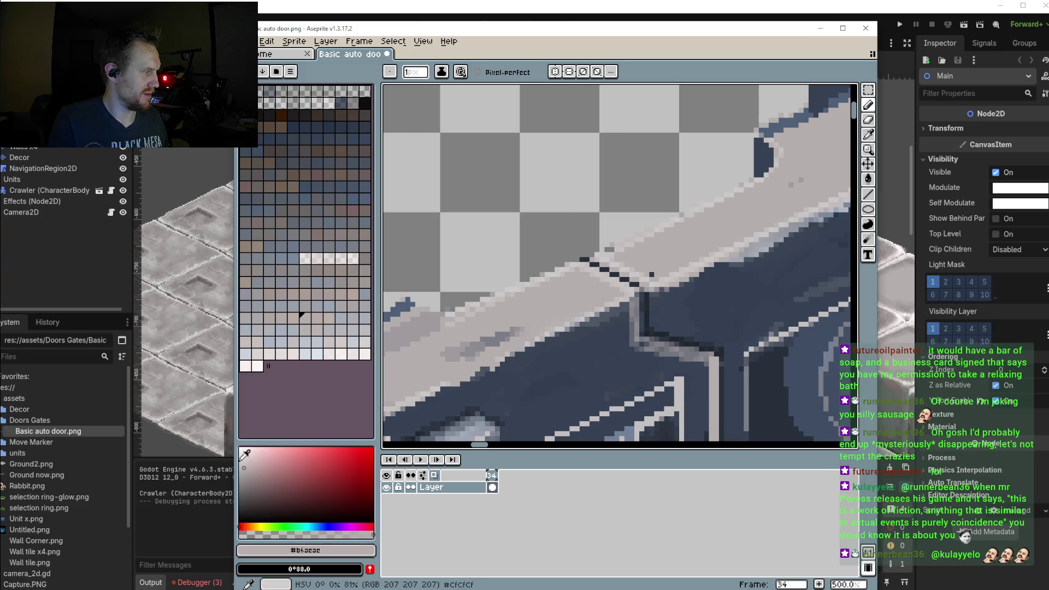
click(295, 527)
scroll(645, 264, up, 2)
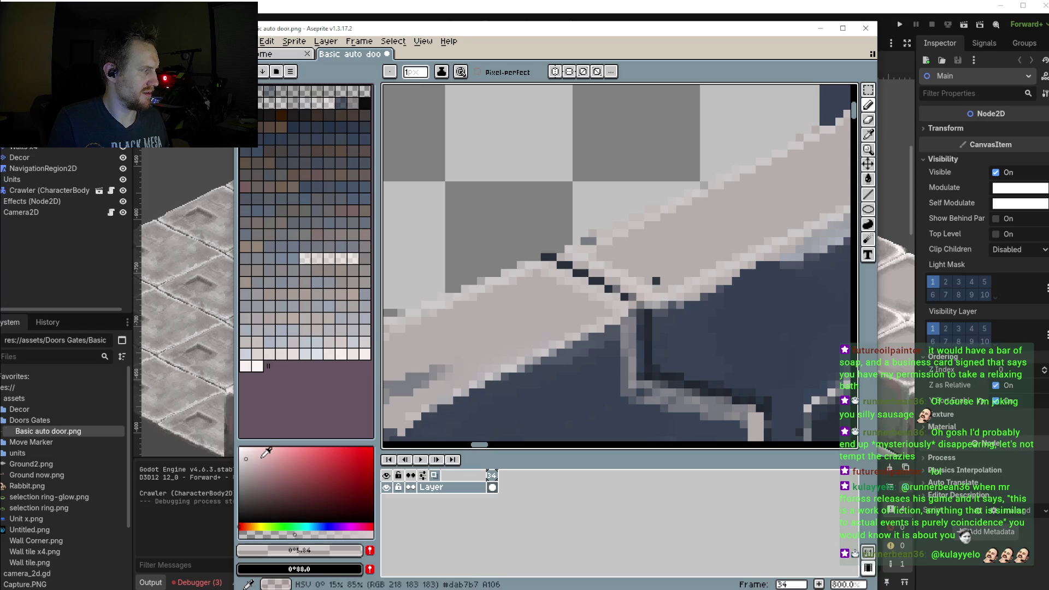
alt+click(524, 345)
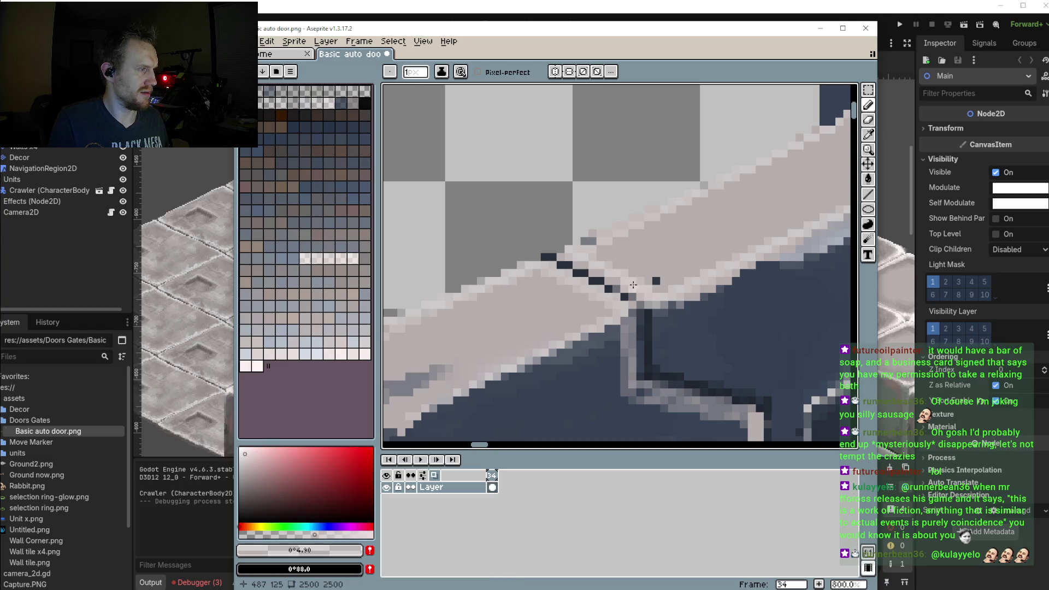
mouse_move(610, 328)
mouse_down()
mouse_move(569, 285)
mouse_move(664, 318)
mouse_up()
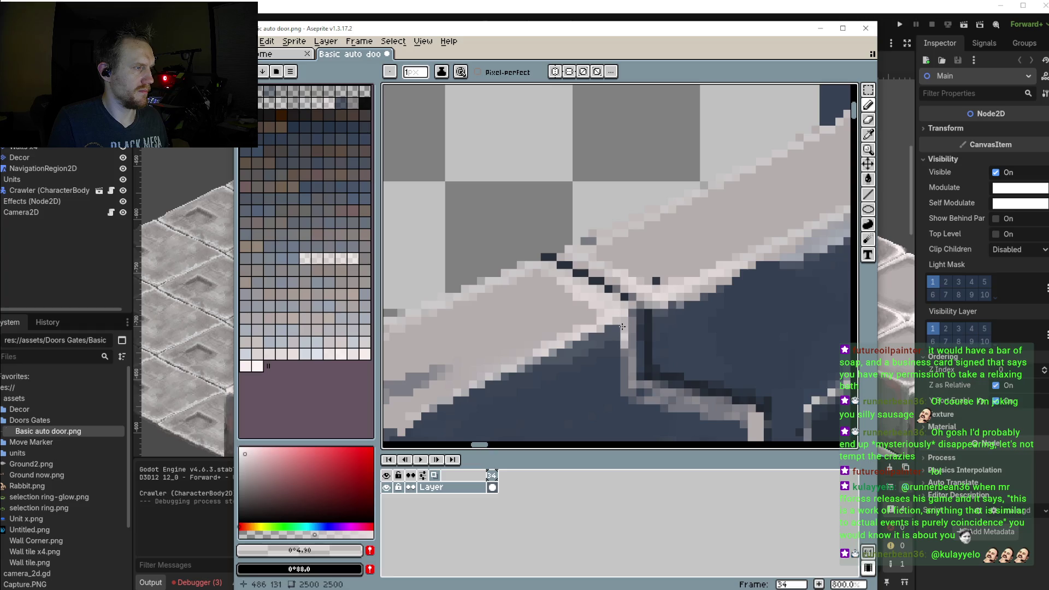
Paint pale pixels along the ledge's upper edge
mouse_move(703, 423)
mouse_down()
mouse_move(662, 367)
mouse_move(713, 361)
mouse_up()
scroll(786, 232, down, 2)
scroll(786, 232, up, 1)
drag(786, 232, 652, 290)
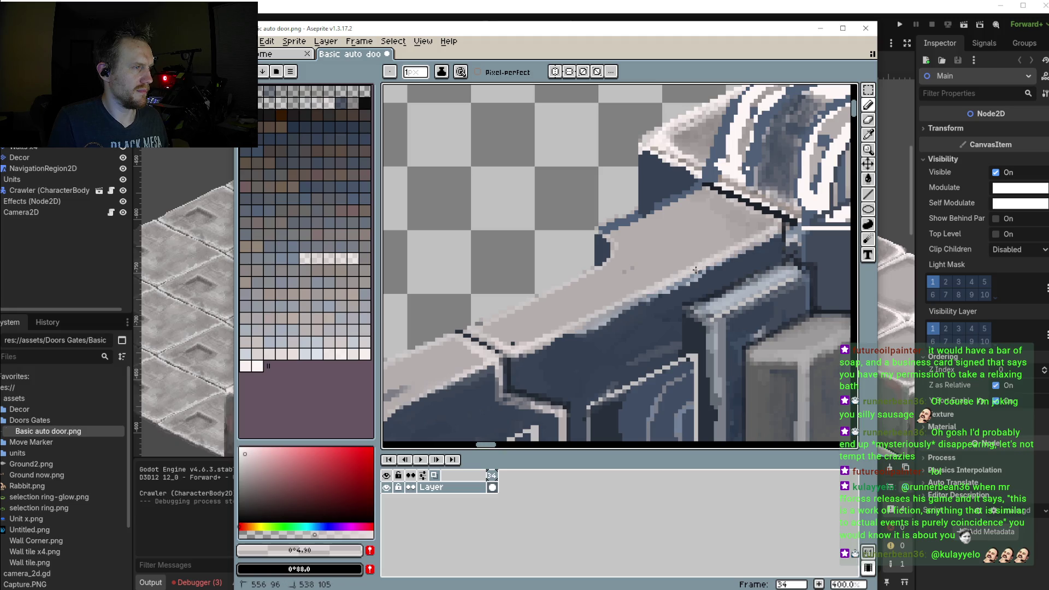
Select the Line tool from the toolbar and try a straight stroke along the door edge
click(868, 198)
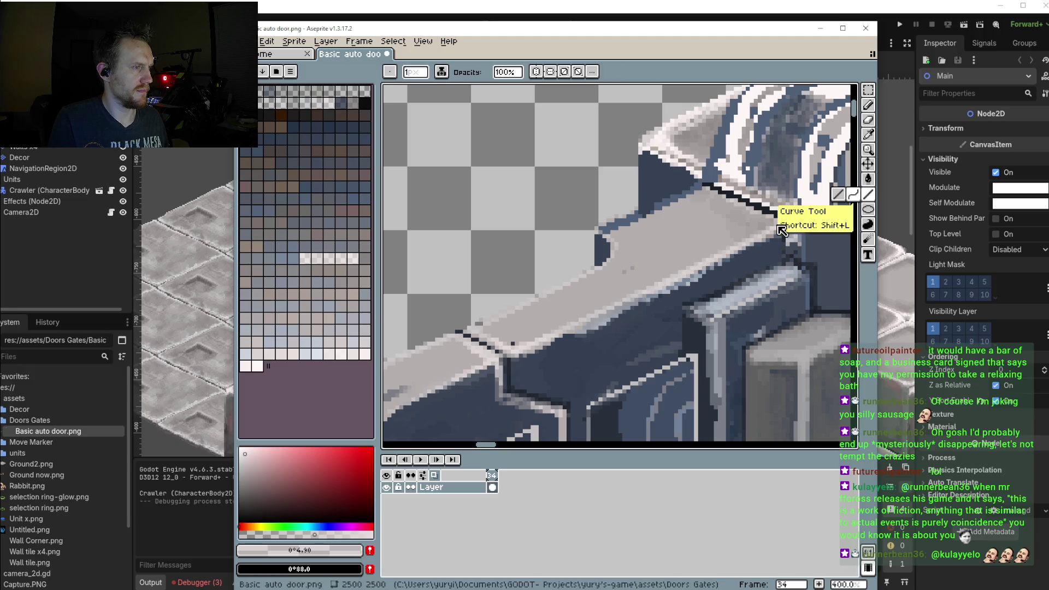
drag(625, 304, 625, 304)
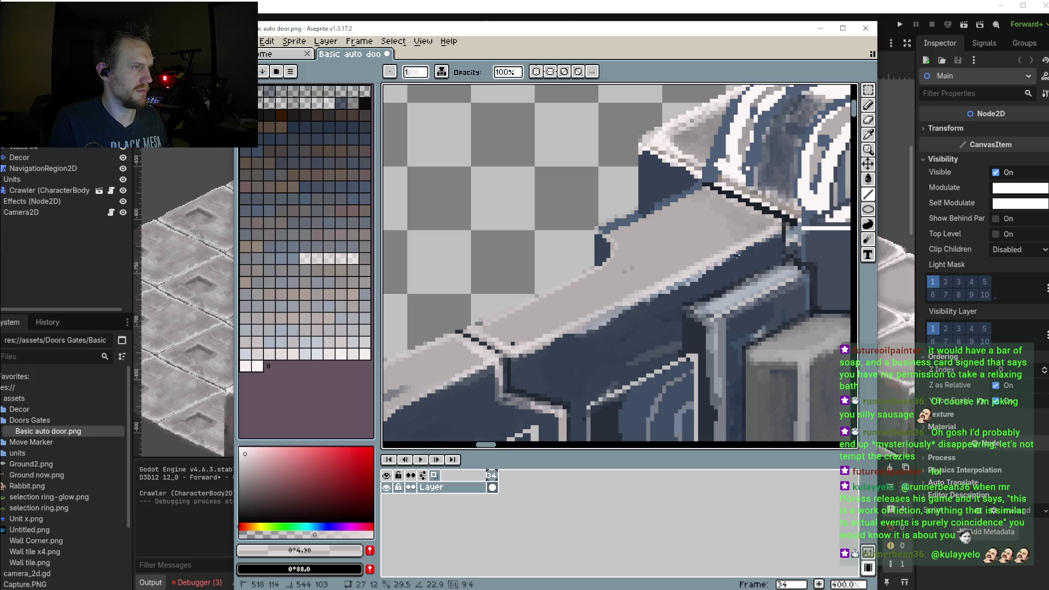
drag(609, 233, 603, 266)
scroll(597, 301, left, 3)
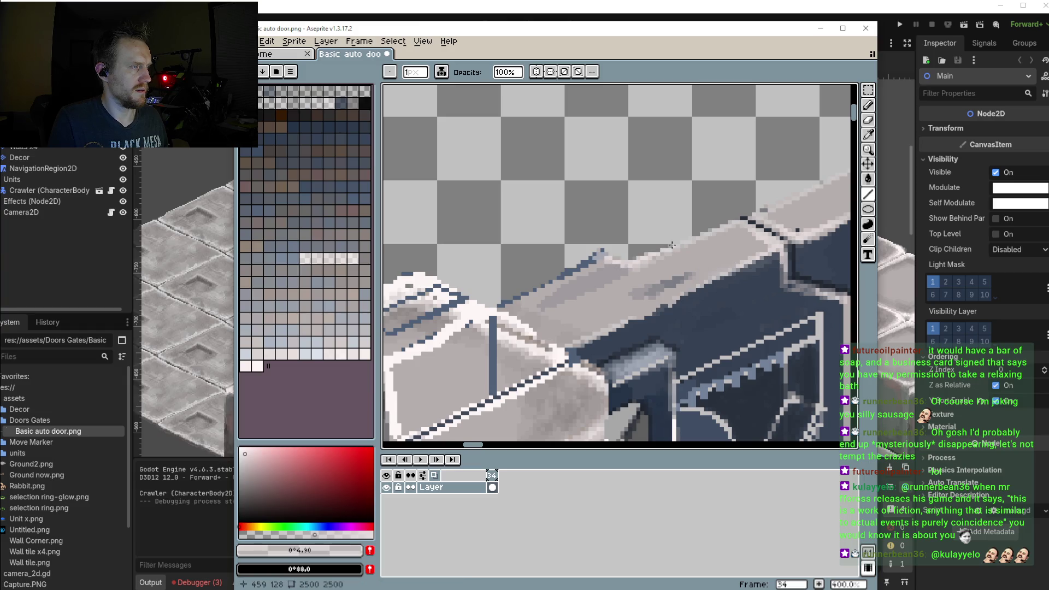
scroll(634, 295, down, 3)
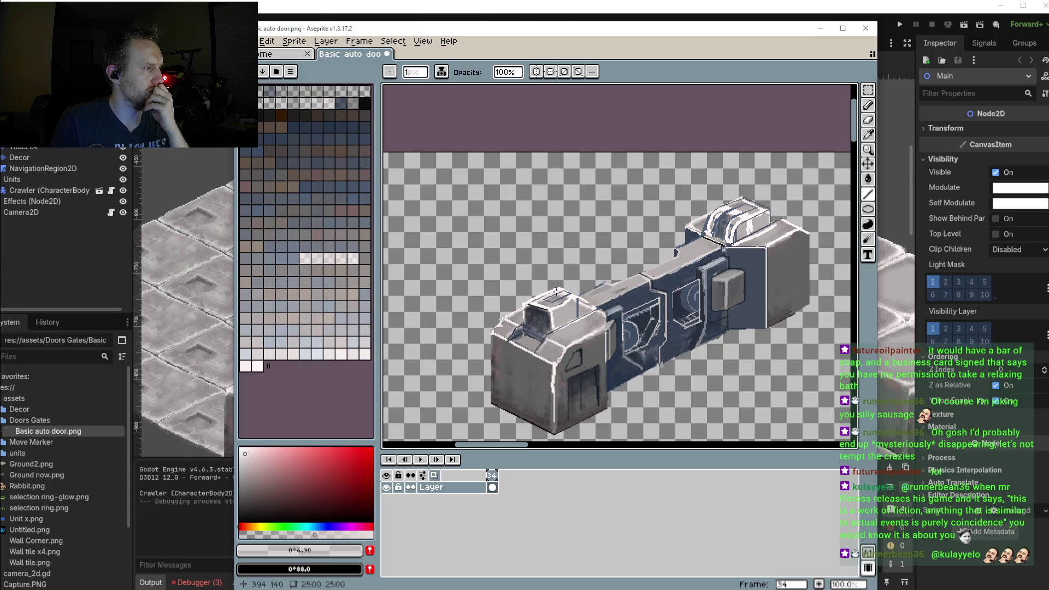
With the Line tool, draw a long pale line from the door top down toward the front block
click(869, 195)
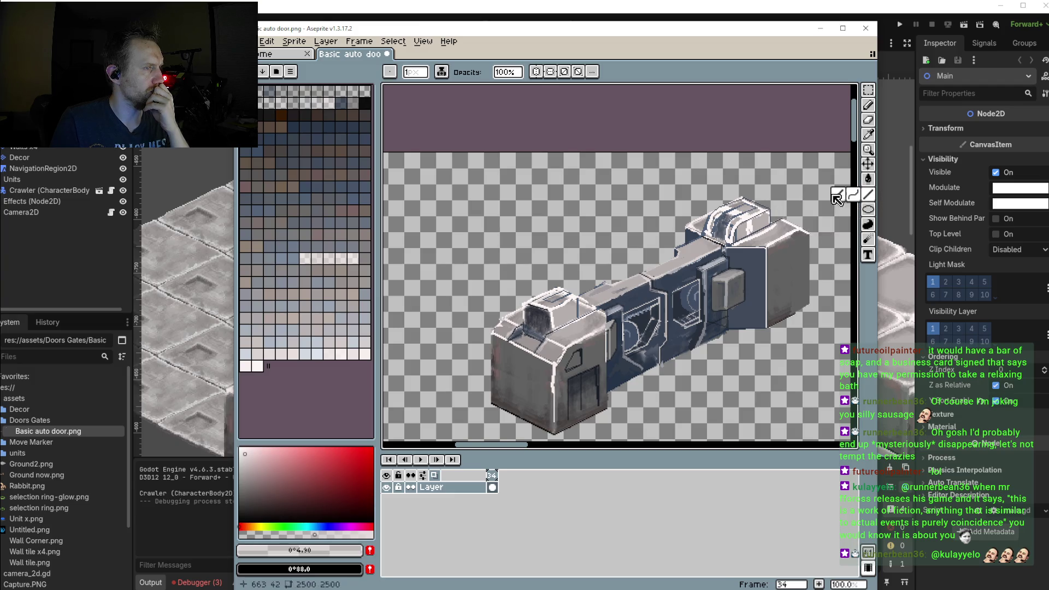
scroll(734, 214, up, 2)
scroll(783, 204, down, 1)
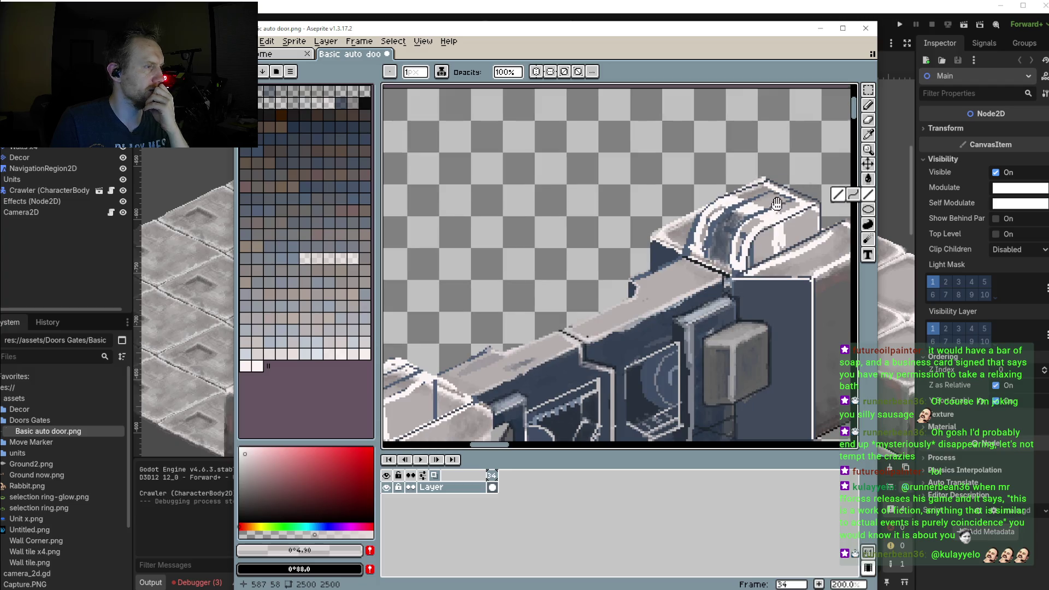
scroll(781, 203, down, 1)
scroll(782, 185, up, 1)
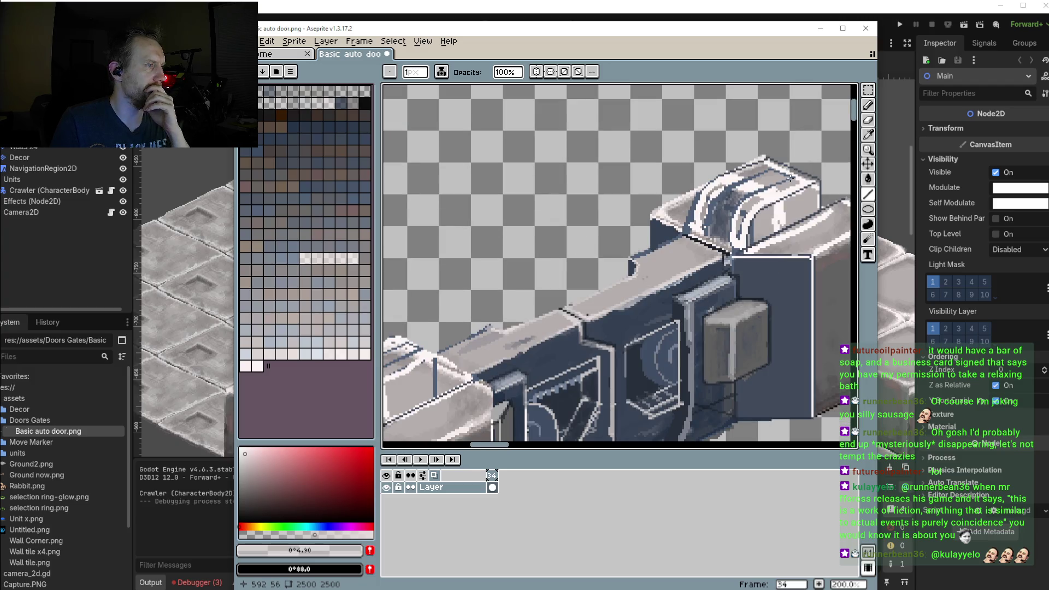
mouse_move(794, 176)
mouse_down()
mouse_move(423, 373)
mouse_move(434, 373)
mouse_up()
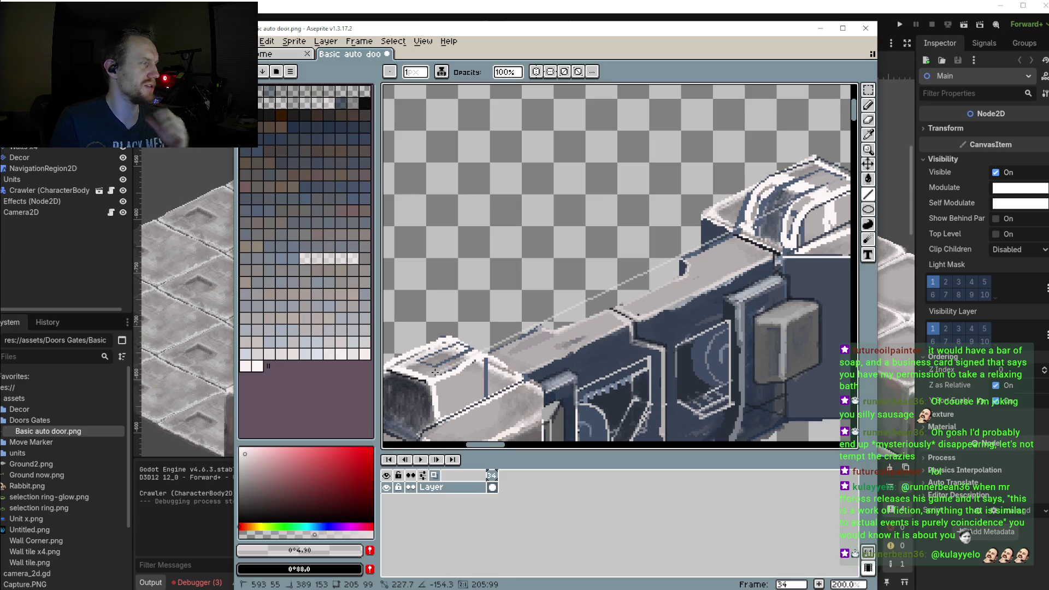
Adjust the line's end point until it runs cleanly along the long ledge's upper edge
drag(435, 372, 436, 366)
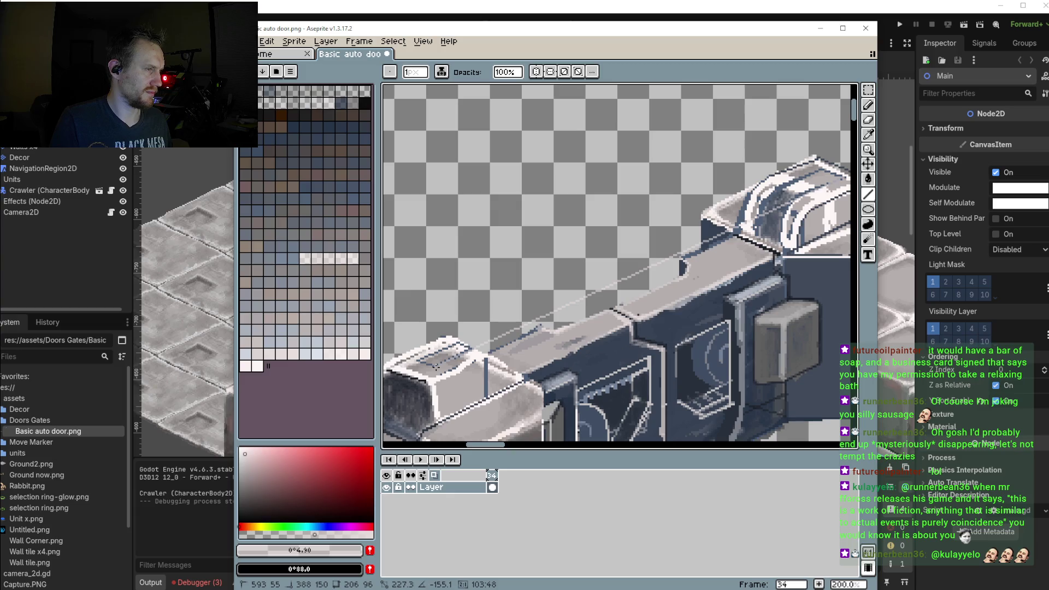
drag(436, 365, 429, 367)
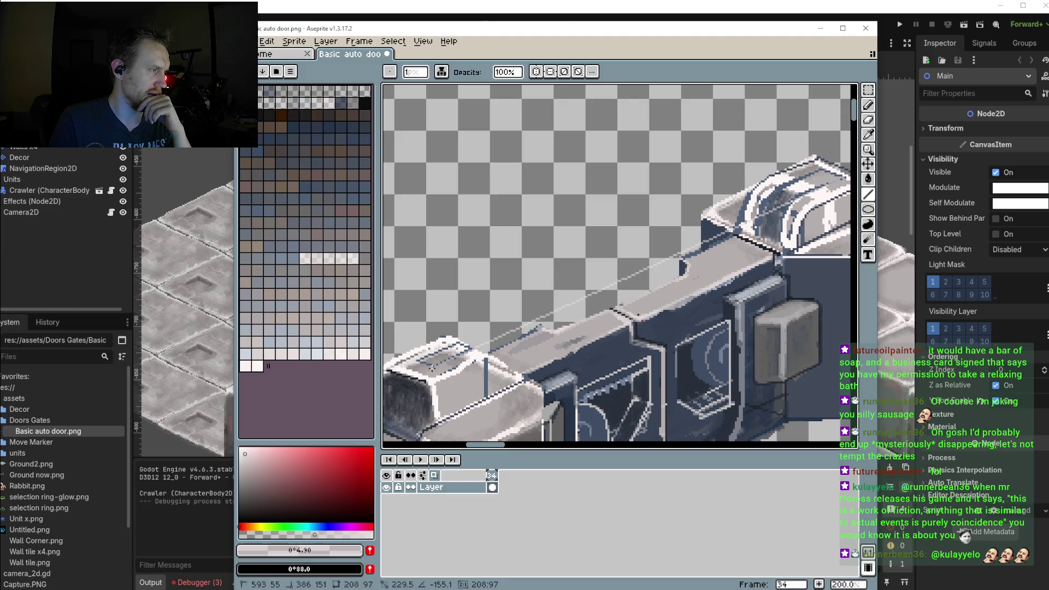
drag(432, 369, 443, 375)
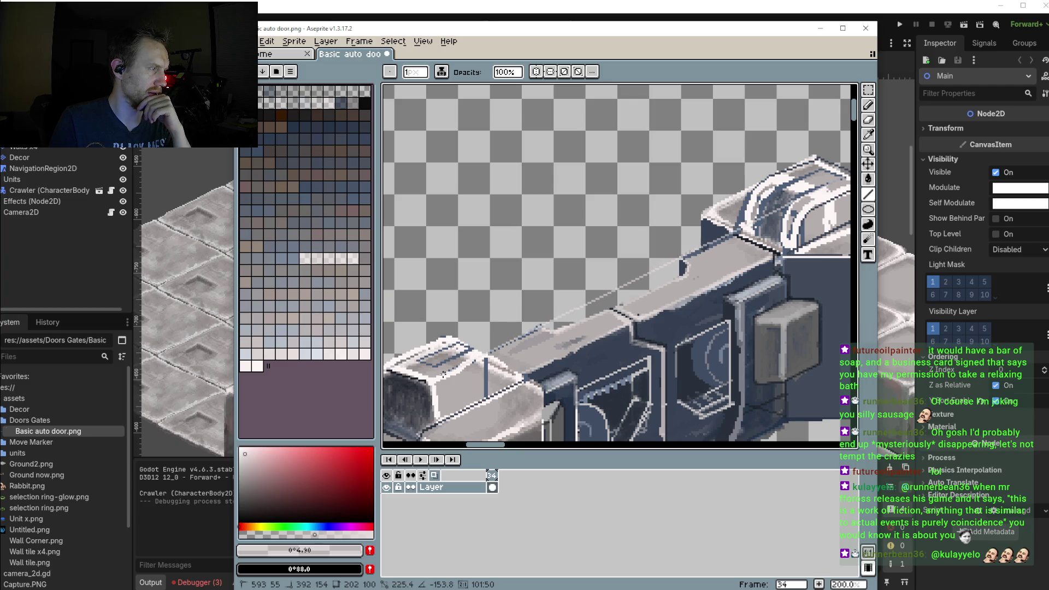
drag(443, 375, 435, 367)
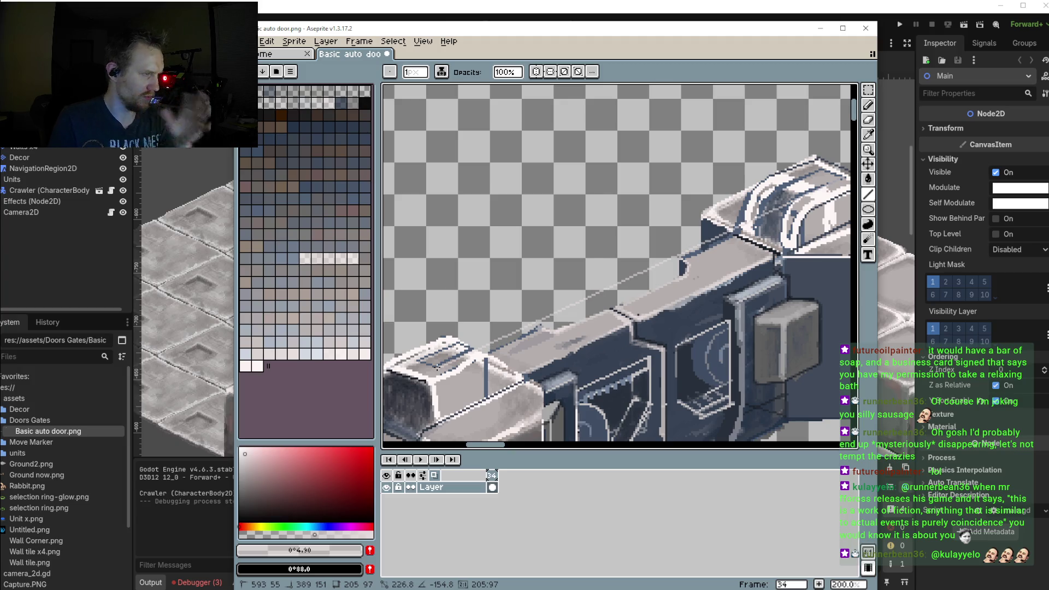
mouse_move(435, 367)
mouse_down()
mouse_move(445, 385)
mouse_move(433, 370)
mouse_up()
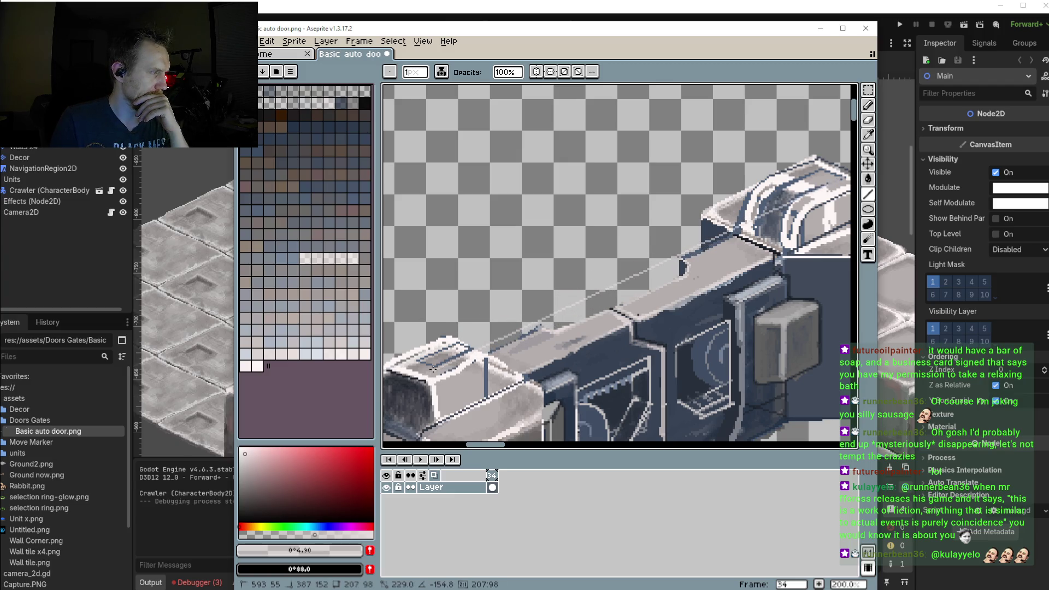
drag(435, 369, 431, 371)
drag(431, 371, 431, 372)
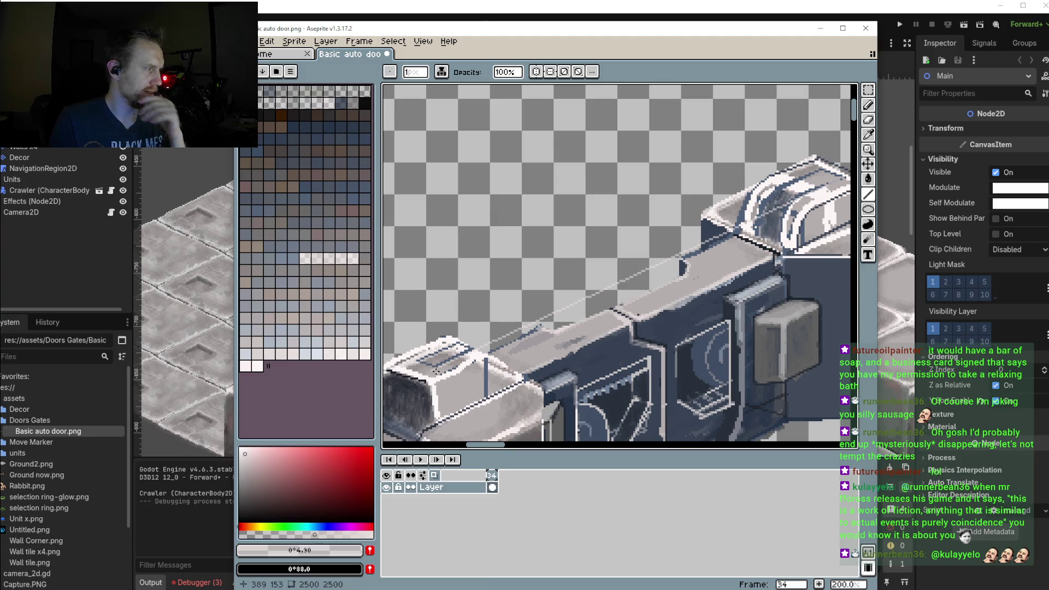
scroll(564, 312, up, 2)
scroll(564, 312, up, 1)
scroll(564, 311, up, 2)
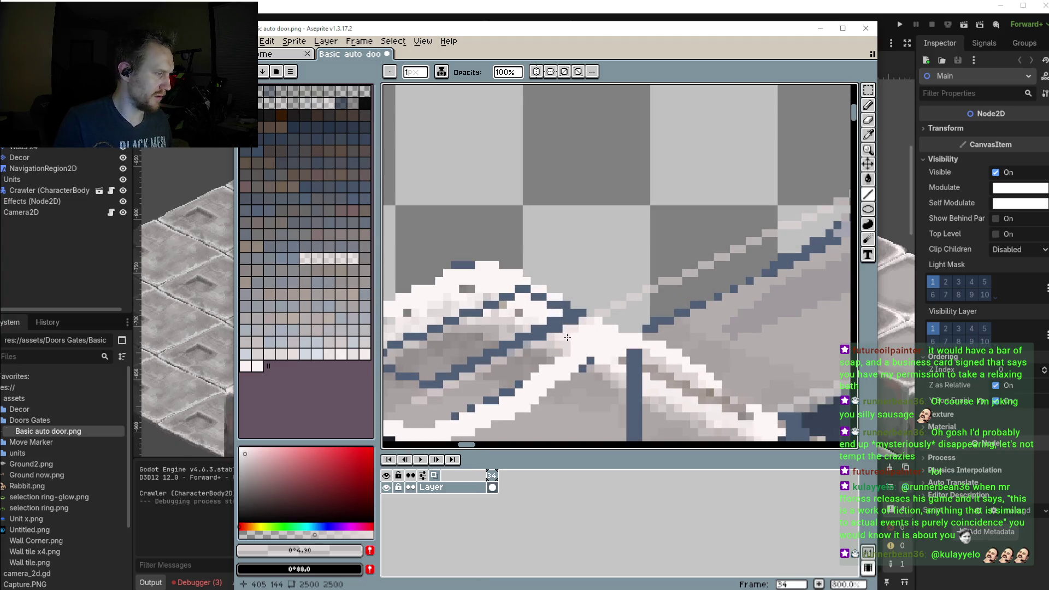
Eyedrop dark blue #4f6077 and pencil two outline edges around the front block's top panel
key(i)
click(552, 329)
key(b)
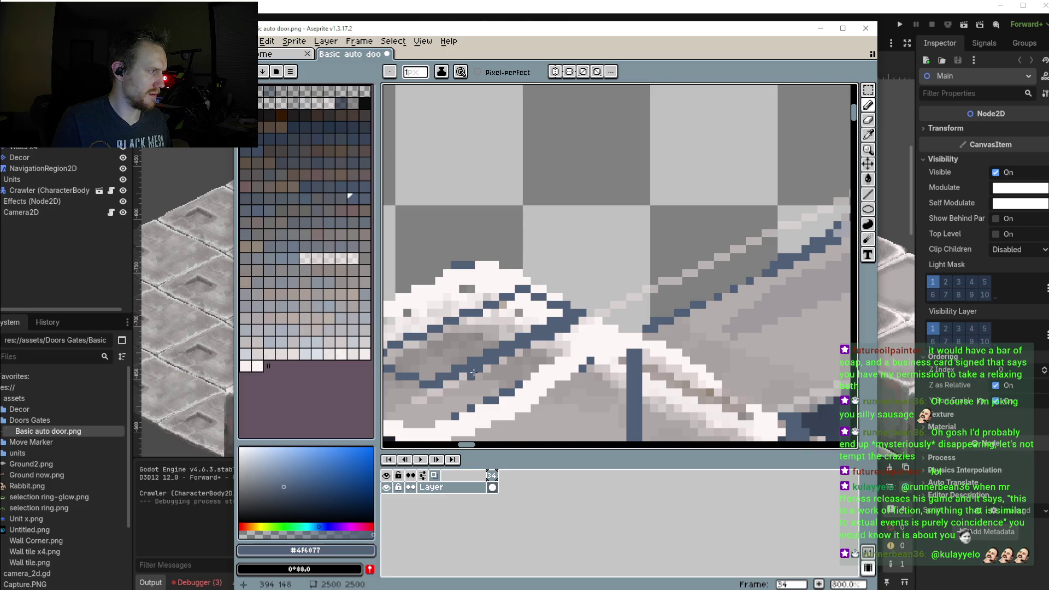
drag(447, 385, 485, 381)
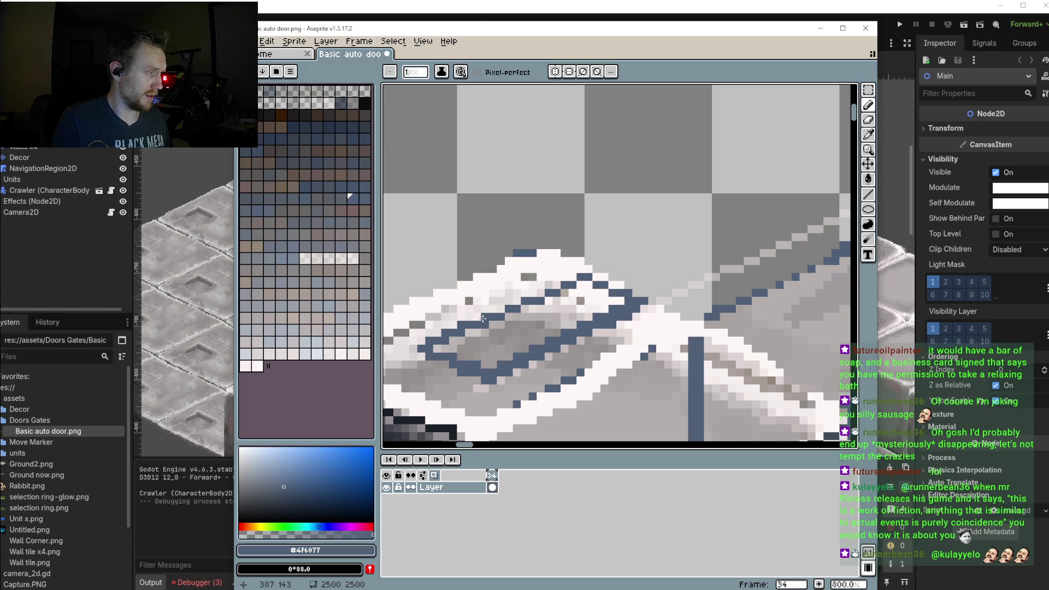
drag(541, 293, 579, 268)
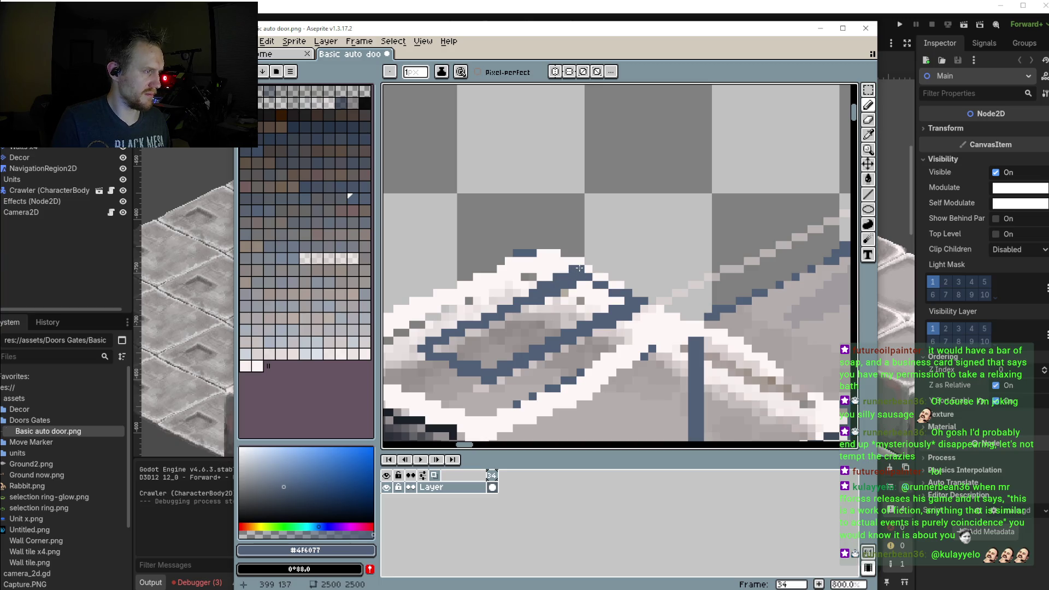
drag(589, 271, 619, 285)
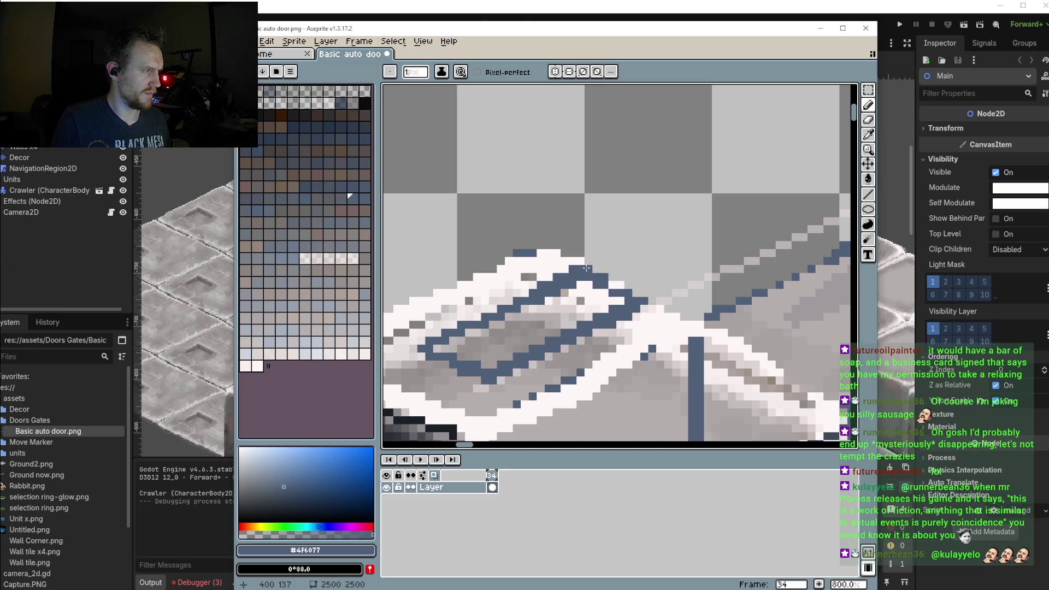
scroll(619, 285, down, 3)
scroll(607, 290, down, 1)
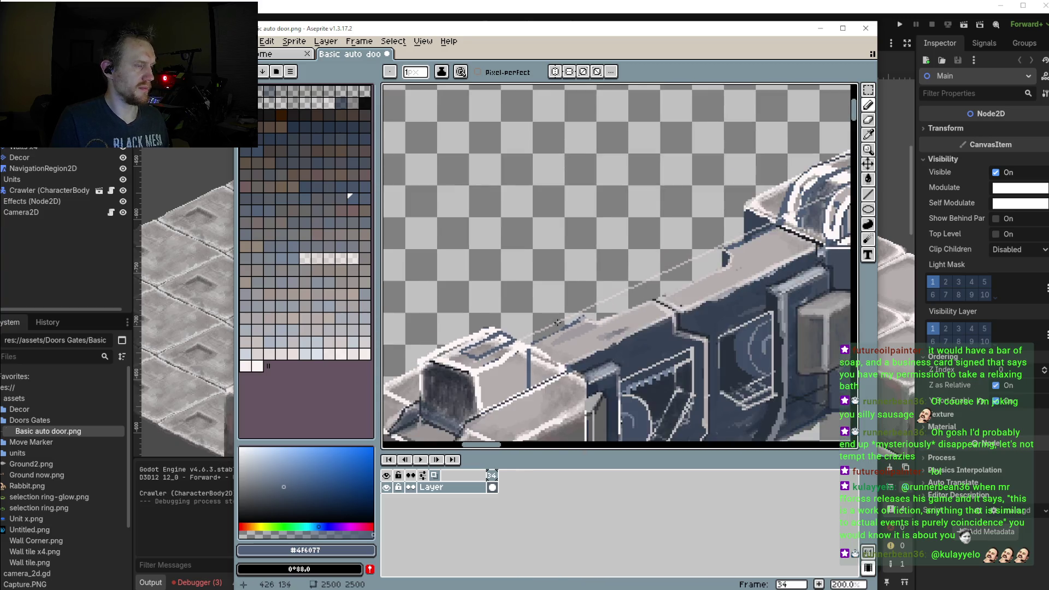
scroll(596, 298, down, 2)
scroll(587, 303, down, 1)
scroll(586, 303, up, 2)
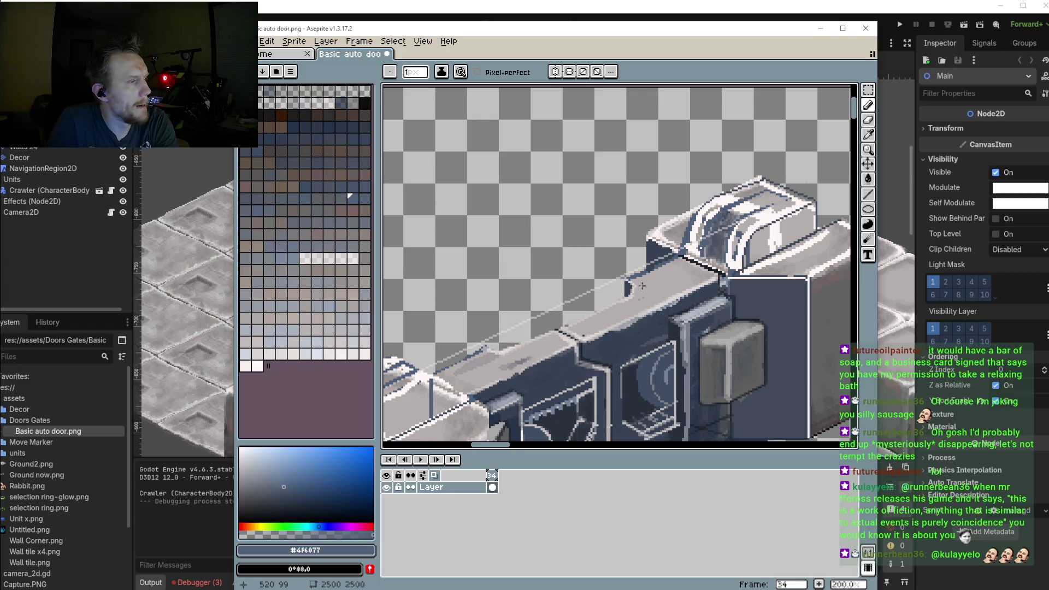
drag(644, 286, 646, 255)
drag(575, 304, 671, 277)
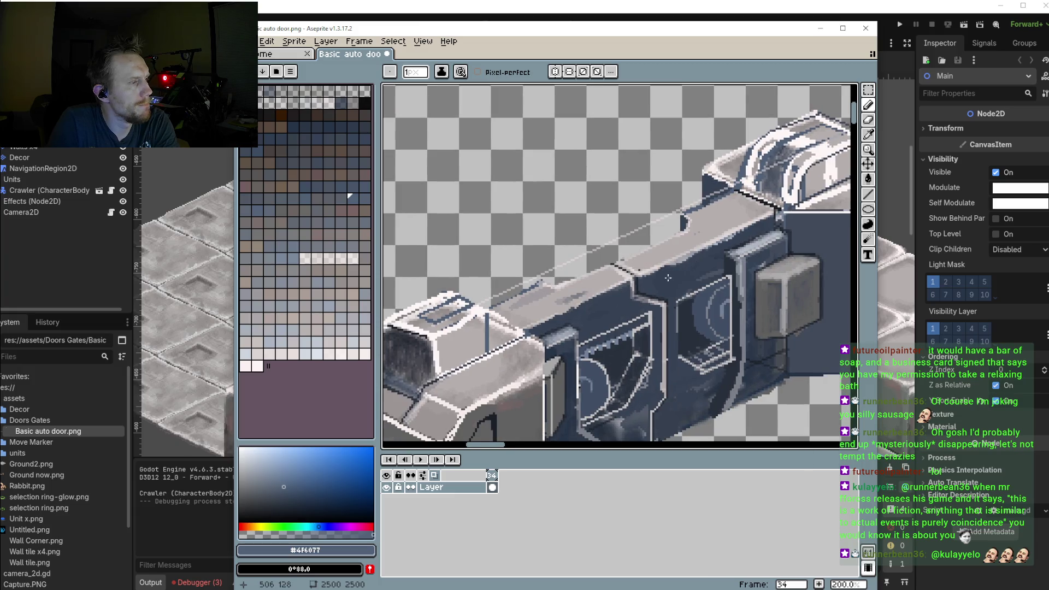
drag(568, 301, 531, 316)
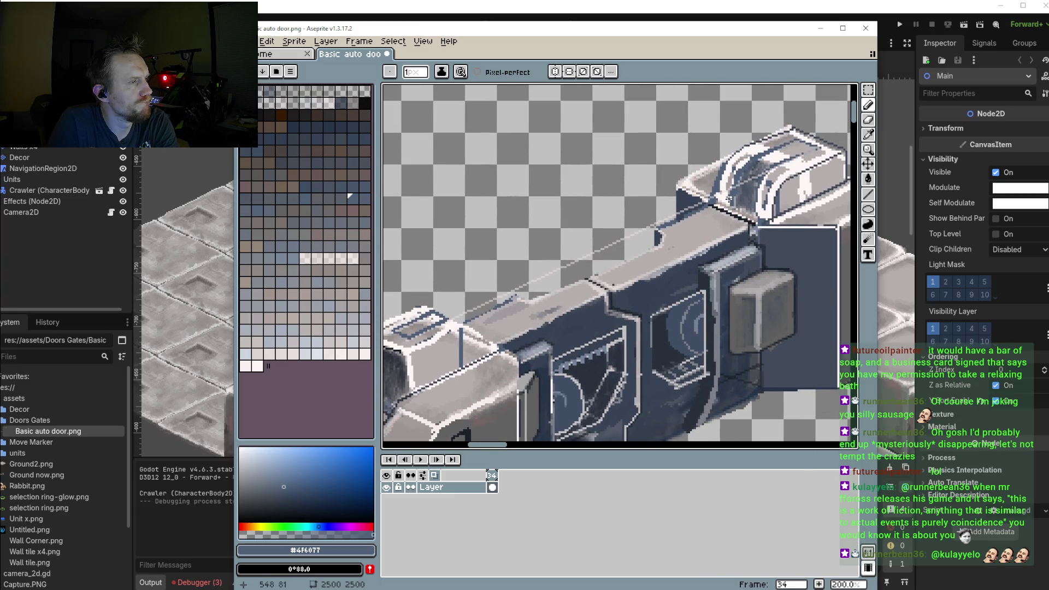
scroll(746, 172, up, 1)
scroll(740, 196, up, 1)
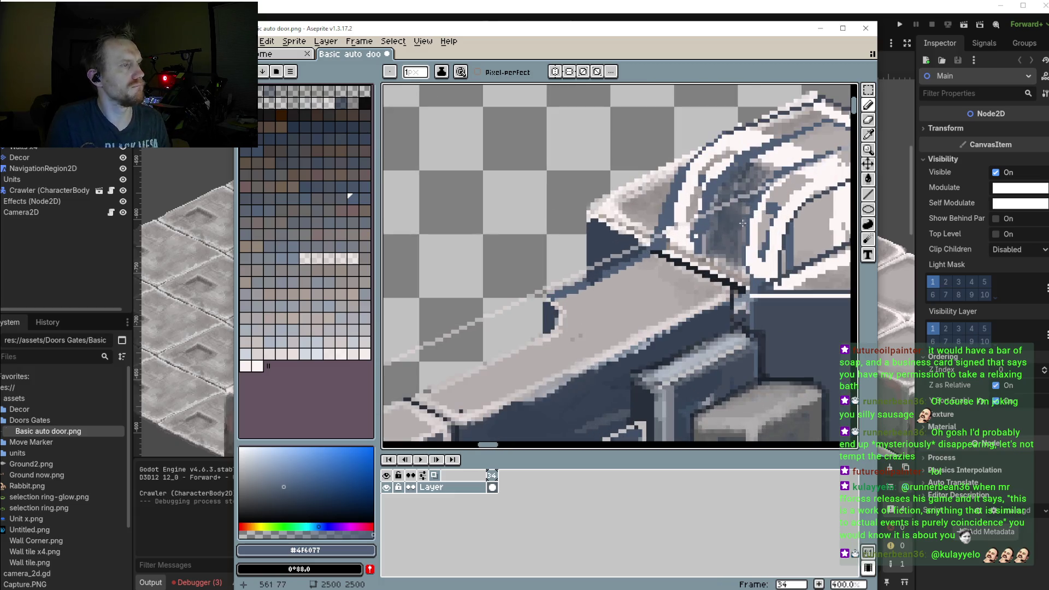
scroll(711, 213, up, 1)
scroll(698, 225, up, 1)
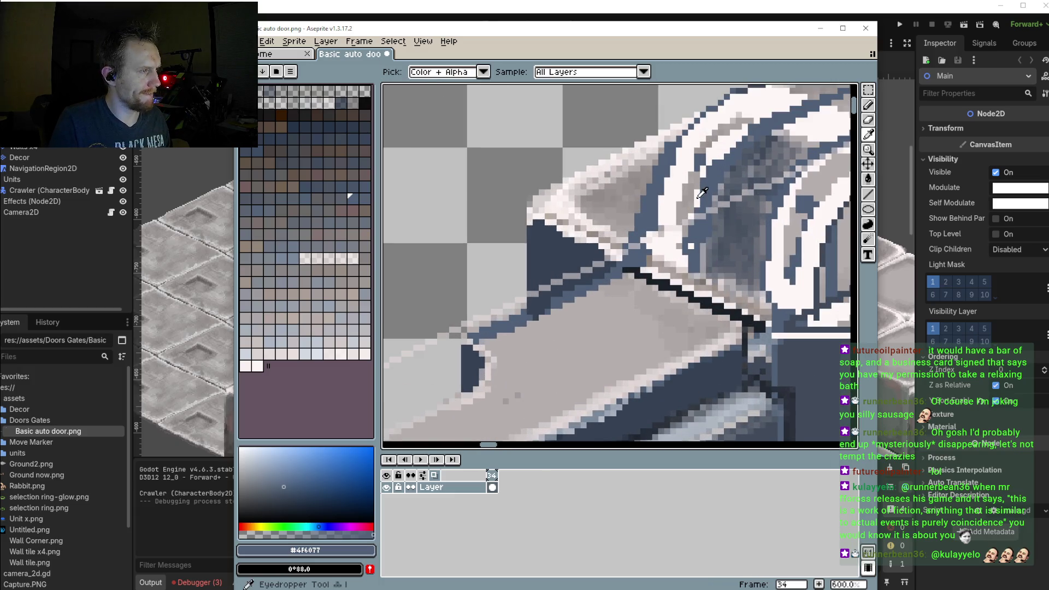
Paint sampled near-white pixels over the blue pixels on the top block
alt+click(688, 237)
drag(680, 240, 687, 247)
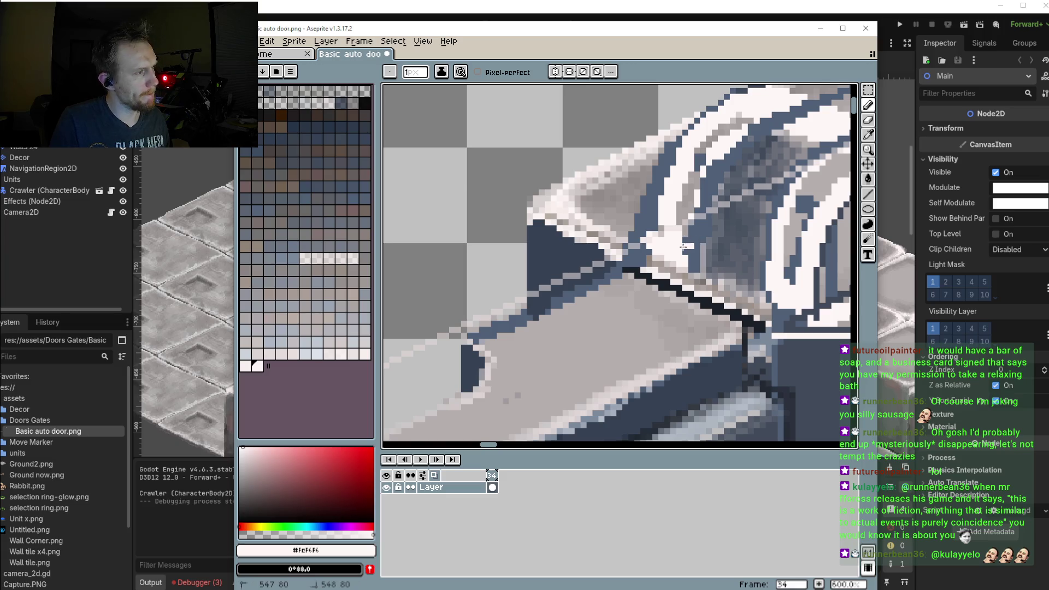
click(689, 250)
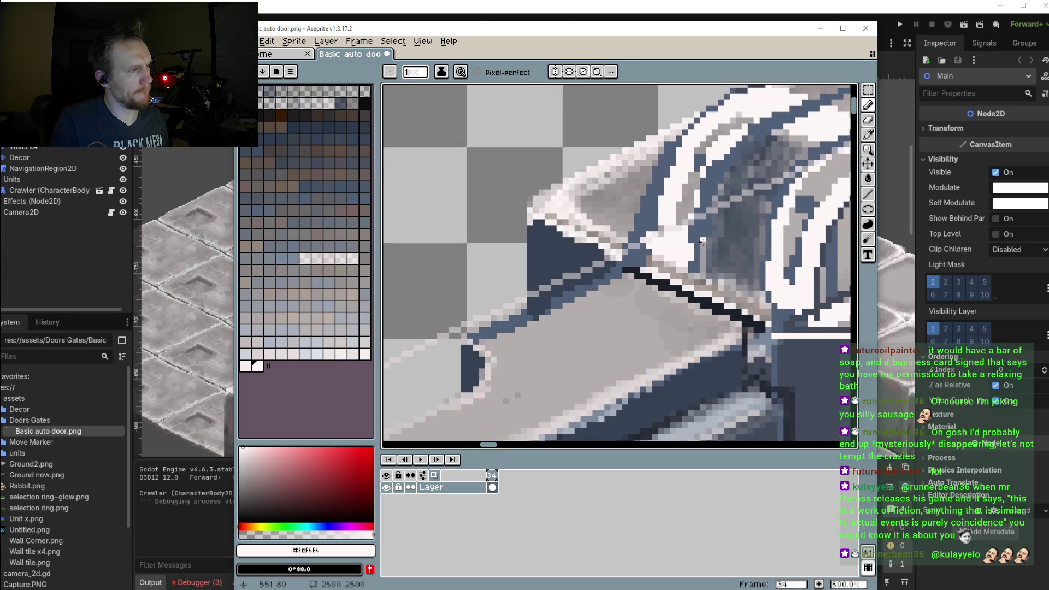
Eyedrop the blue-grey outline, then a mid grey and a lighter grey from the door
key(i)
alt+click(695, 217)
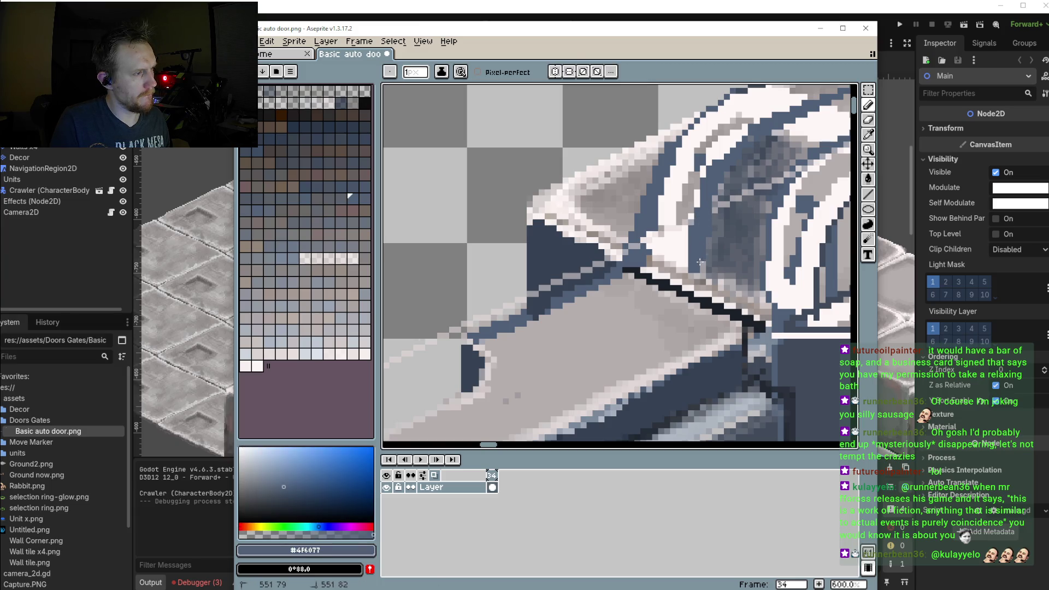
key(i)
click(704, 279)
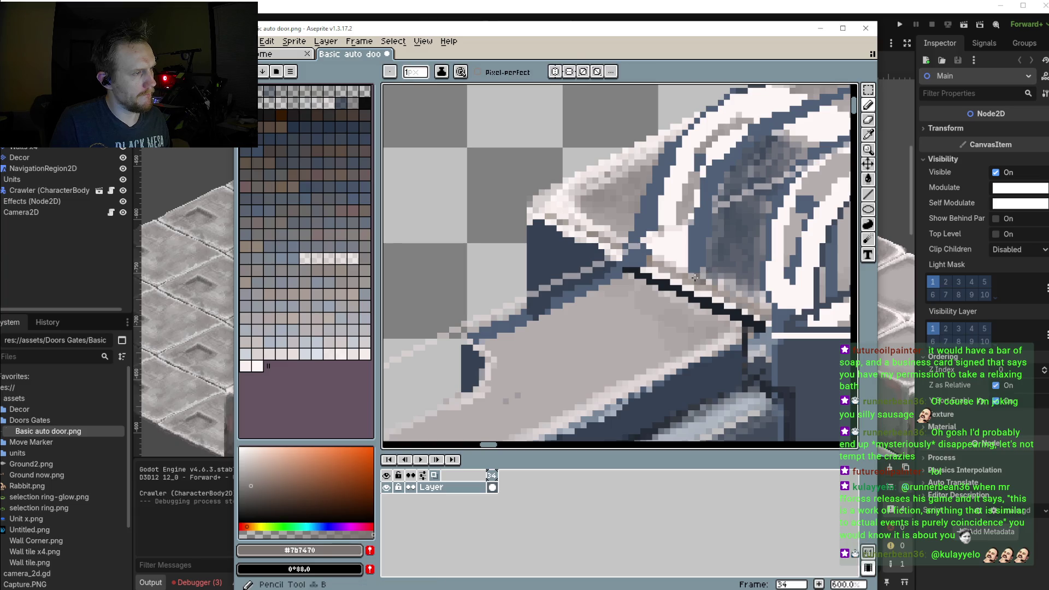
alt+click(700, 277)
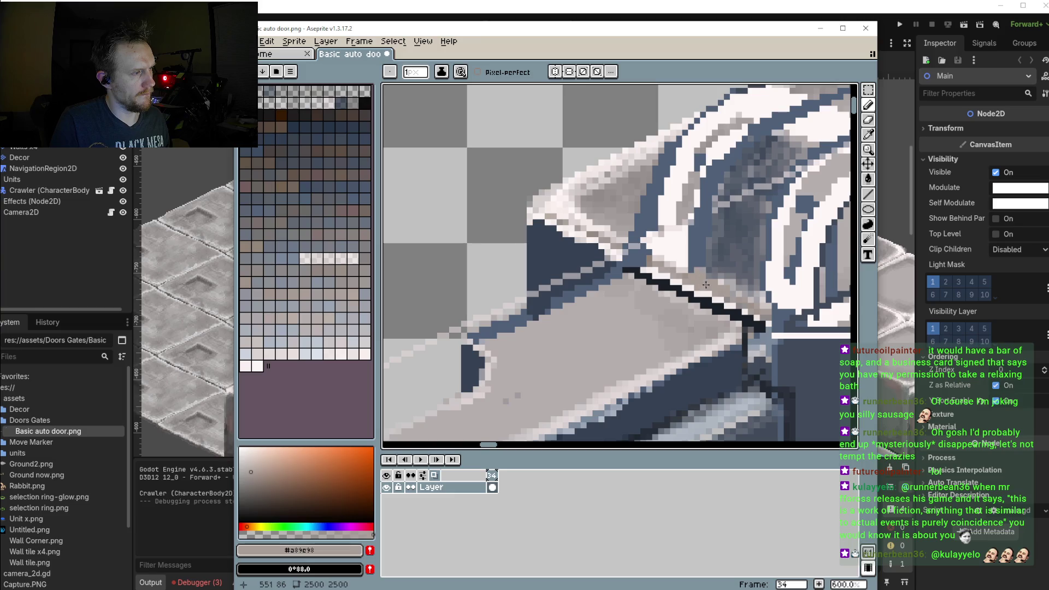
scroll(705, 281, down, 2)
scroll(708, 284, down, 1)
scroll(716, 290, up, 3)
scroll(722, 296, down, 1)
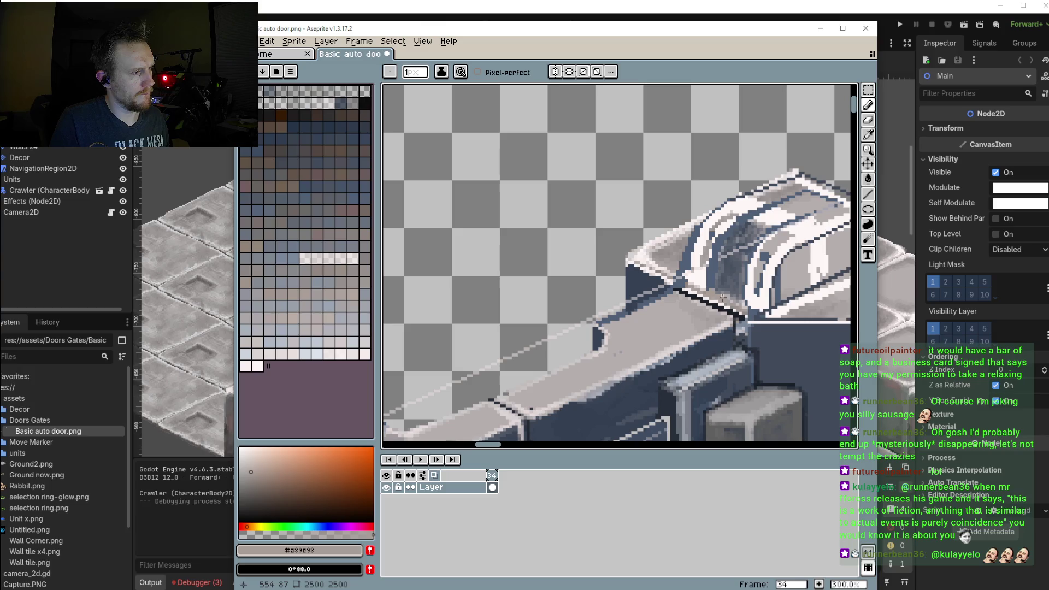
scroll(721, 296, down, 1)
scroll(711, 292, up, 1)
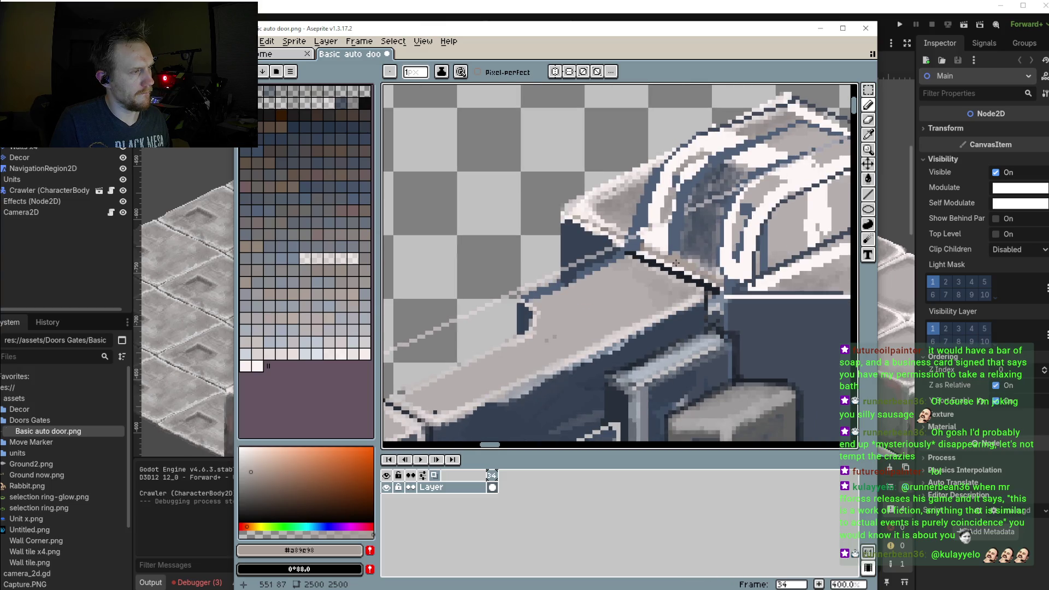
scroll(673, 261, down, 1)
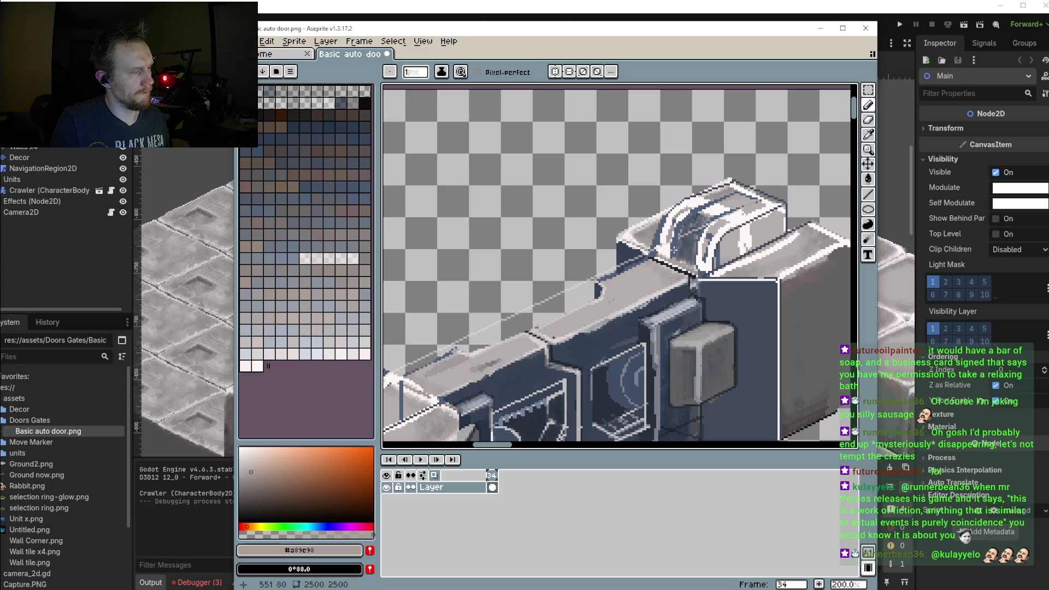
Eyedrop the blue-grey #4f6077 and draw a straight dark line along the housing's upper edge
scroll(679, 247, up, 4)
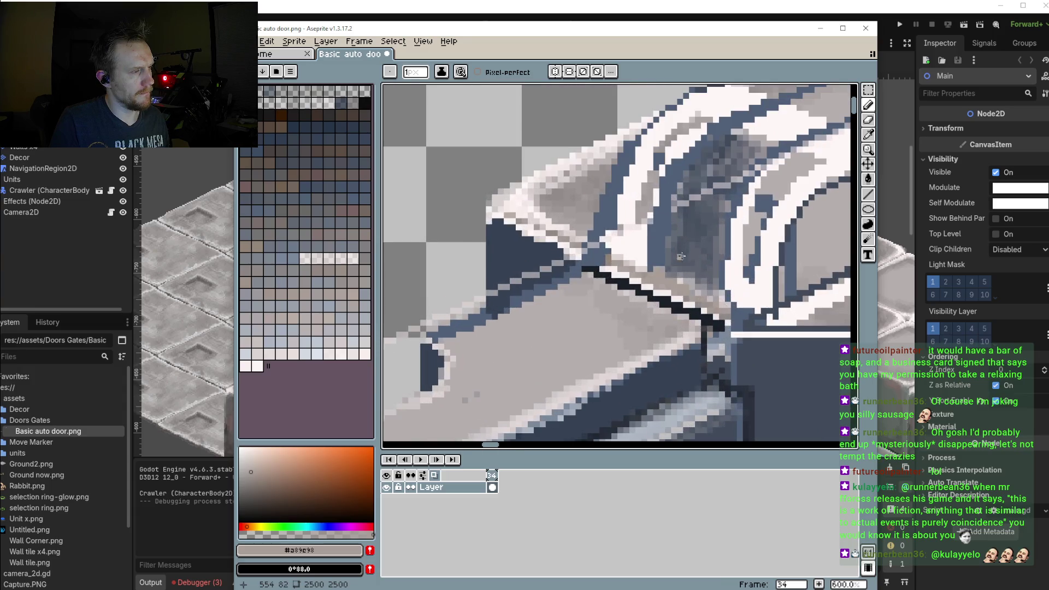
alt+click(651, 270)
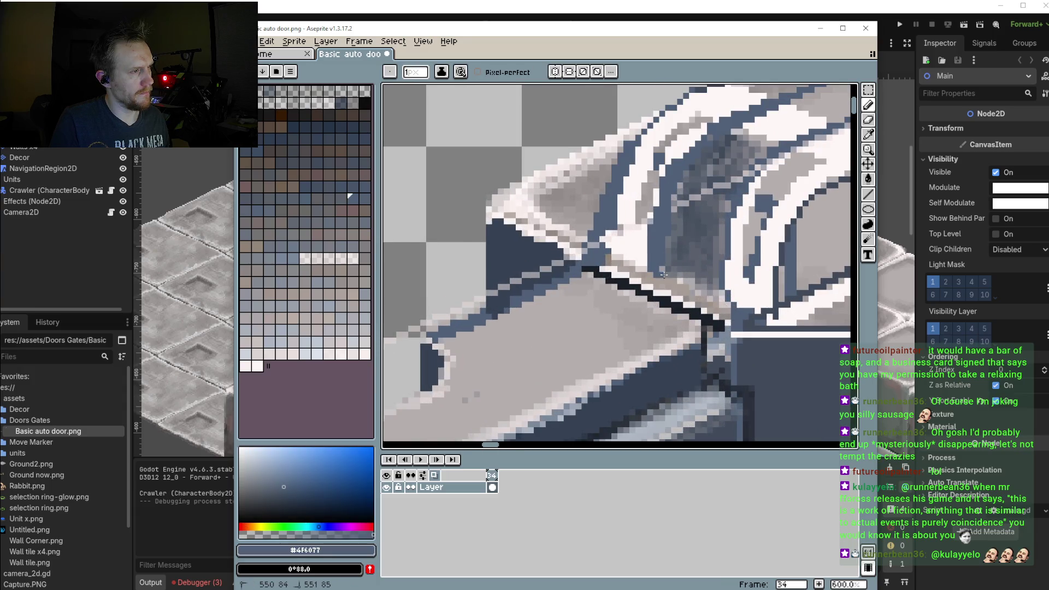
click(868, 195)
mouse_move(688, 282)
mouse_down()
mouse_move(724, 305)
mouse_move(678, 276)
mouse_up()
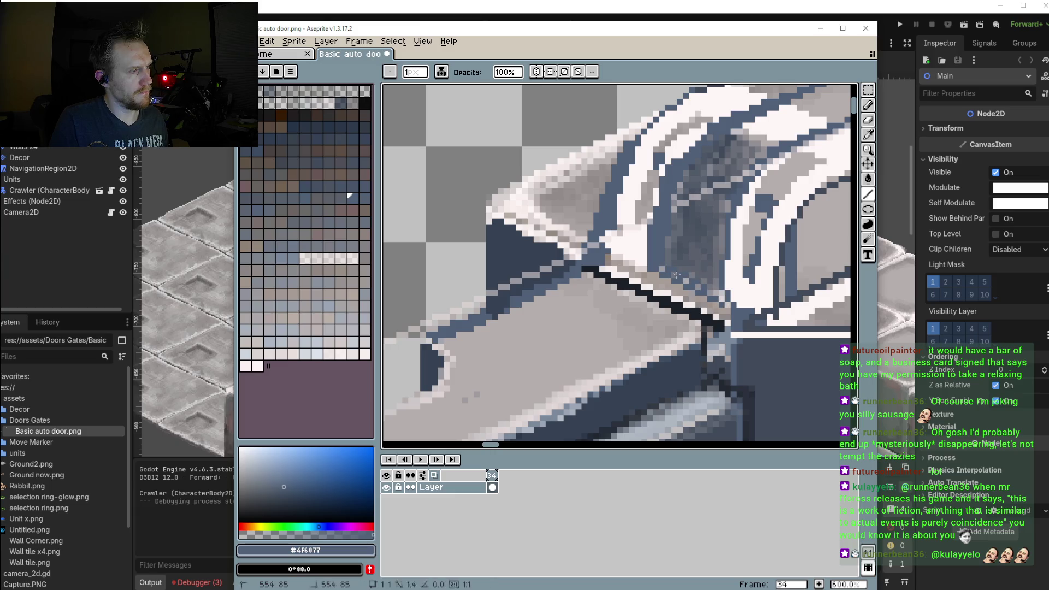
drag(678, 276, 720, 293)
scroll(720, 293, down, 2)
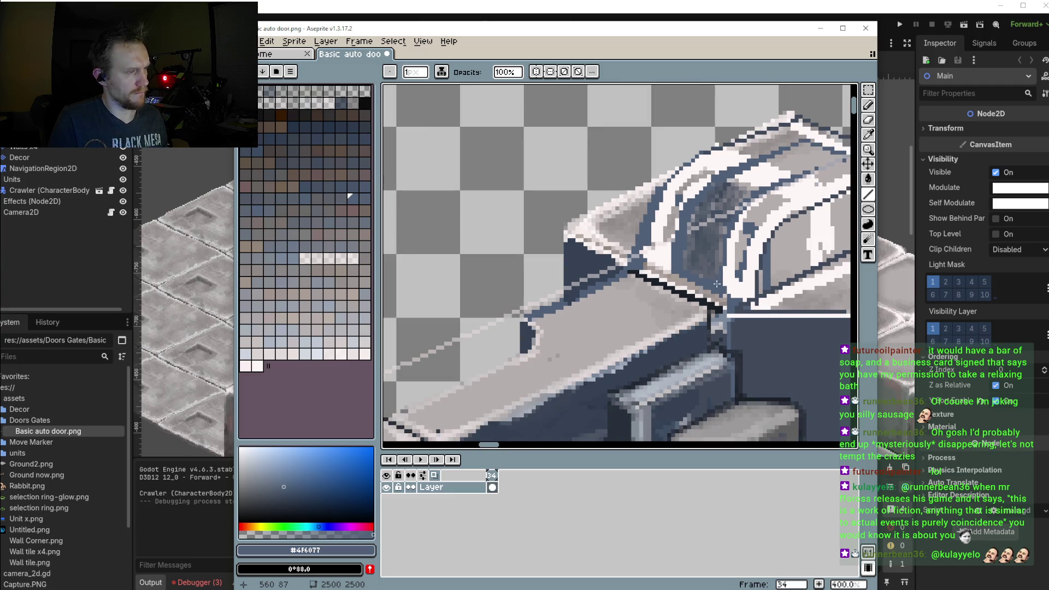
Pencil dark blue-grey diagonal strokes along the housing's edges
key(i)
click(733, 274)
key(l)
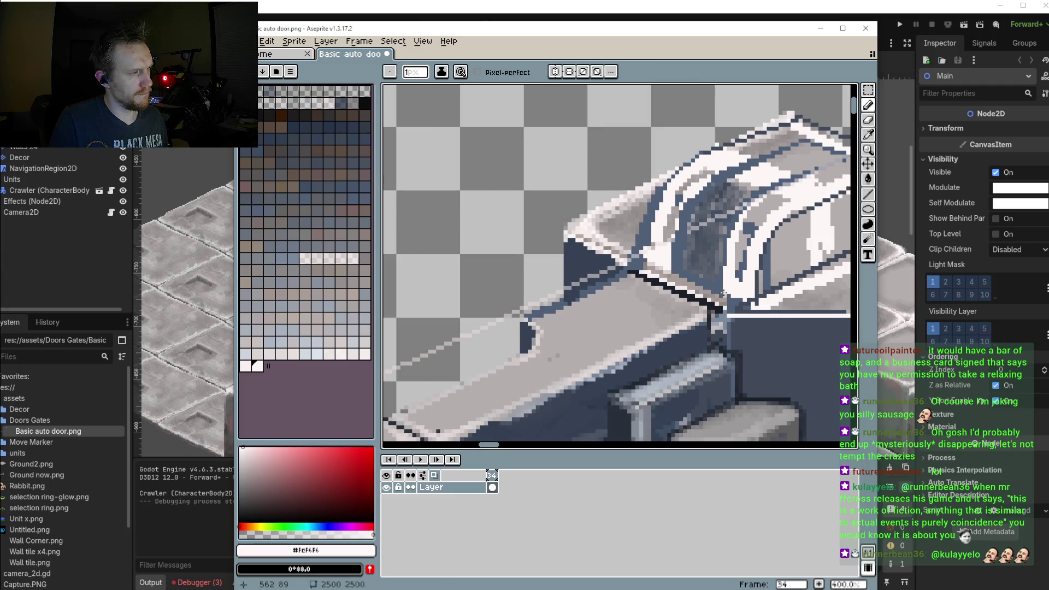
key(i)
click(646, 242)
key(b)
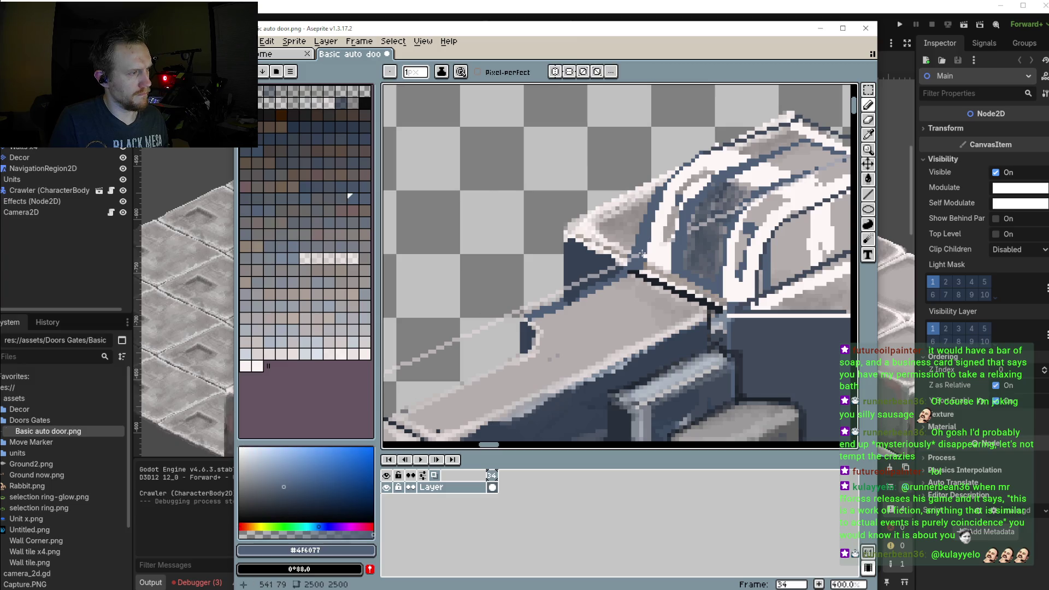
scroll(646, 251, down, 2)
scroll(650, 260, down, 1)
scroll(710, 229, up, 2)
scroll(754, 207, up, 2)
drag(781, 177, 721, 197)
mouse_move(580, 241)
mouse_down()
mouse_move(568, 279)
mouse_move(526, 268)
mouse_up()
Draw a curved outline on the rounded top housing and a dark diagonal across the left module
key(shift+l)
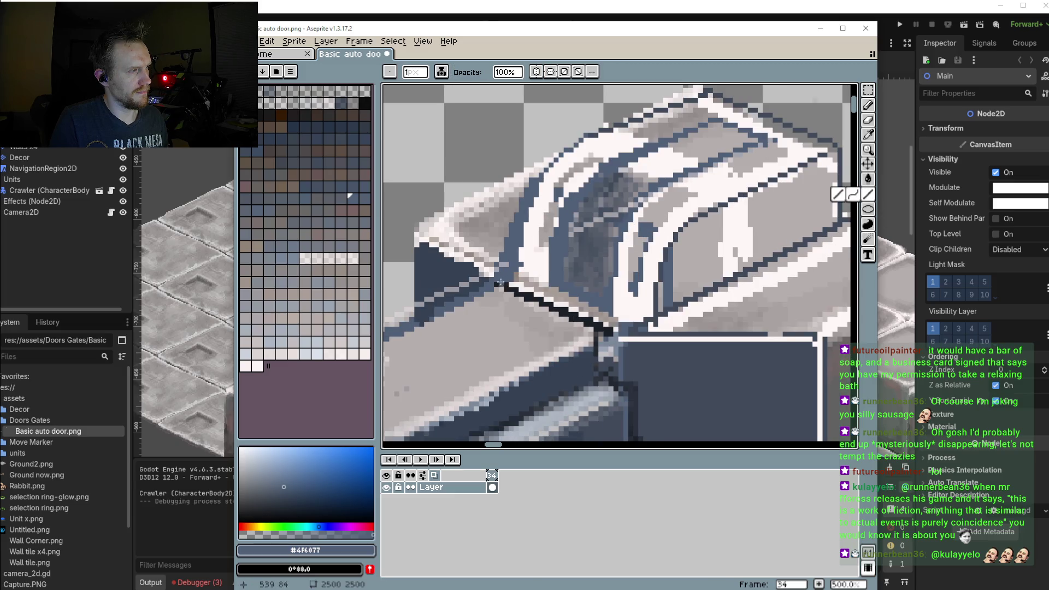
mouse_move(572, 298)
mouse_down()
mouse_move(512, 260)
mouse_move(626, 320)
mouse_up()
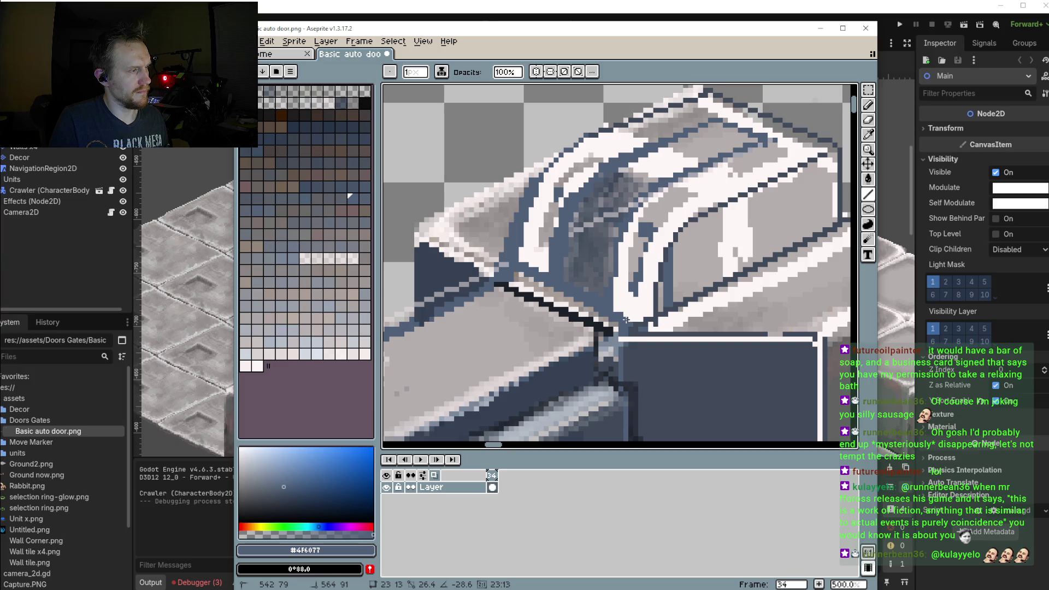
scroll(626, 319, down, 2)
scroll(633, 301, down, 1)
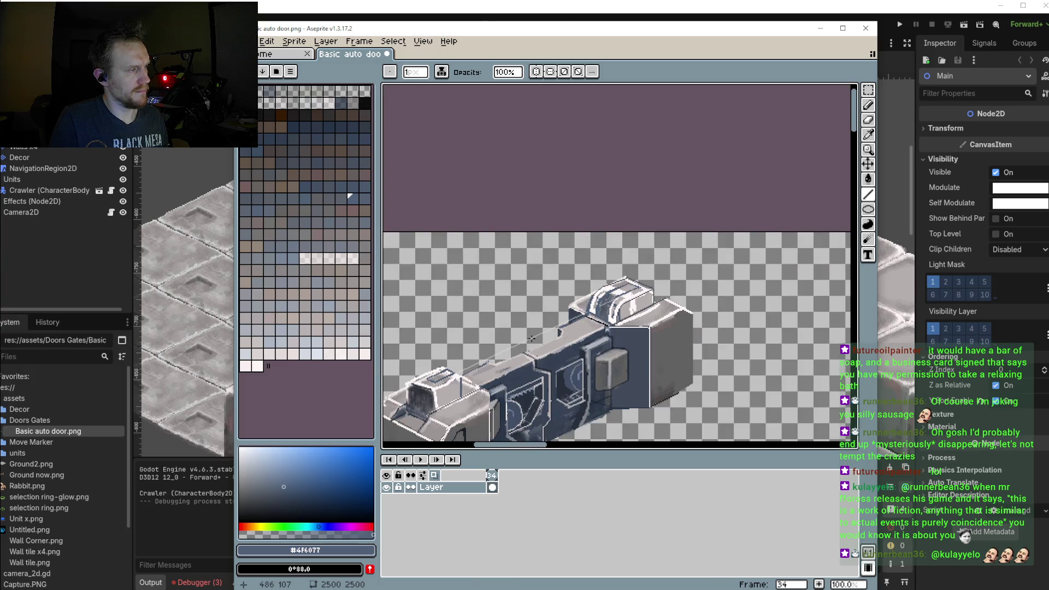
scroll(641, 283, down, 1)
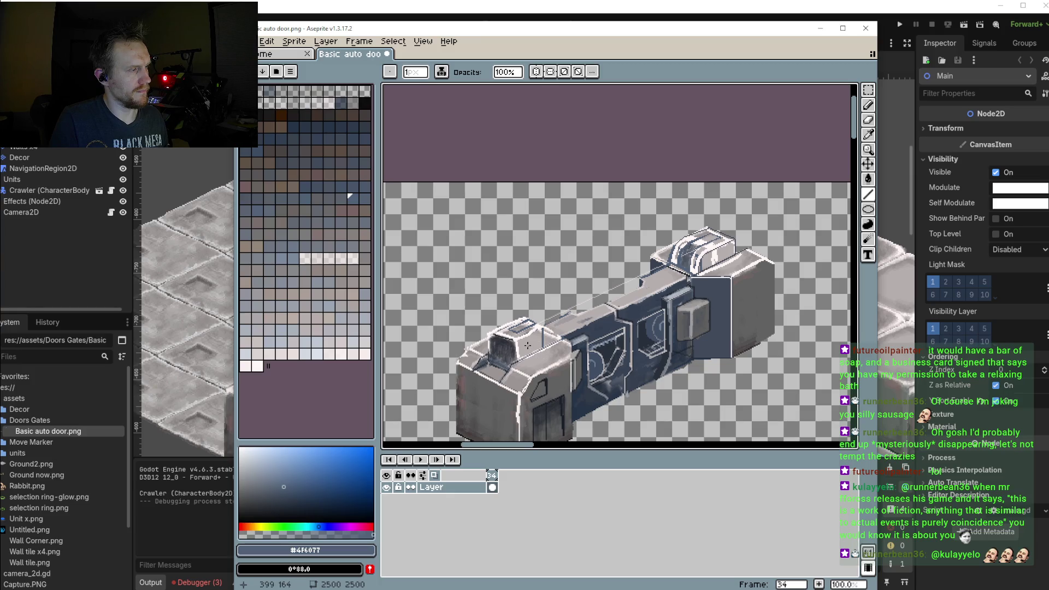
scroll(527, 346, up, 4)
mouse_move(461, 322)
mouse_down()
mouse_move(598, 253)
mouse_move(687, 307)
mouse_up()
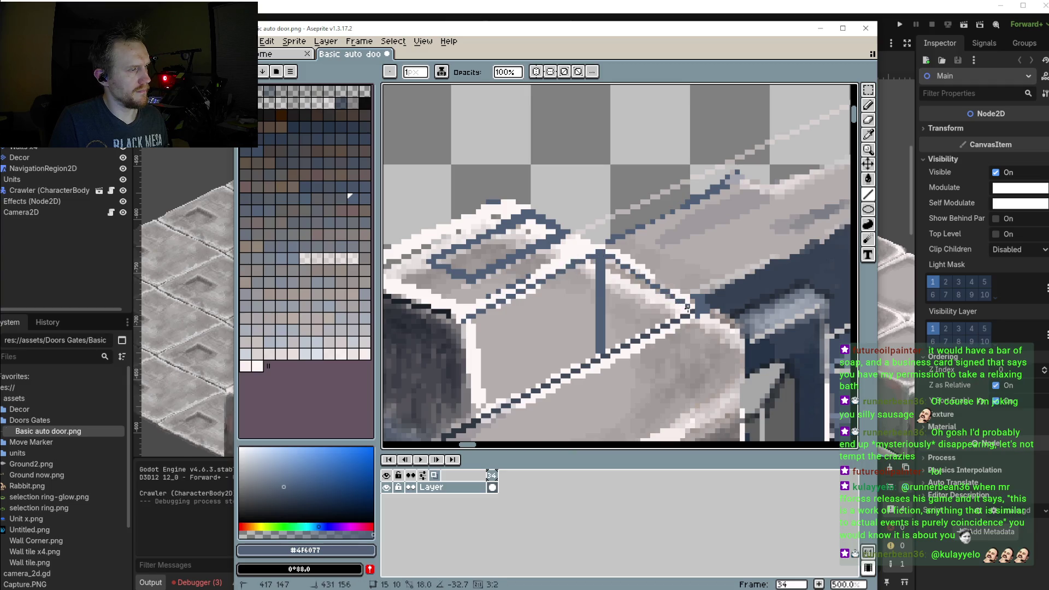
mouse_move(594, 266)
mouse_down()
mouse_move(464, 331)
mouse_move(588, 264)
mouse_up()
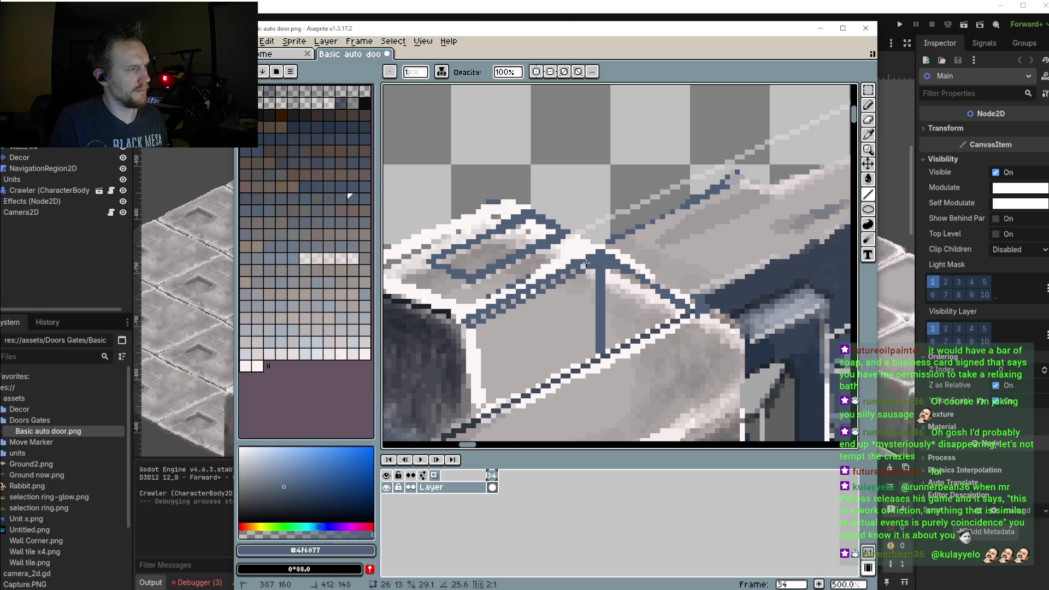
Add near-white #fcf6f6 highlights along the left module's top edge, then sample light grey #b6aeae
scroll(629, 271, down, 3)
scroll(645, 273, up, 1)
scroll(660, 277, down, 3)
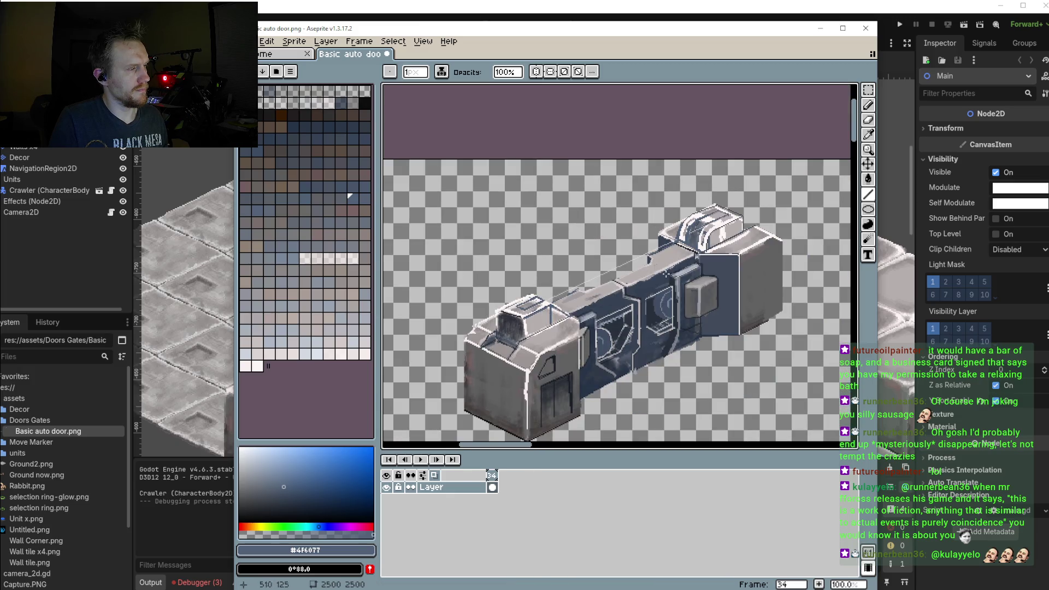
scroll(645, 257, up, 3)
scroll(601, 244, up, 2)
key(b)
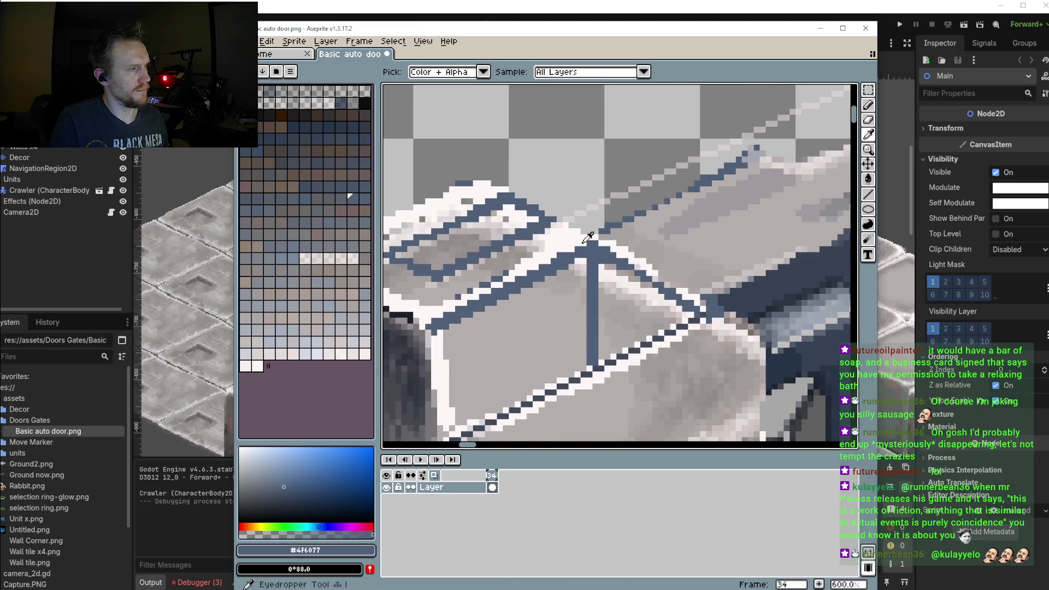
alt+click(589, 238)
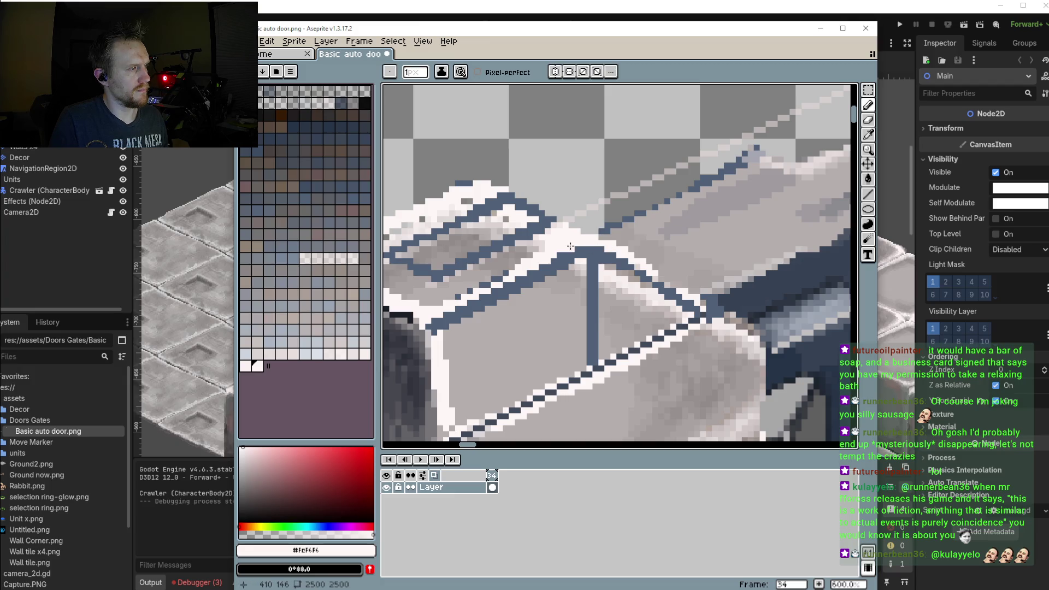
scroll(559, 255, down, 2)
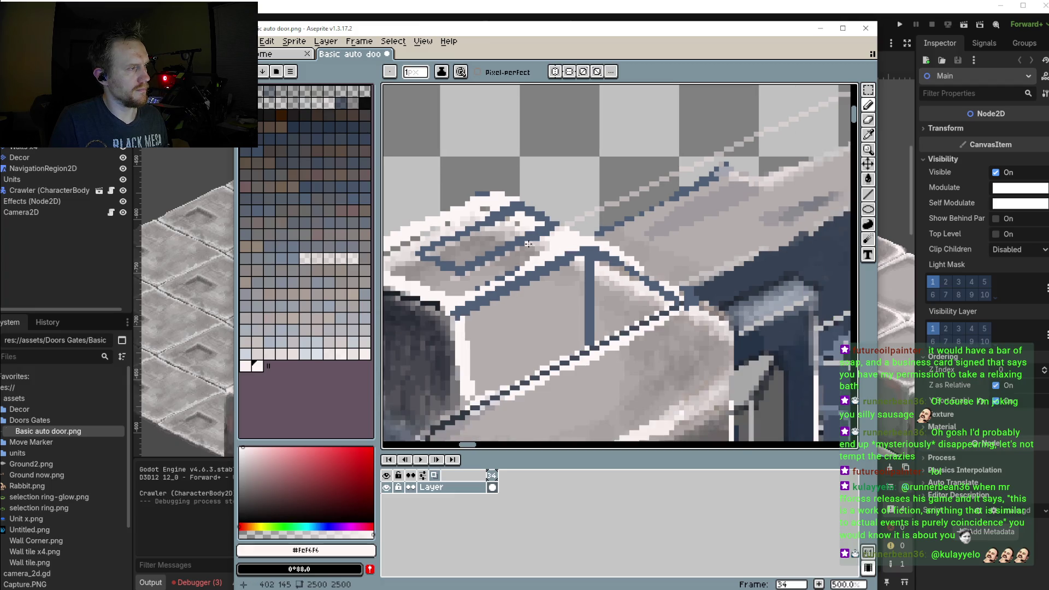
scroll(532, 252, down, 1)
scroll(424, 253, up, 1)
scroll(487, 256, up, 2)
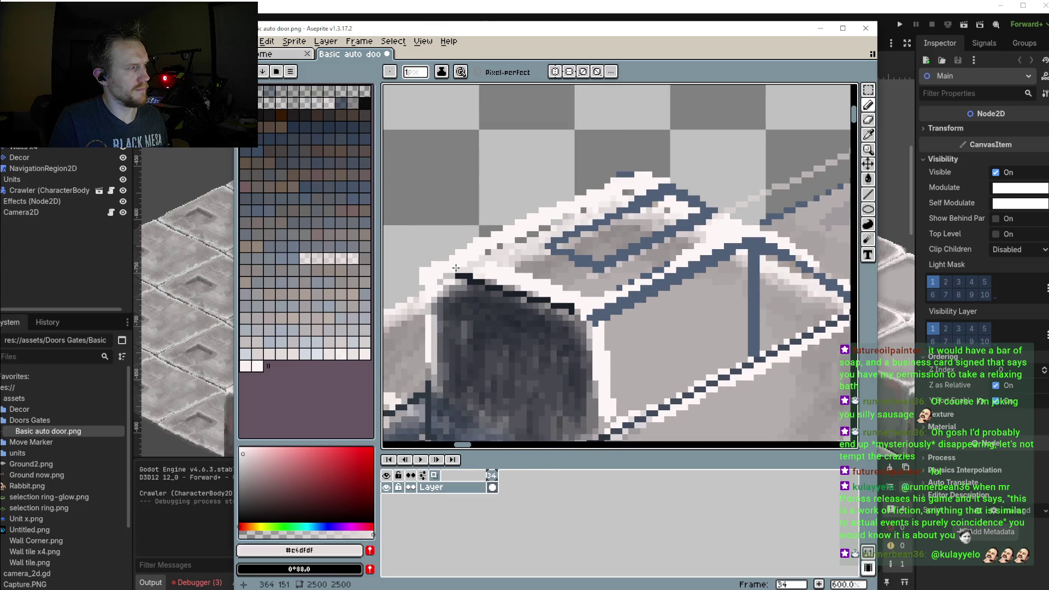
drag(490, 268, 528, 284)
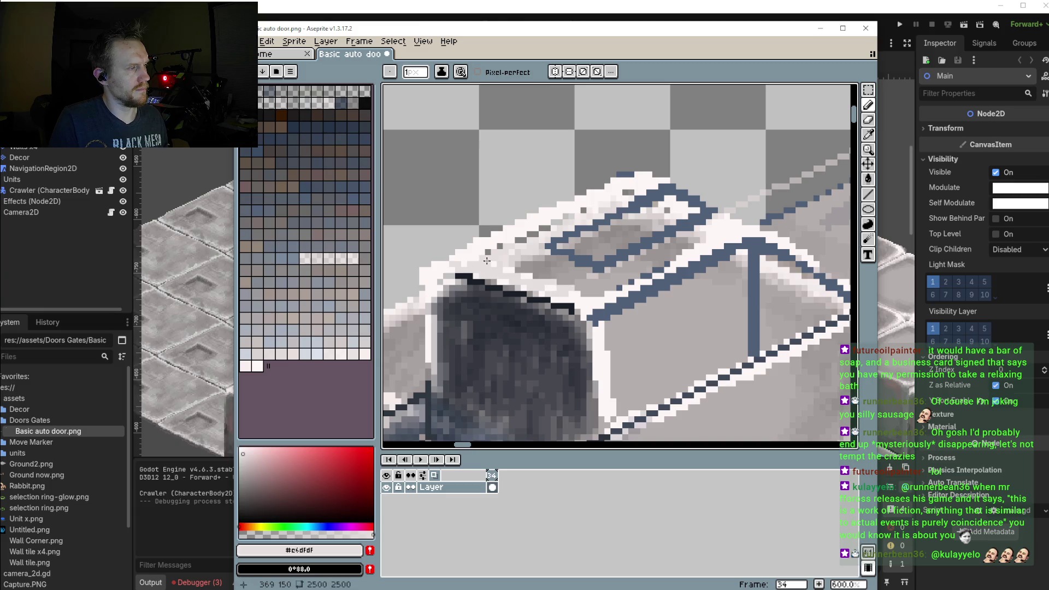
alt+click(528, 283)
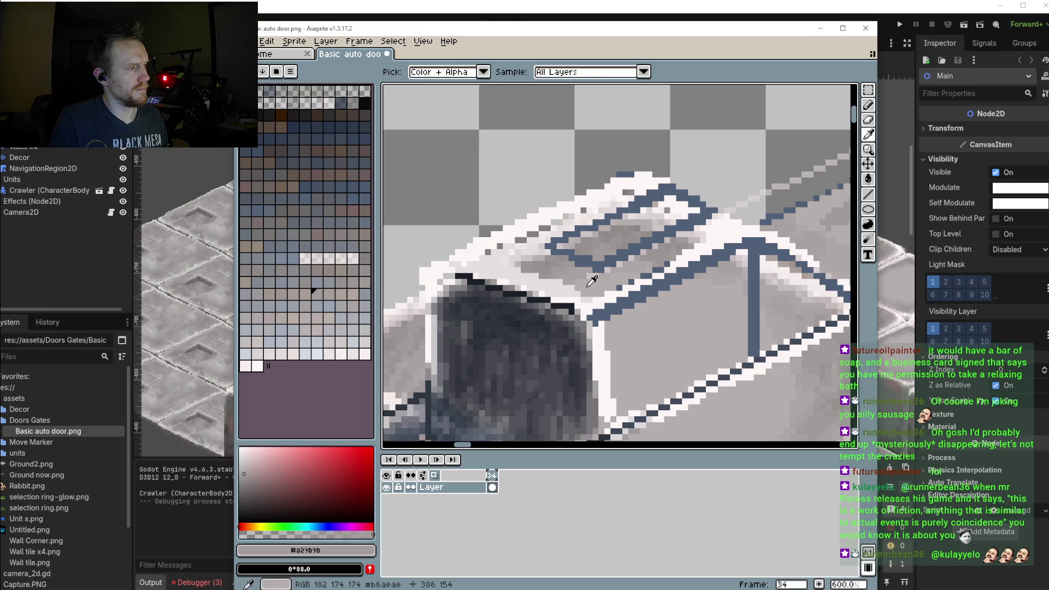
scroll(517, 276, down, 2)
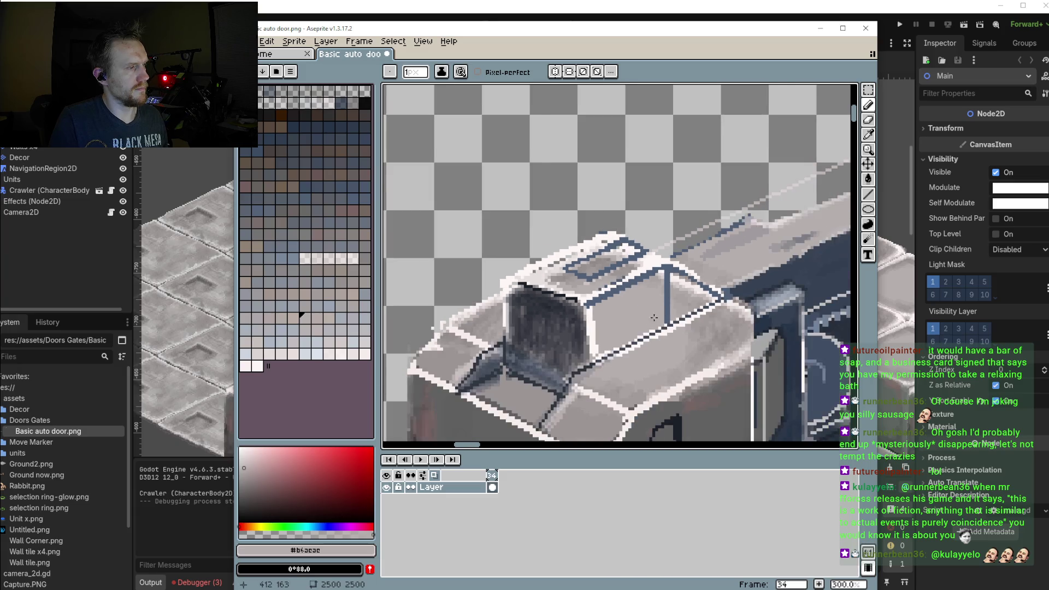
scroll(528, 292, down, 1)
scroll(541, 310, down, 1)
scroll(541, 309, down, 2)
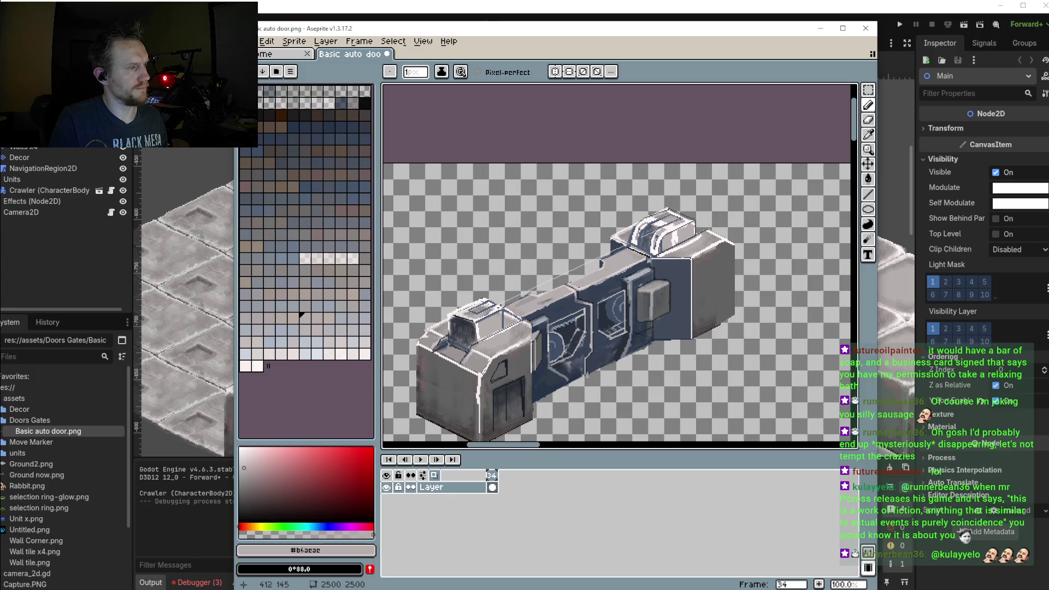
scroll(500, 304, up, 2)
scroll(575, 298, down, 2)
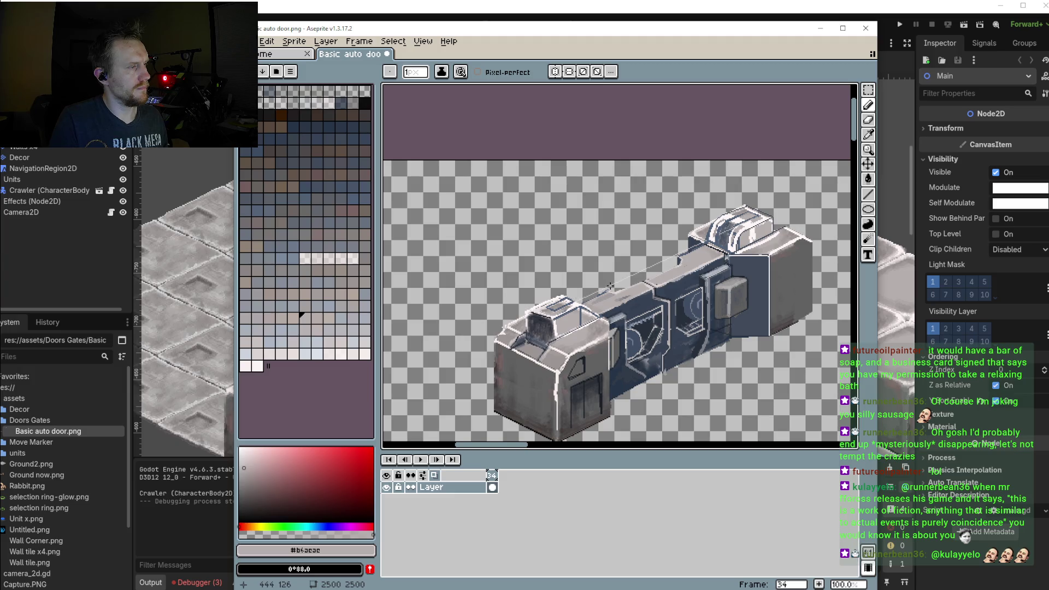
Extend the dark blue #4f6077 diagonal stripes across the white top panel with pencil lines
scroll(569, 295, up, 4)
scroll(571, 298, up, 2)
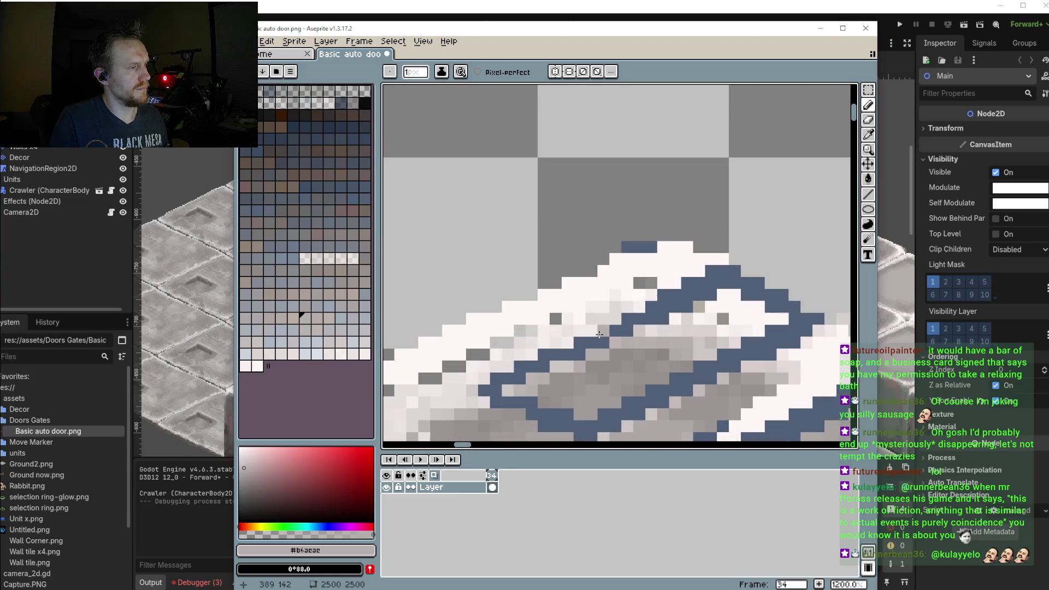
alt+click(604, 325)
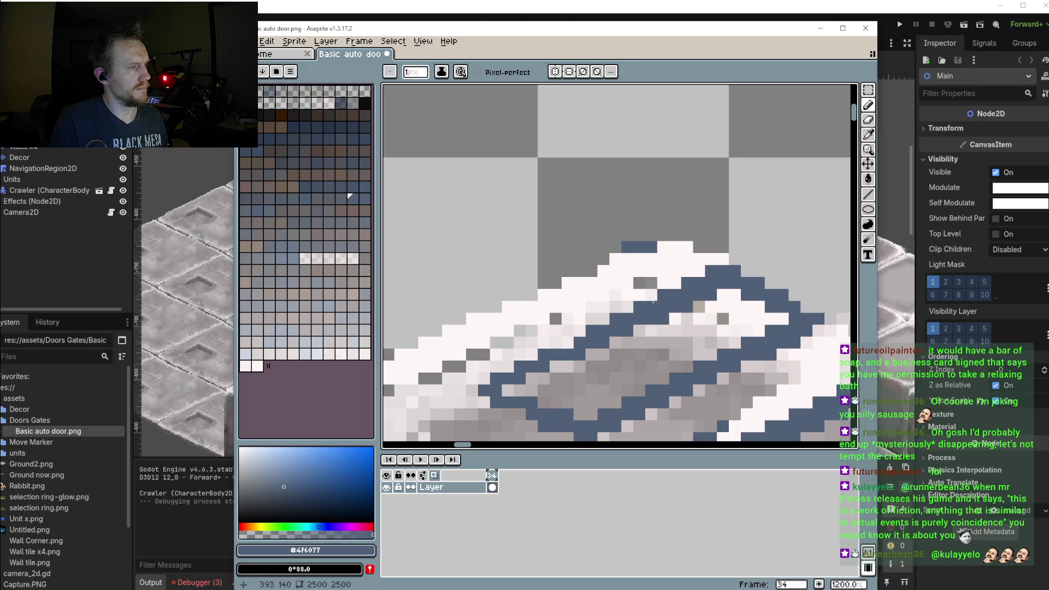
drag(700, 271, 572, 343)
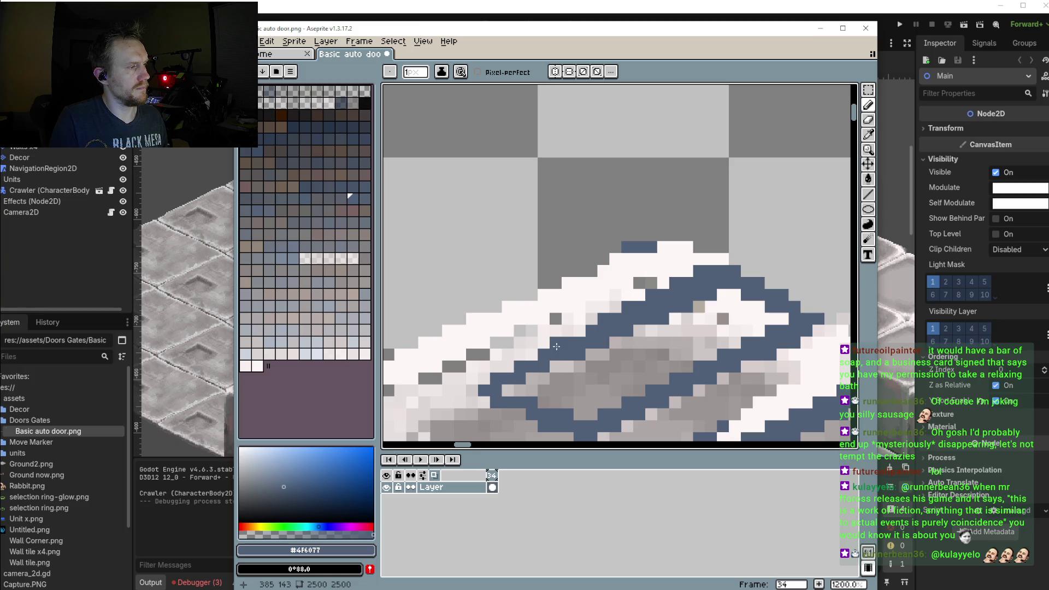
mouse_move(537, 358)
mouse_down()
mouse_move(485, 379)
mouse_move(524, 308)
mouse_up()
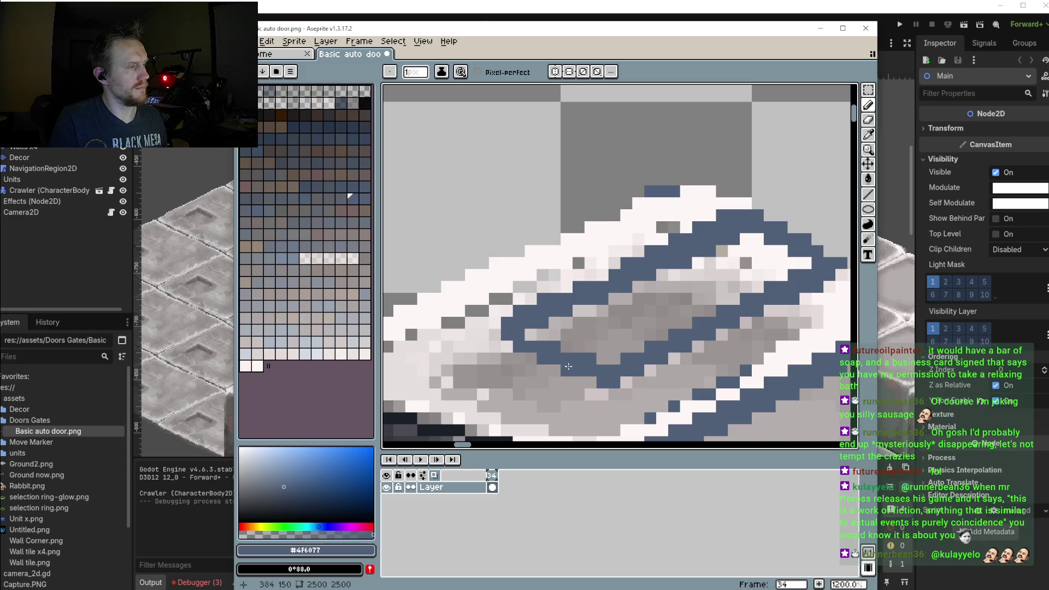
click(485, 335)
scroll(669, 289, down, 5)
scroll(670, 288, down, 2)
drag(669, 288, 578, 301)
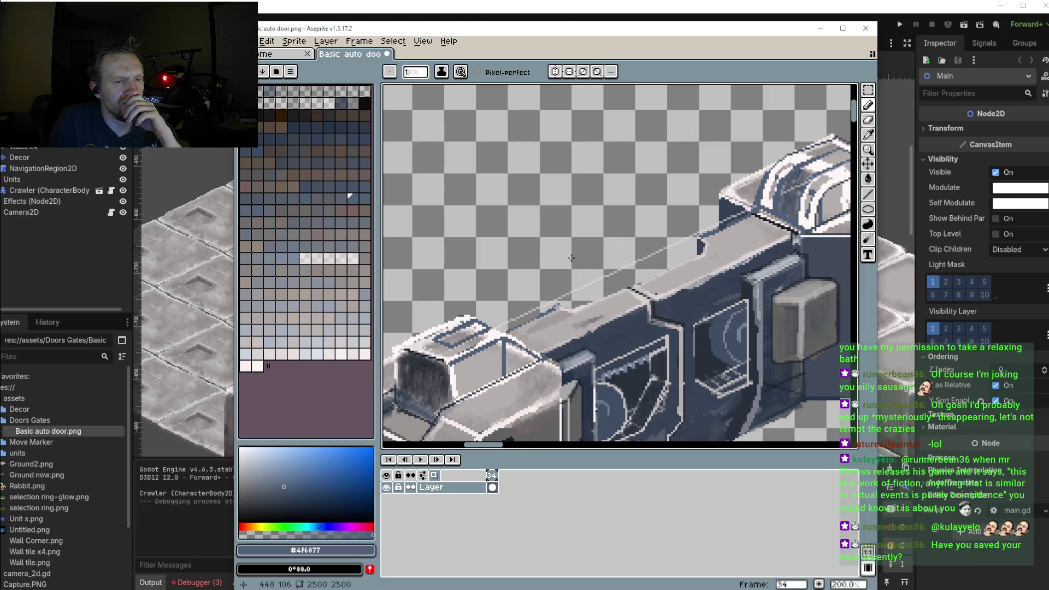
Save the door sprite so Godot reimports it into the level, then bring up GitHub Desktop
click(247, 41)
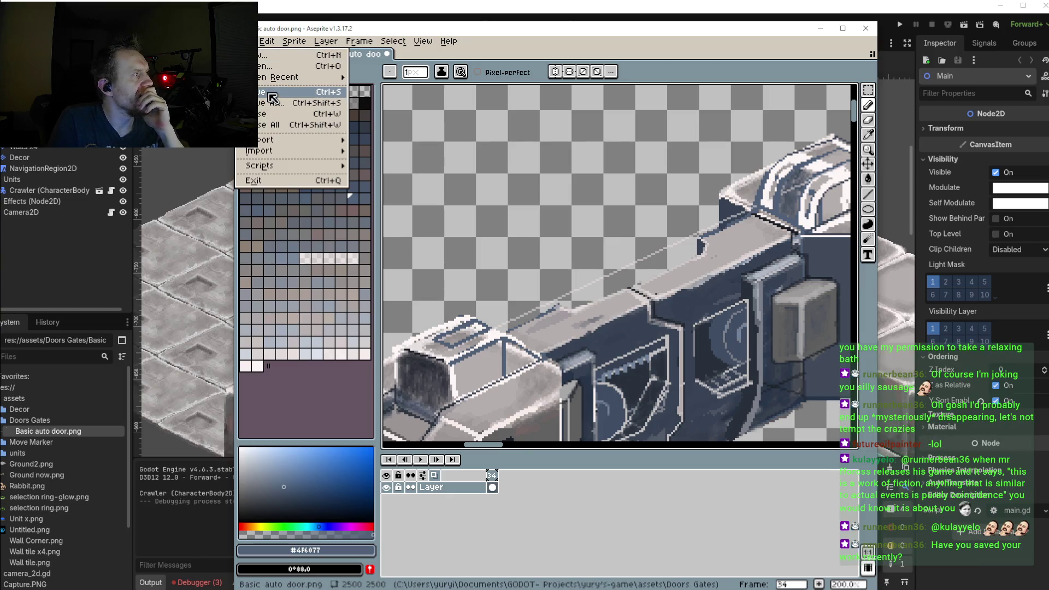
click(274, 98)
click(382, 18)
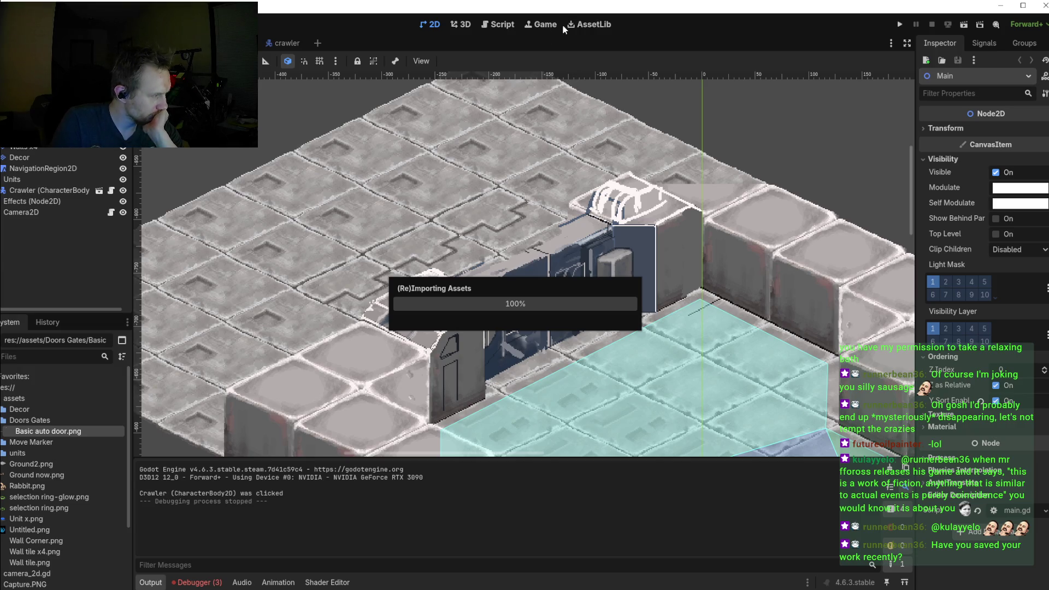
mouse_move(590, 6)
mouse_down()
mouse_move(611, 14)
mouse_move(622, 2)
mouse_up()
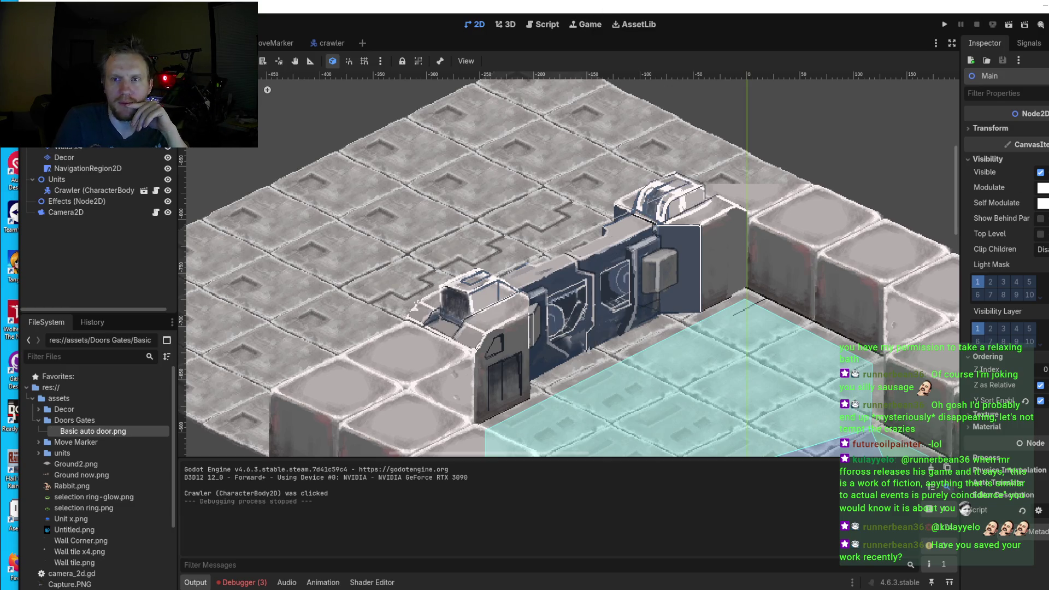
key(alt+Tab)
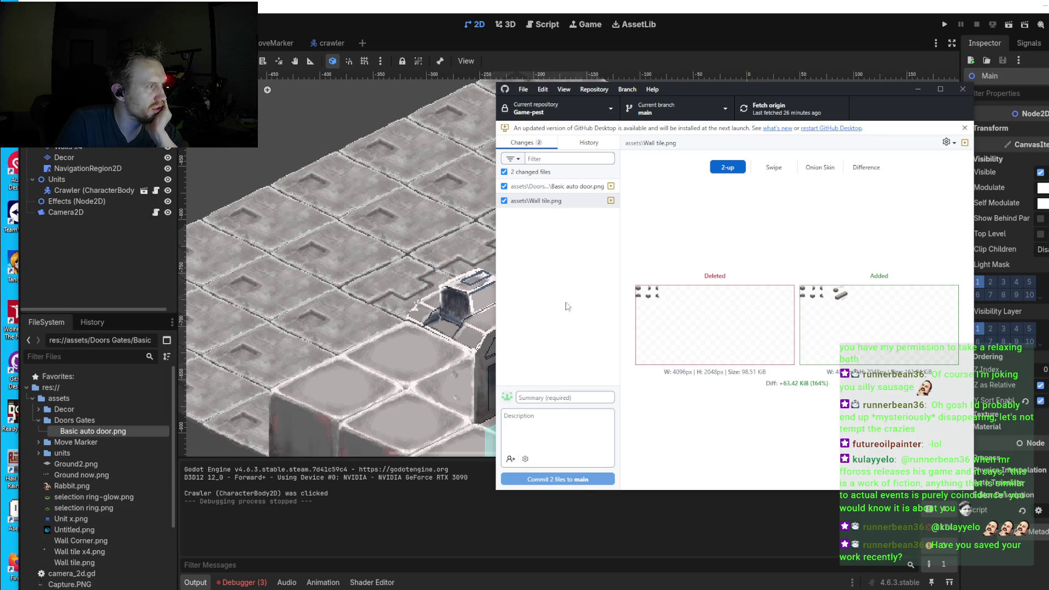
Commit both changed files to main as 'auto gate art', push to origin, and minimize GitHub Desktop
click(553, 395)
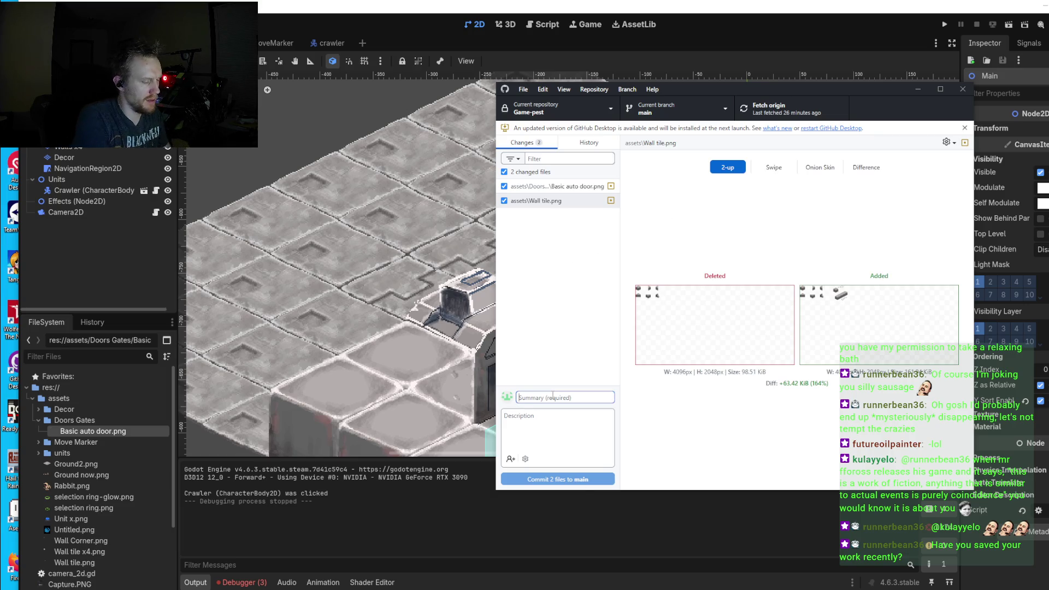
text(aurto gate art and)
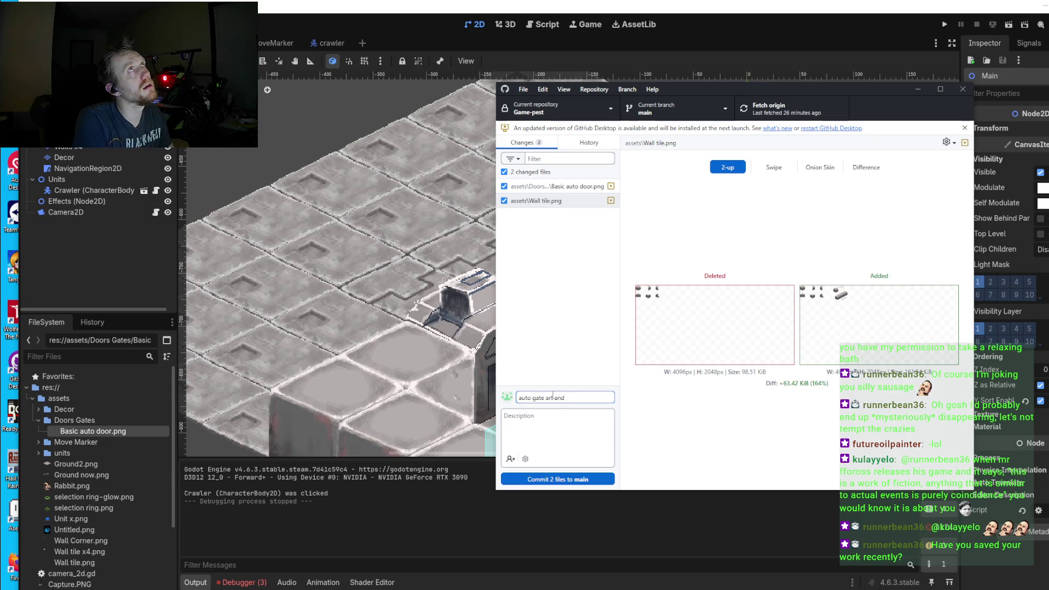
key(BackSpace)
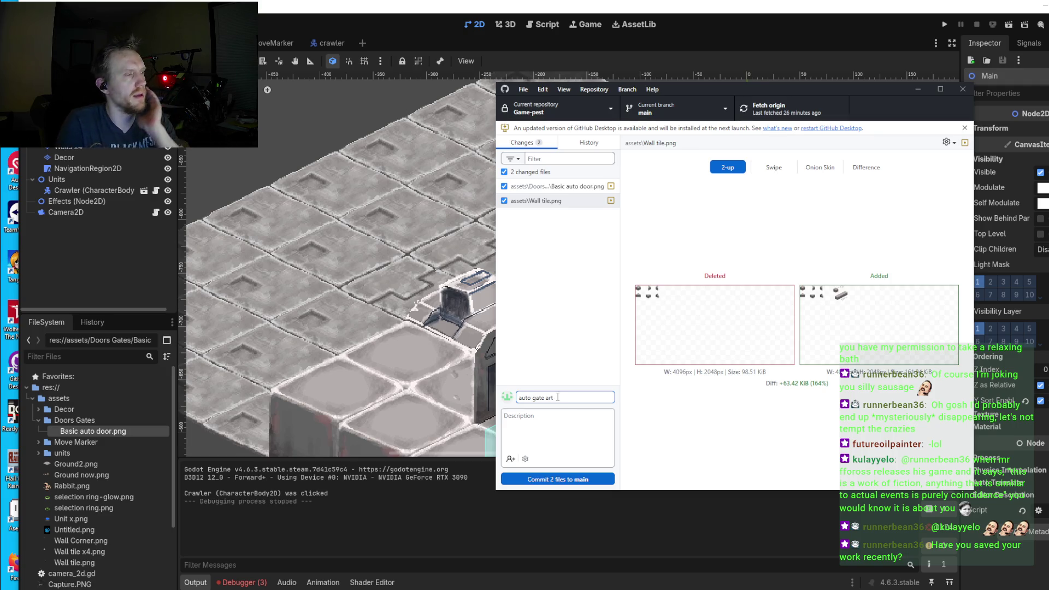
click(572, 480)
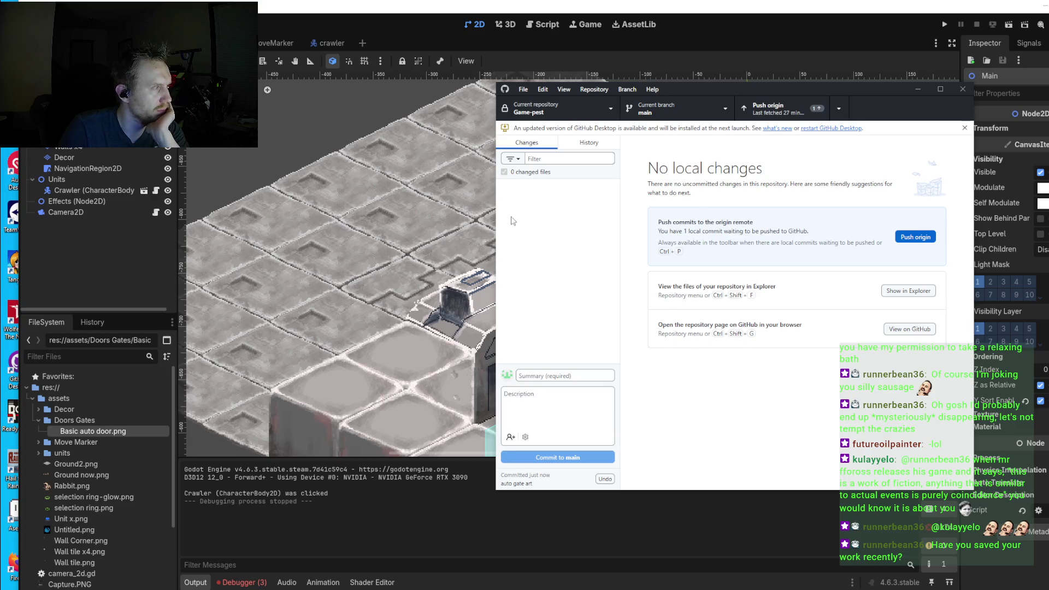
click(777, 117)
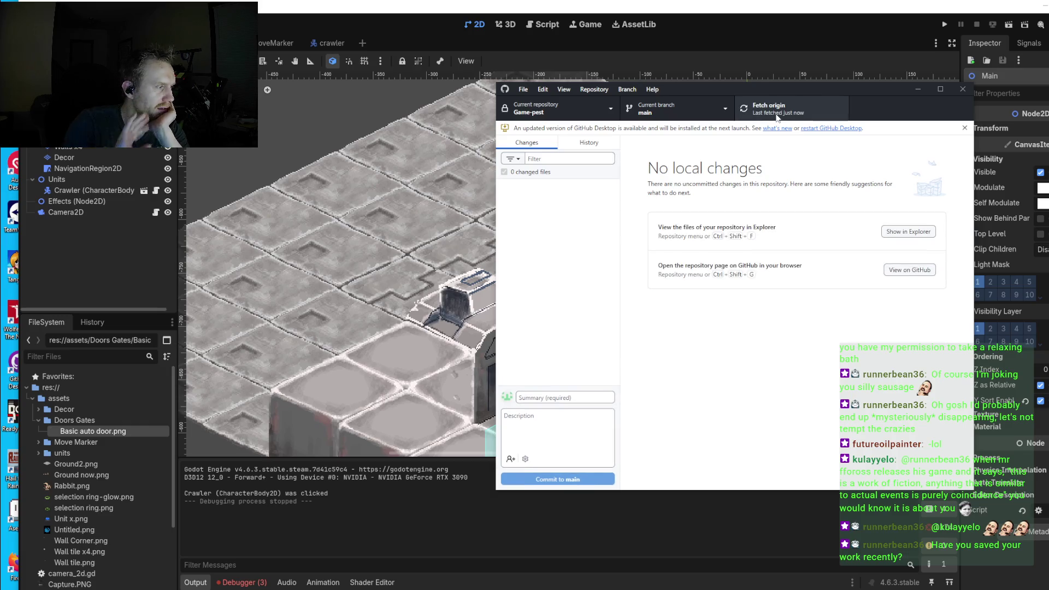
click(919, 90)
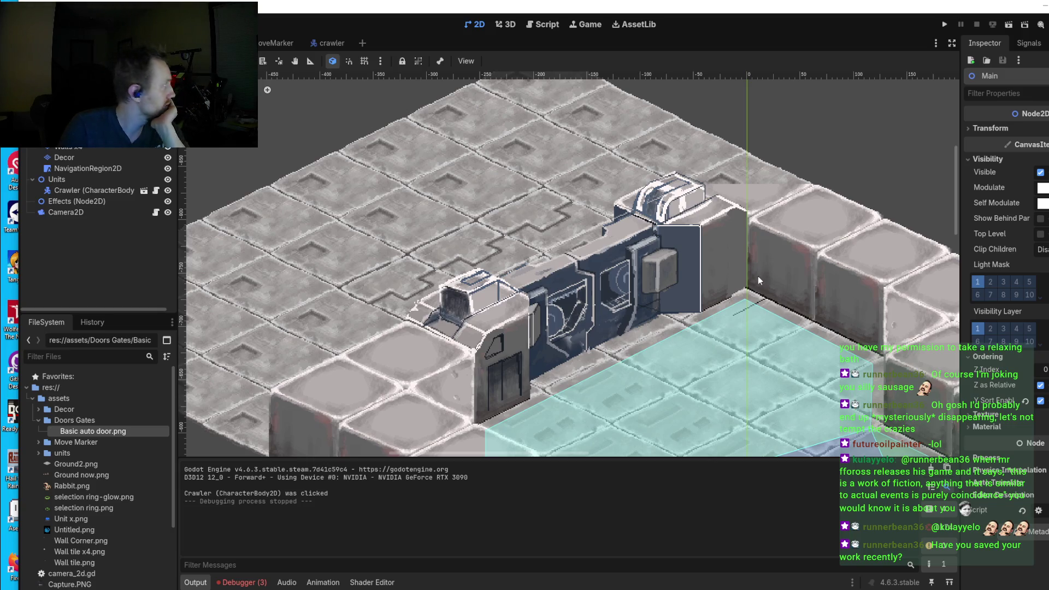
Zoom Godot's 2D viewport in on the updated door, then return to Aseprite
scroll(723, 333, down, 1)
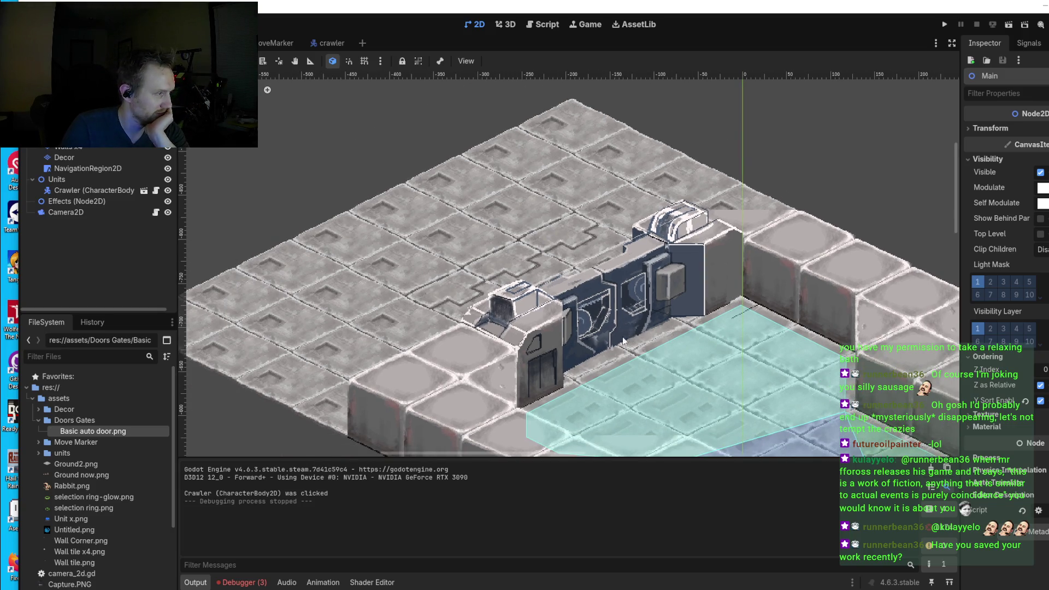
scroll(596, 338, up, 1)
scroll(586, 338, up, 1)
scroll(586, 338, up, 1)
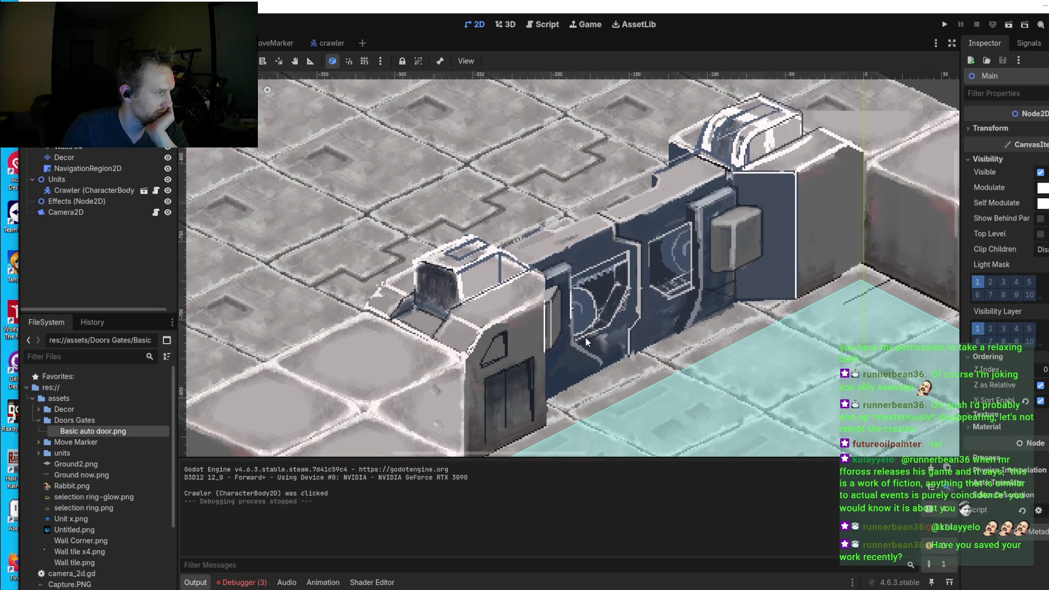
scroll(588, 310, right, 1)
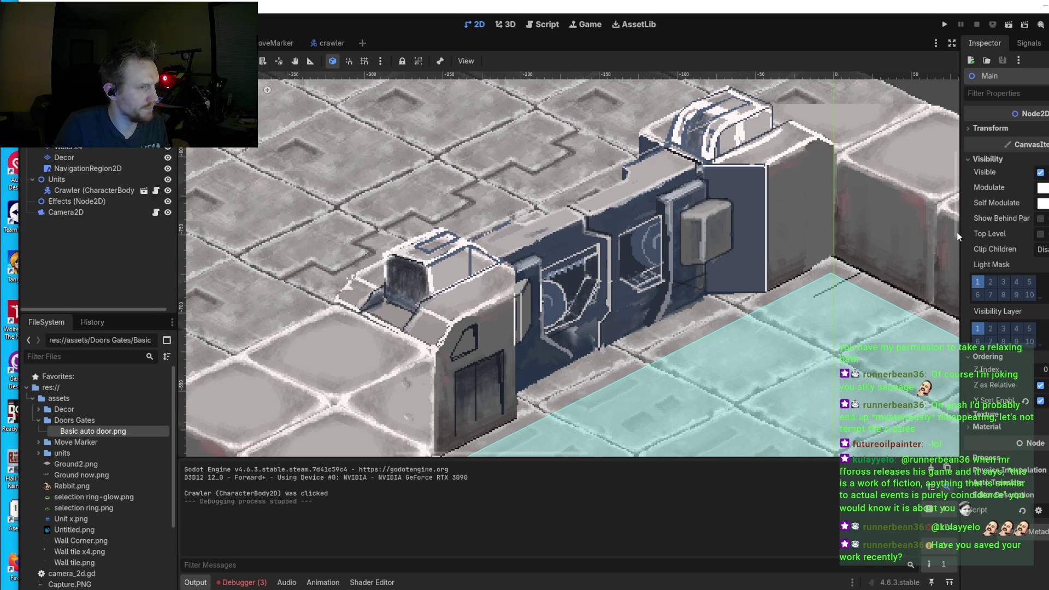
key(alt+Tab)
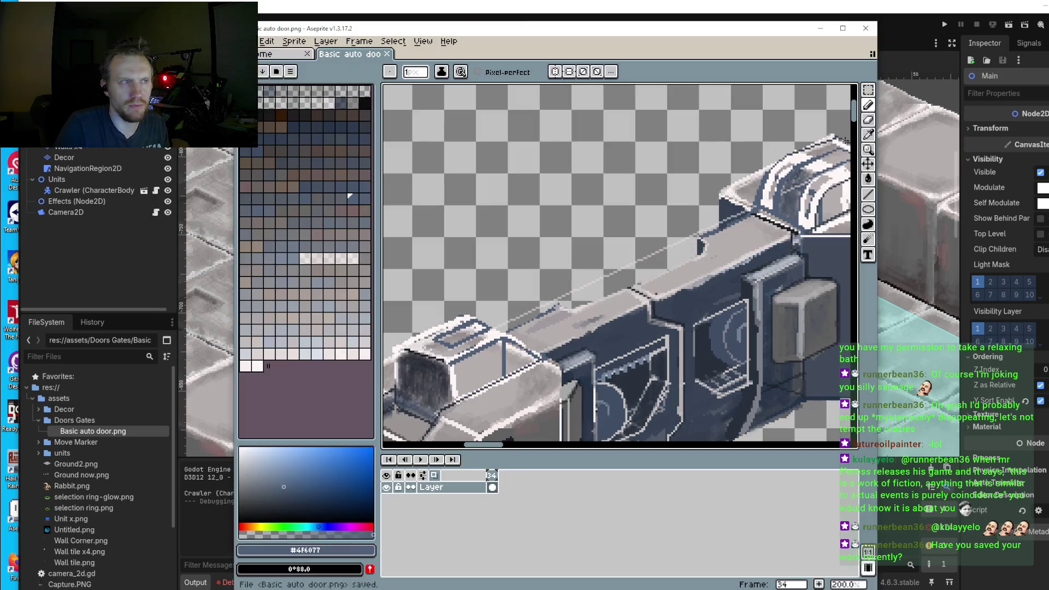
Lasso-select the small side door on the left end block
scroll(569, 243, down, 3)
scroll(570, 242, up, 5)
scroll(570, 243, left, 2)
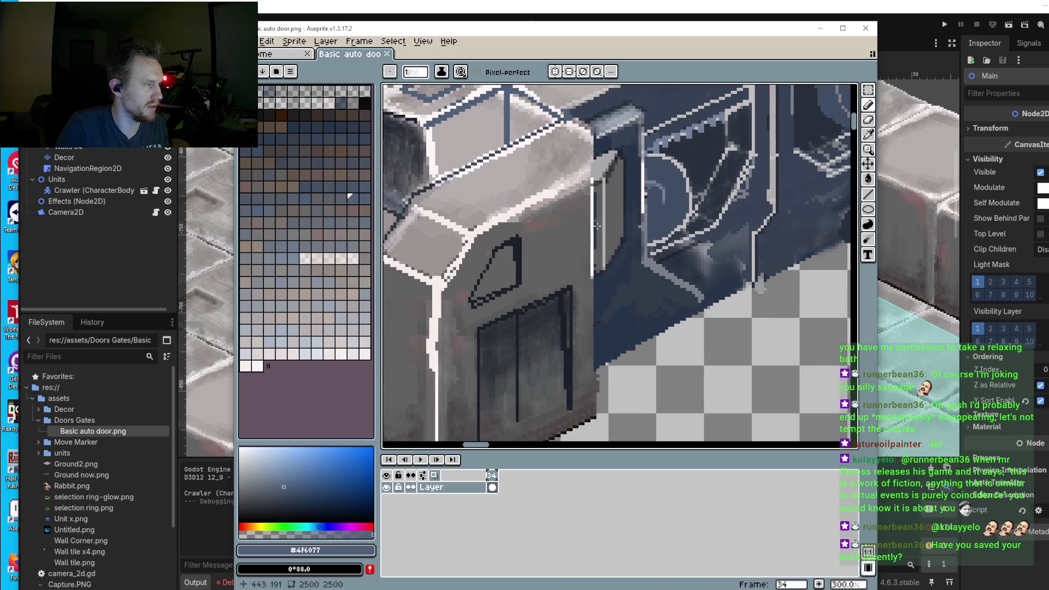
click(869, 90)
scroll(720, 127, down, 3)
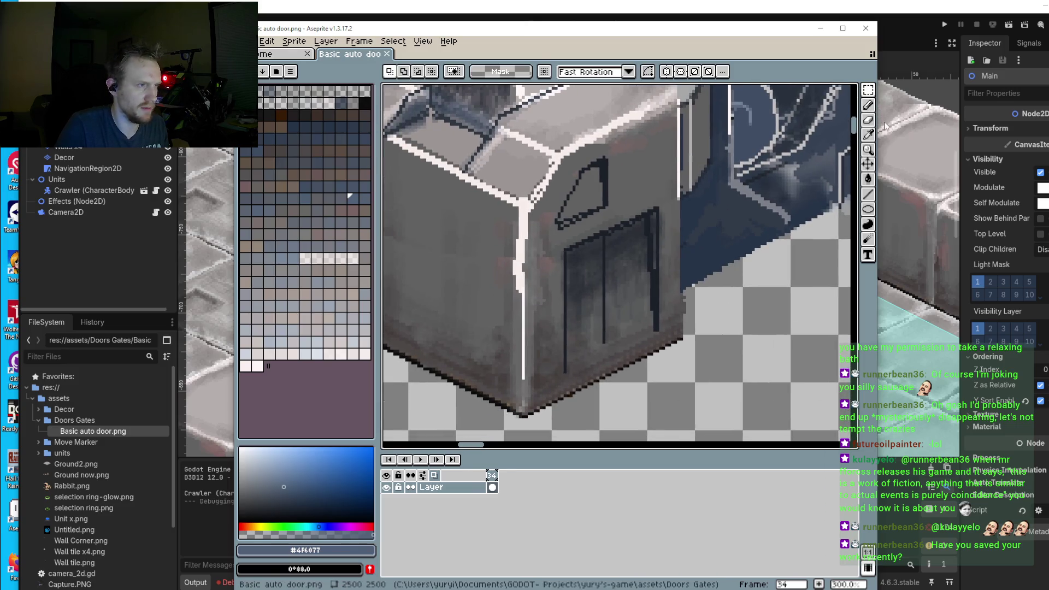
mouse_move(869, 89)
click(823, 89)
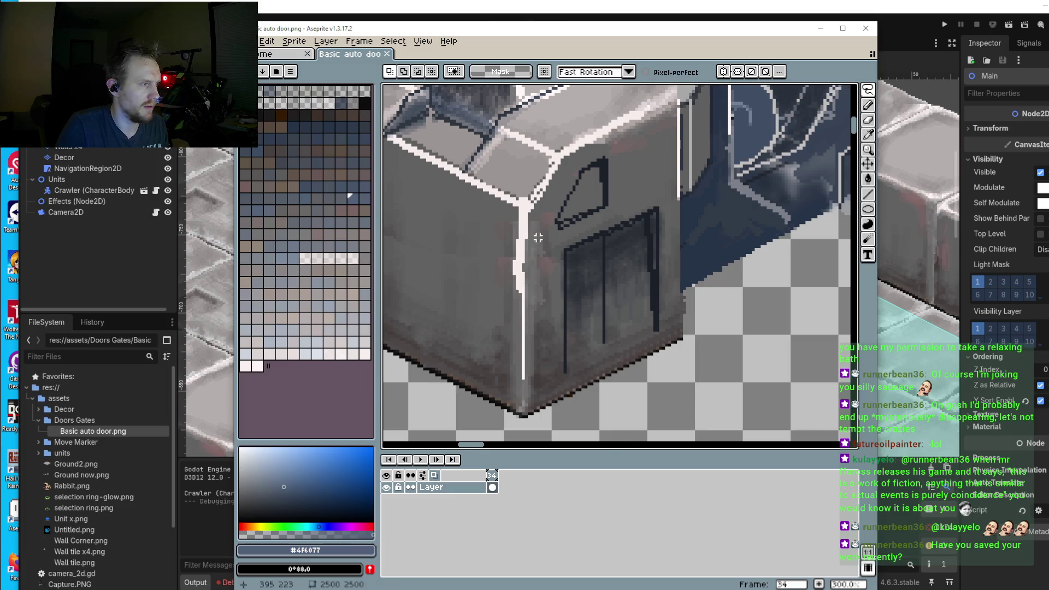
scroll(543, 234, up, 1)
mouse_move(545, 246)
mouse_down()
mouse_move(708, 205)
mouse_move(534, 310)
mouse_move(540, 244)
mouse_up()
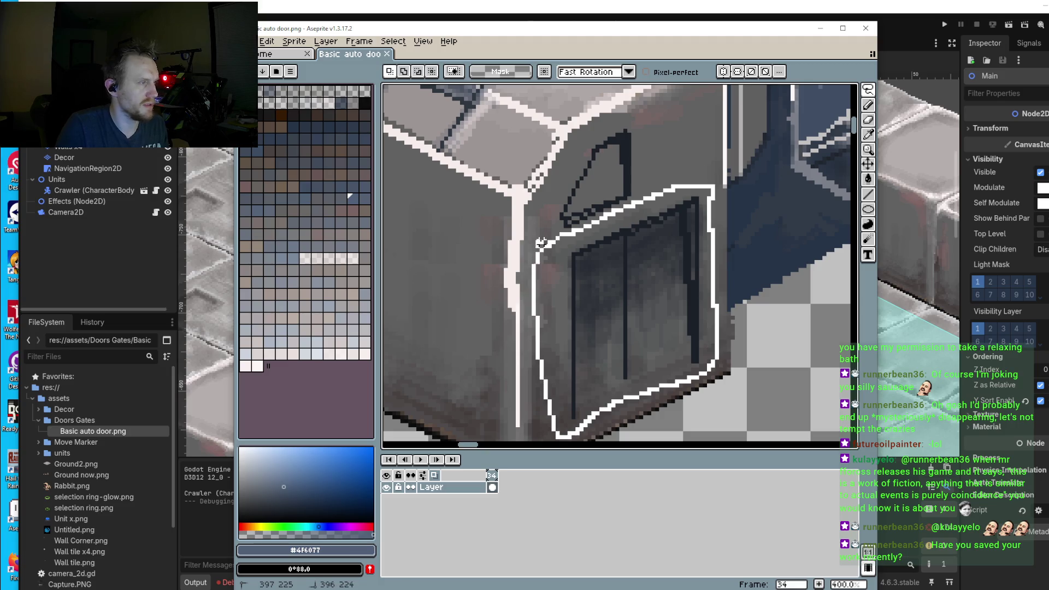
Move the selected side door onto the right end wall and nudge it up one pixel
scroll(614, 247, down, 2)
drag(628, 263, 702, 229)
scroll(703, 229, up, 1)
mouse_move(651, 281)
mouse_down()
mouse_move(530, 330)
mouse_move(803, 181)
mouse_up()
key(Up)
Try the floating side door on the left block, then place it back on the right end wall
scroll(802, 180, down, 4)
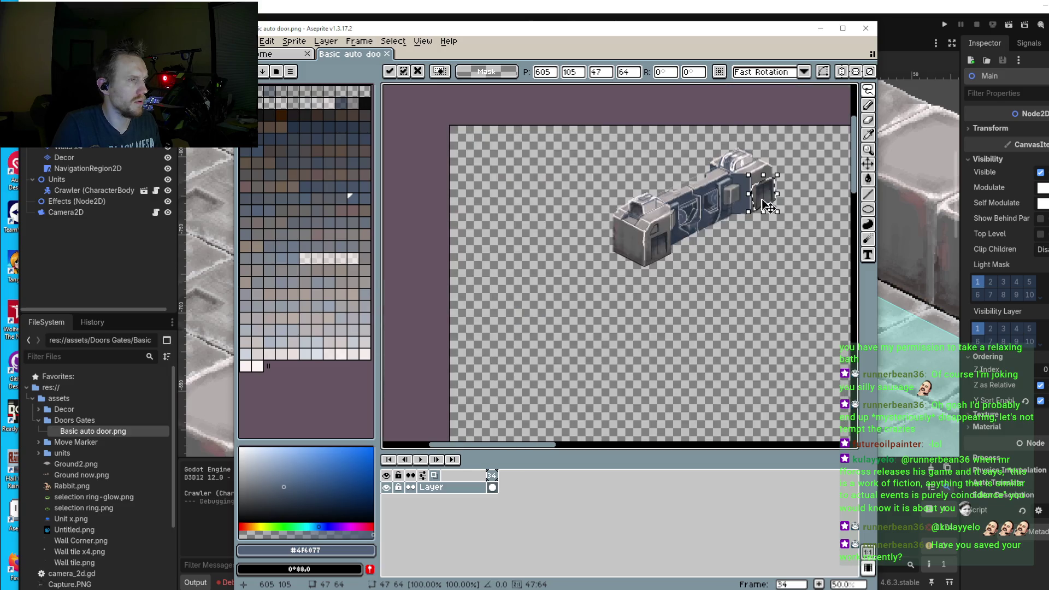
scroll(765, 204, up, 4)
drag(765, 204, 471, 318)
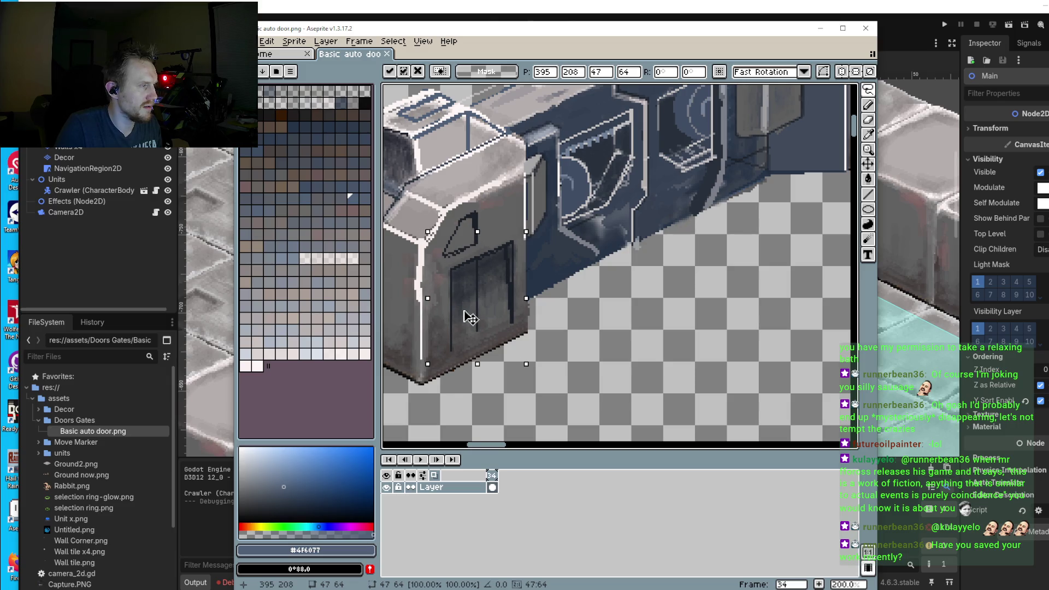
mouse_move(470, 319)
mouse_down()
mouse_move(746, 219)
mouse_move(751, 207)
mouse_move(476, 312)
mouse_up()
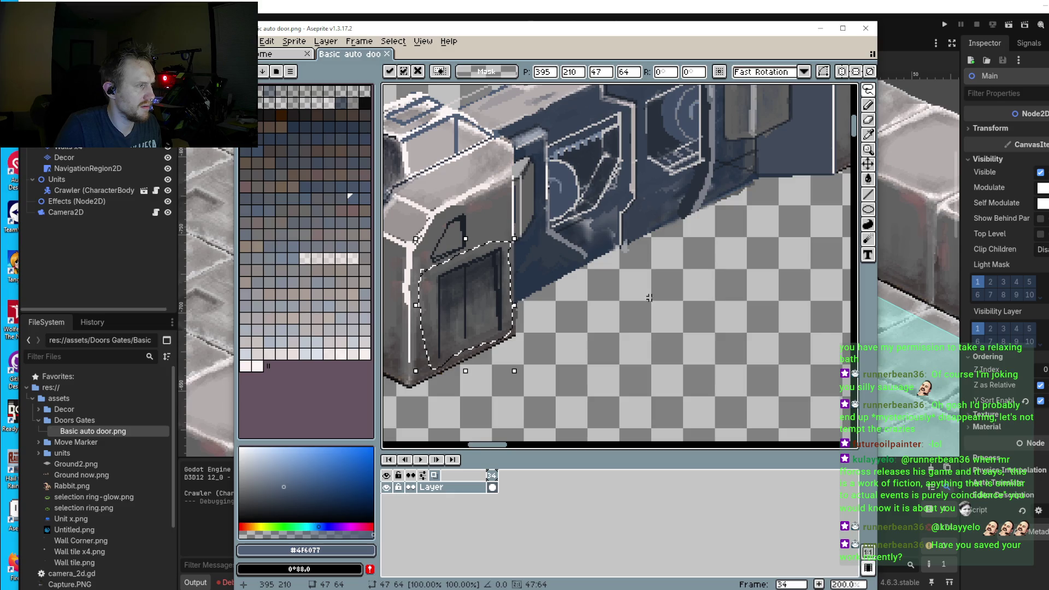
scroll(476, 311, down, 1)
scroll(464, 322, down, 1)
drag(463, 330, 579, 278)
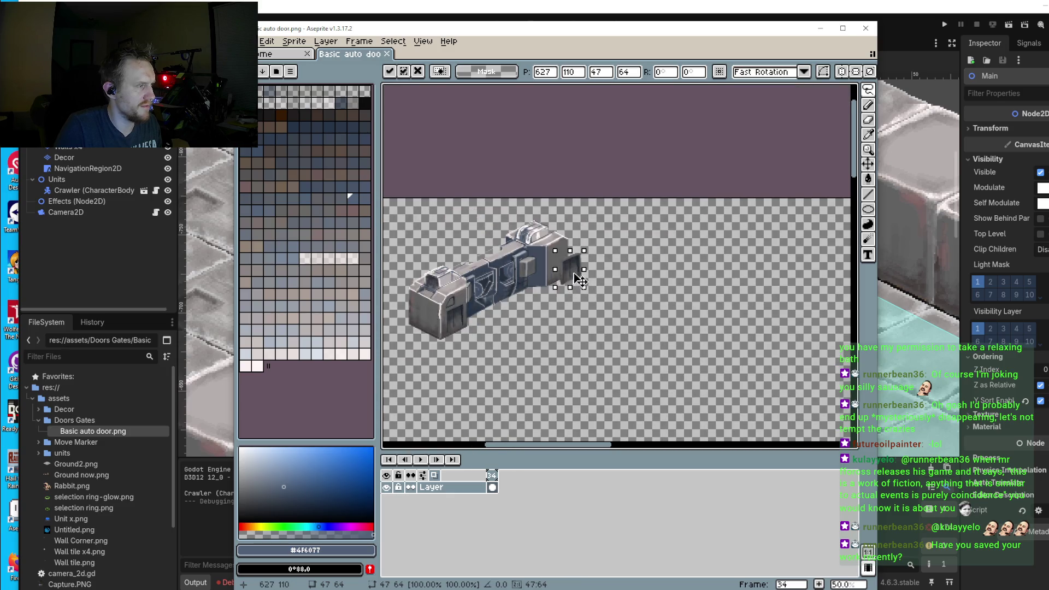
scroll(579, 278, up, 3)
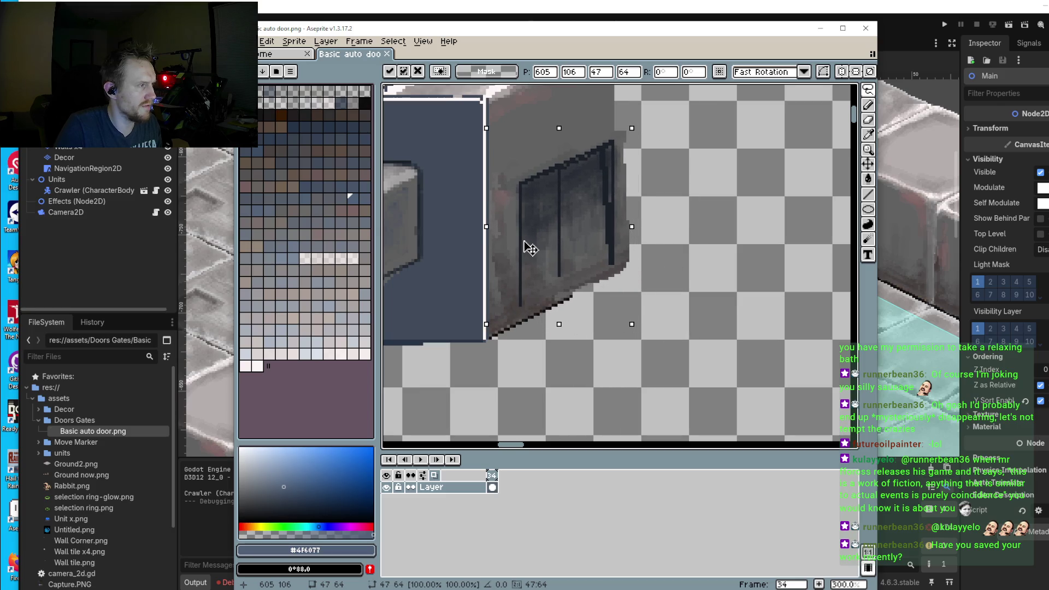